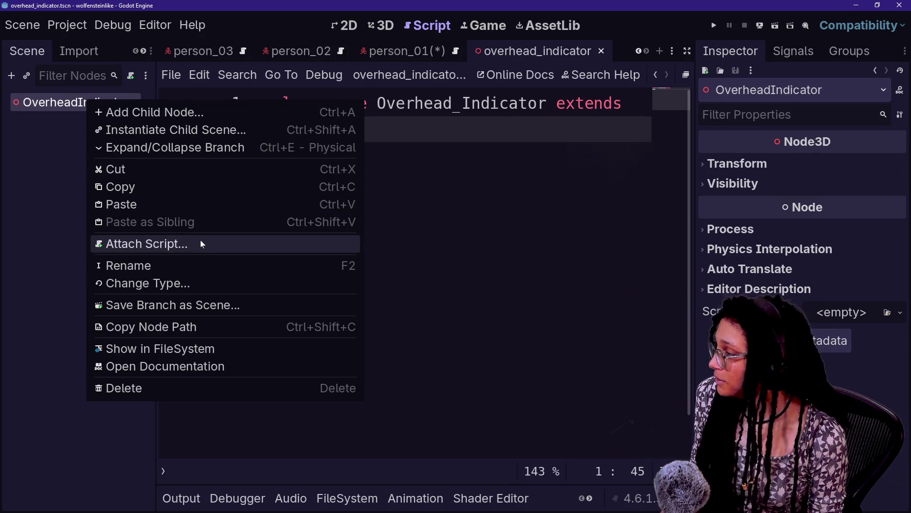
Attach overhead_indicator.gd to the OverheadIndicator node via a 'overhe' filter, save, and switch to person_02
left_click(349, 496)
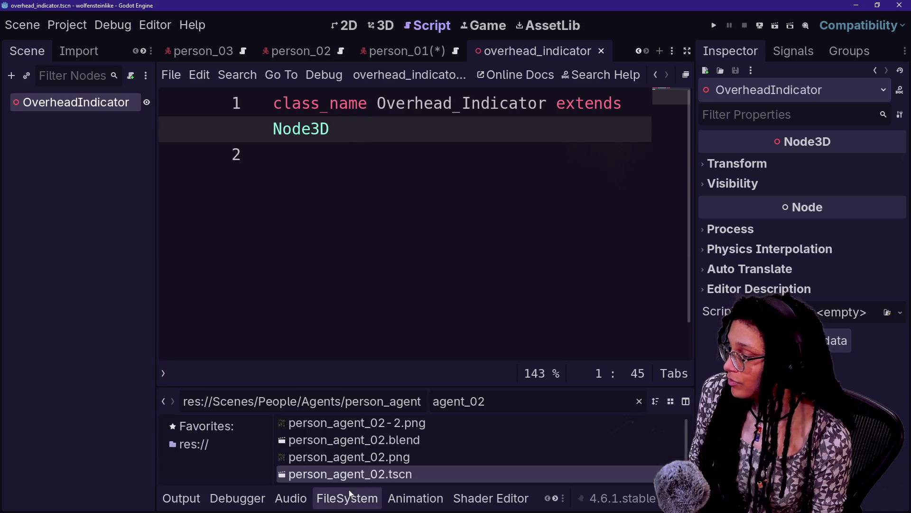
key("ctrl+a")
type("overhe")
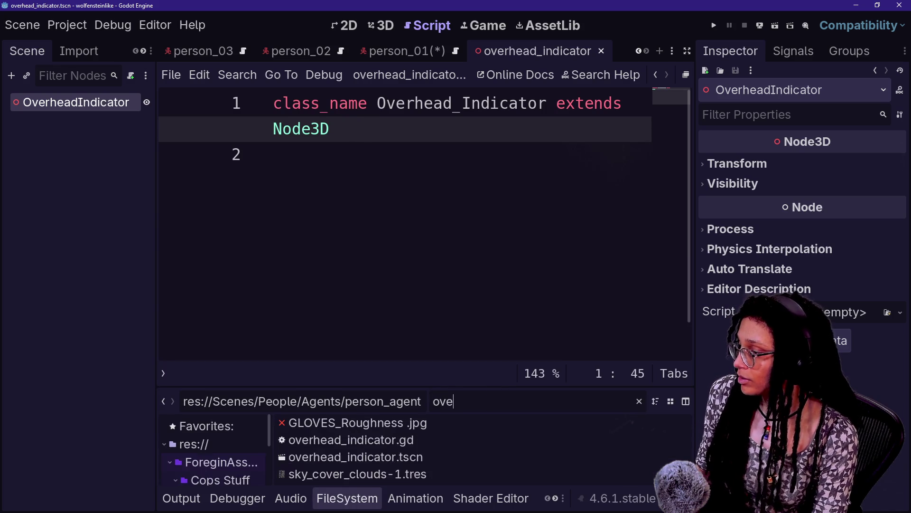
mouse_move(418, 433)
left_mouse_down()
mouse_move(200, 291)
mouse_move(81, 103)
left_mouse_up()
key("ctrl+s")
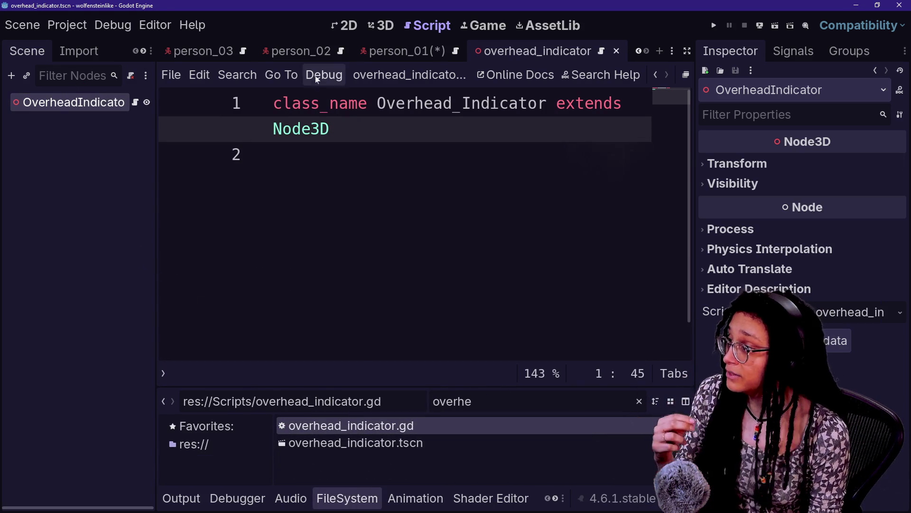
left_click(300, 51)
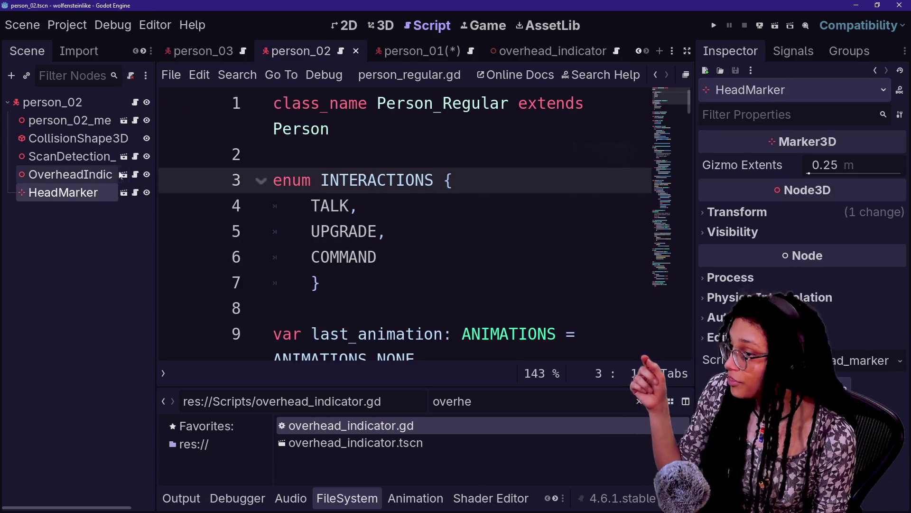
Return to the overhead_indicator script and add a blank line 3 below the class declaration
left_click(458, 55)
left_click(510, 53)
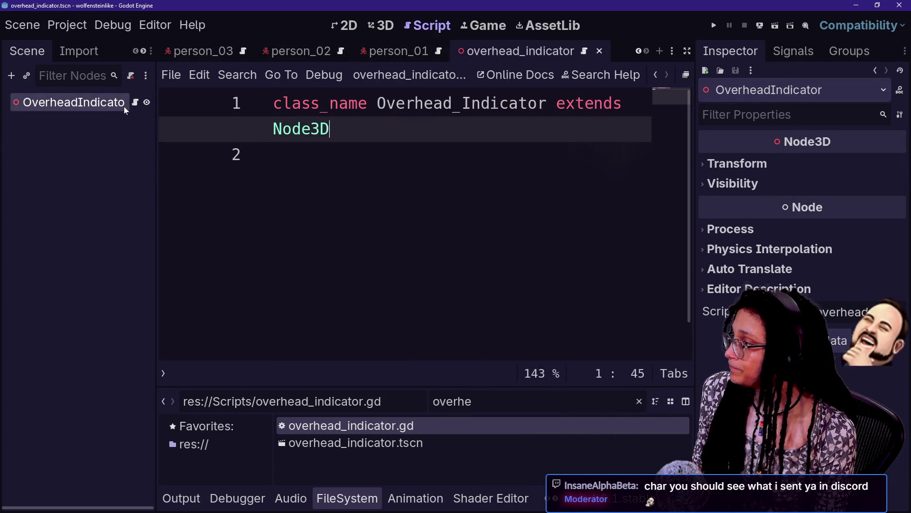
key("Down")
key("Return")
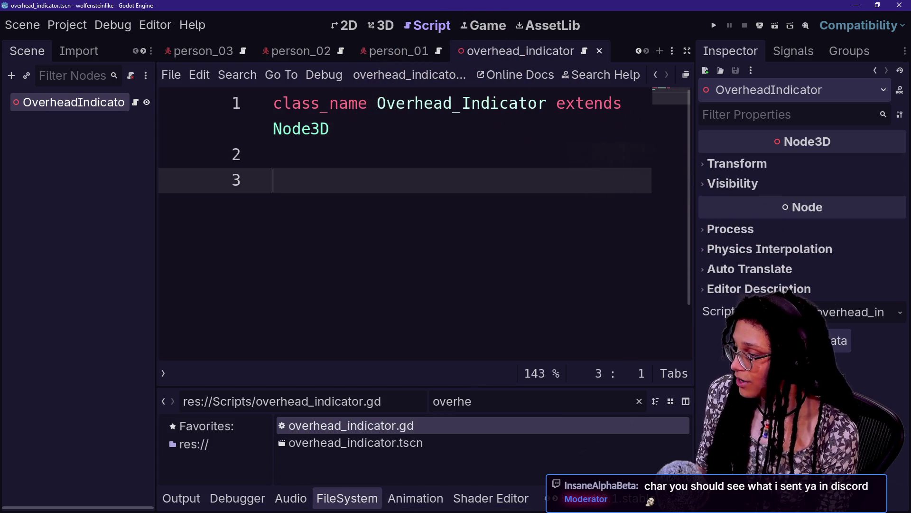
Filter the FileSystem for 'indicat' and preview the indicator_exclaim_1_0 scene in 3D
double_click(451, 401)
type("indicat")
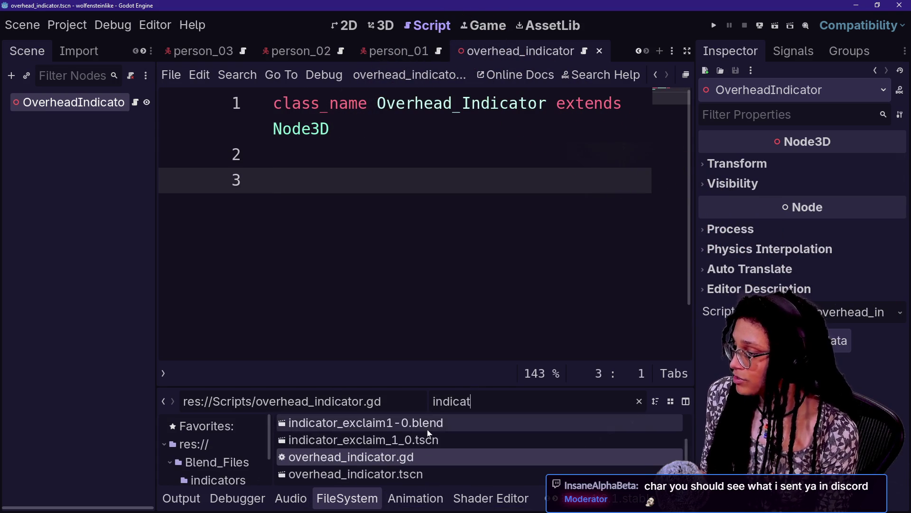
double_click(460, 440)
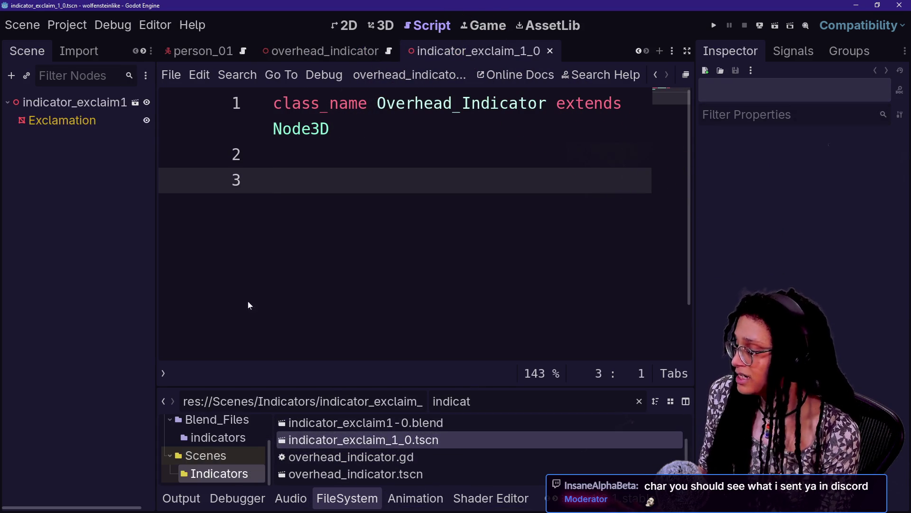
left_click(374, 29)
left_click(441, 30)
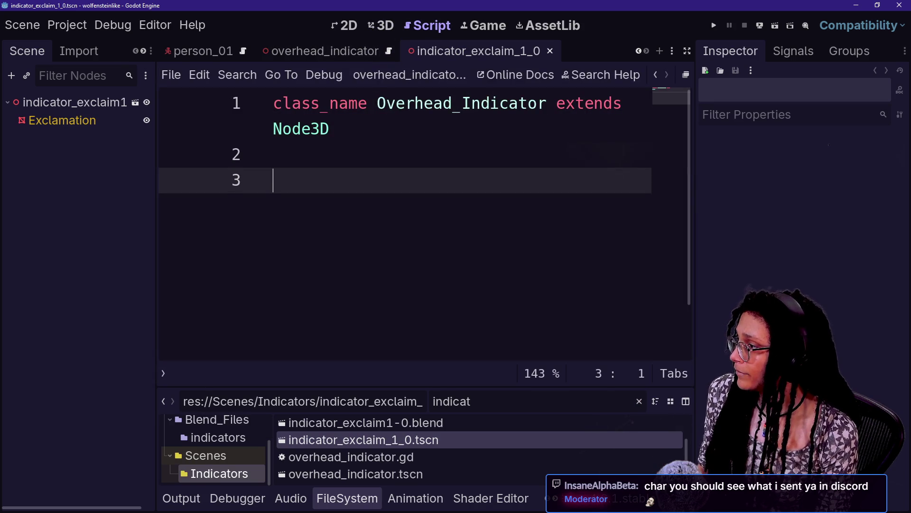
key("Up")
key("Down")
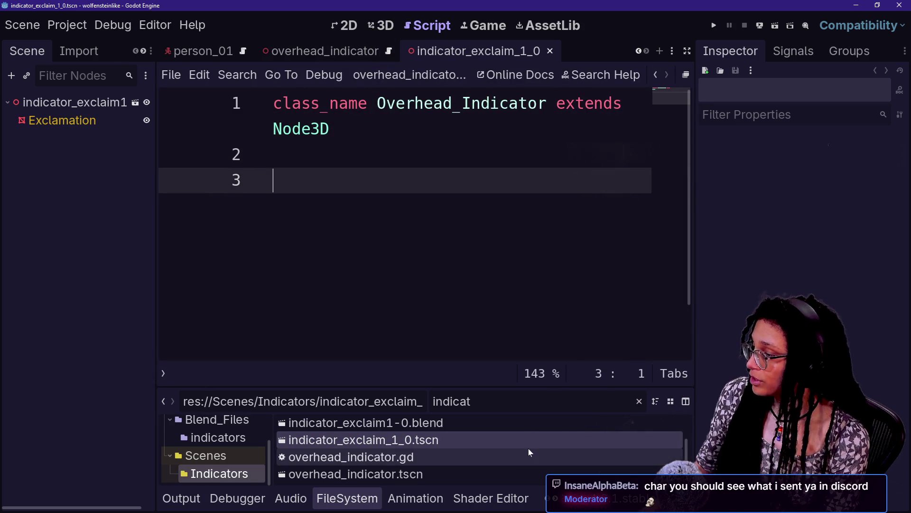
Add preload constants for indicator_exclaim_1_0.tscn and indicator_arrow_1_0.tscn to the script
mouse_move(507, 439)
left_mouse_down()
mouse_move(508, 240)
mouse_move(328, 208)
left_mouse_up()
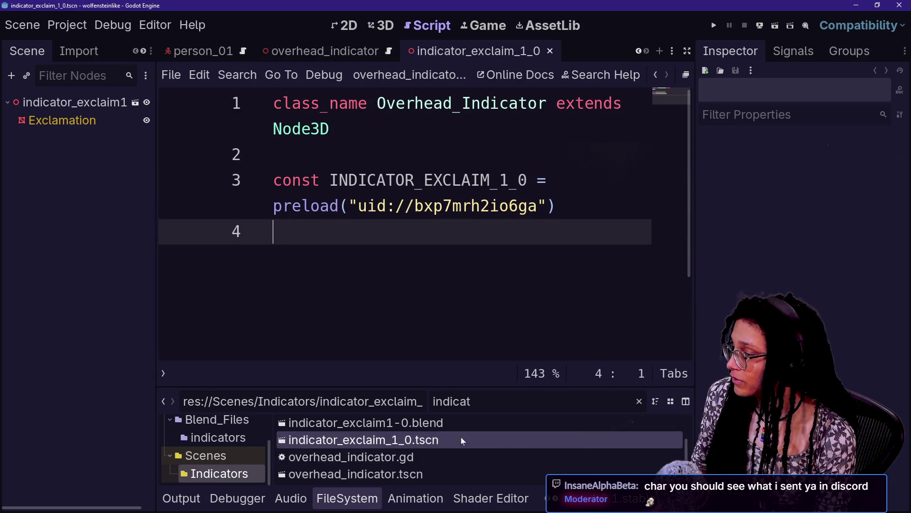
left_click(463, 424)
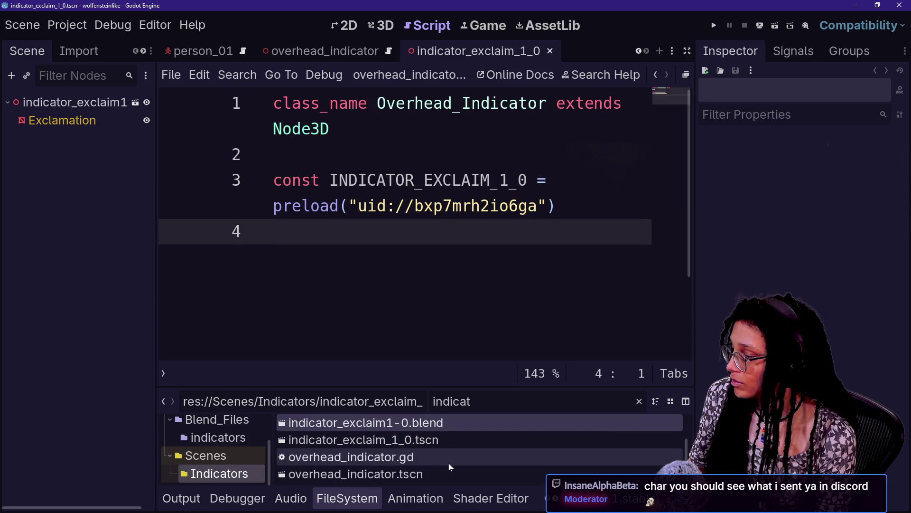
left_click(457, 473)
scroll(457, 471, "up", 2)
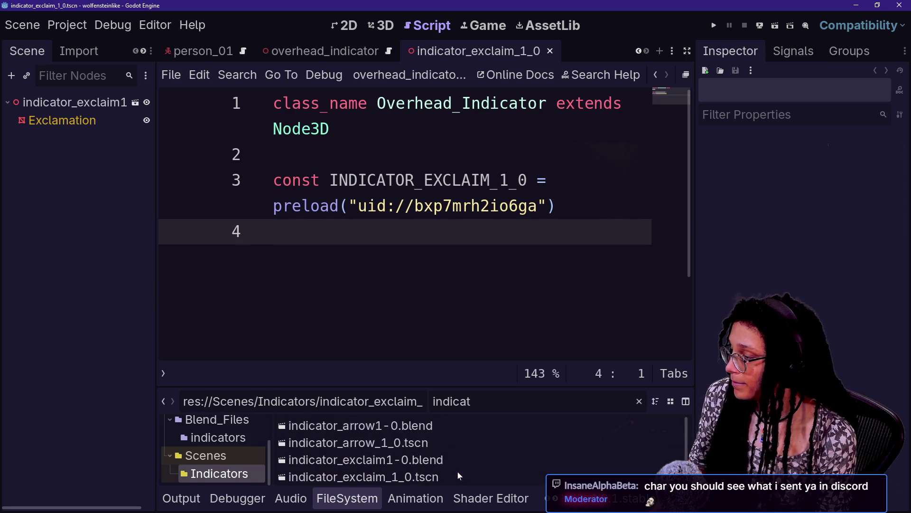
mouse_move(433, 441)
left_mouse_down()
mouse_move(346, 272)
mouse_move(346, 233)
left_mouse_up()
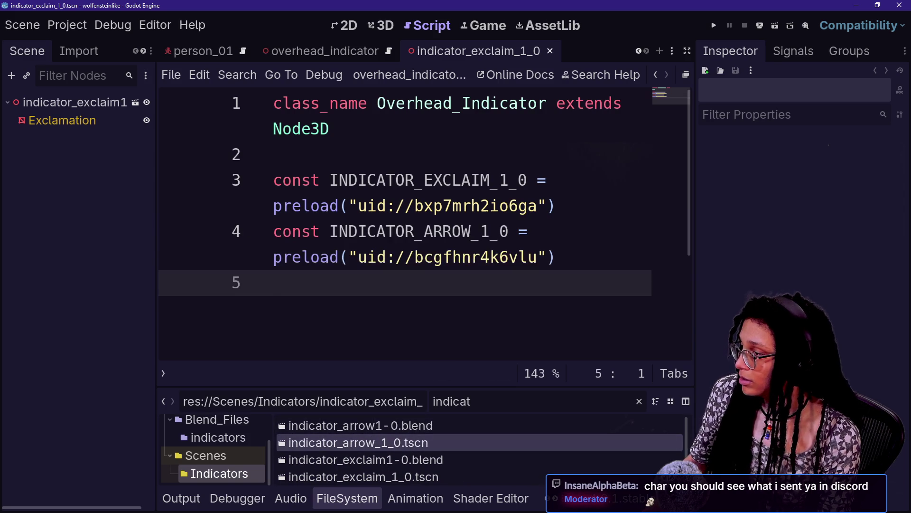
Move the INDICATOR_ARROW_1_0 constant line above INDICATOR_EXCLAIM_1_0
left_click(537, 206)
left_click_drag(556, 257, 558, 205)
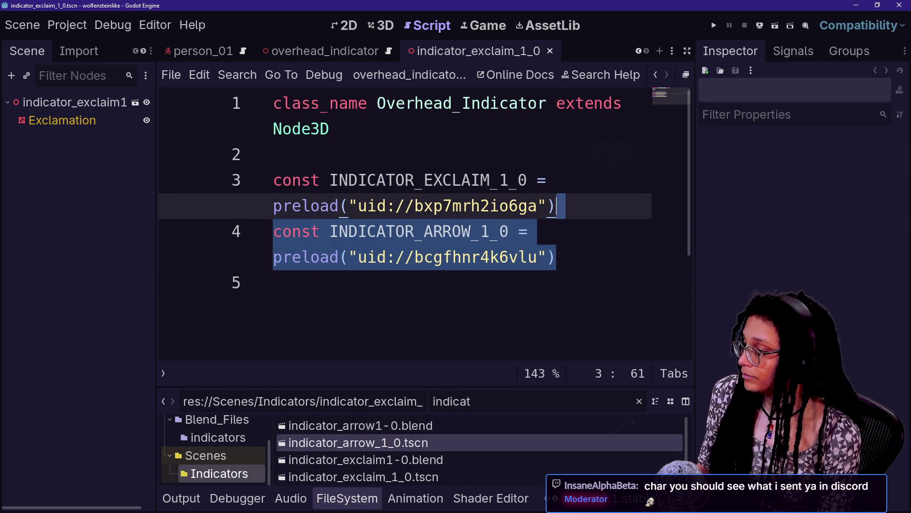
left_click(519, 180)
left_click_drag(557, 257, 556, 206)
key("ctrl+x")
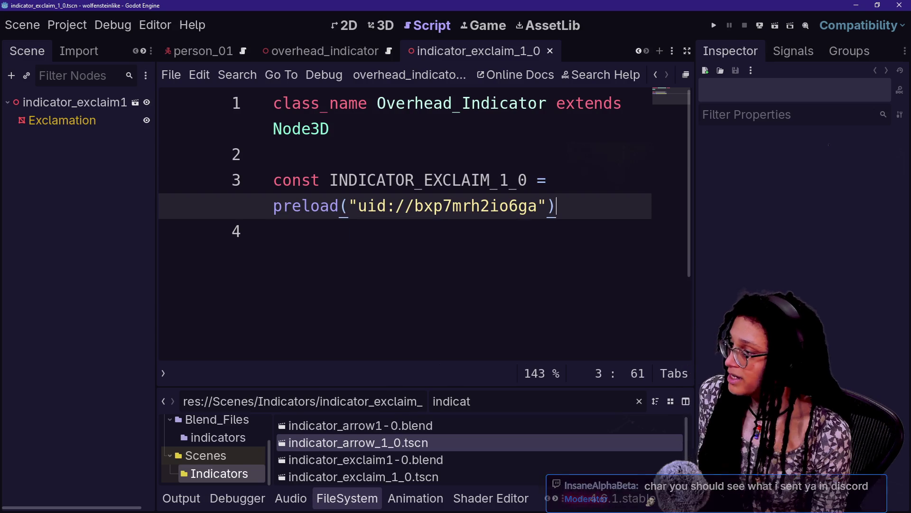
left_click(275, 154)
key("ctrl+v")
left_click(330, 129)
left_click(557, 206)
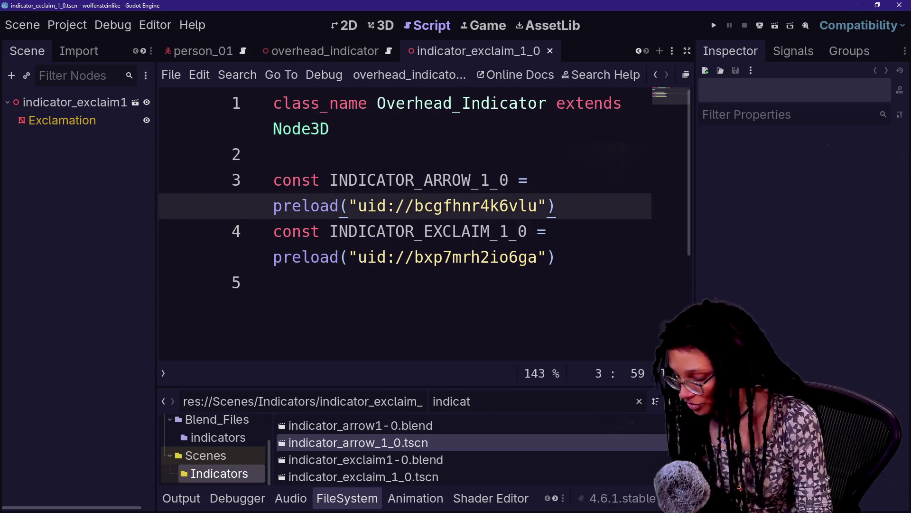
key("ctrl+shift+F11")
Type both indicator constants as PackedScene using multiple carets, then quick-search files for 'head_object'
left_click(118, 205)
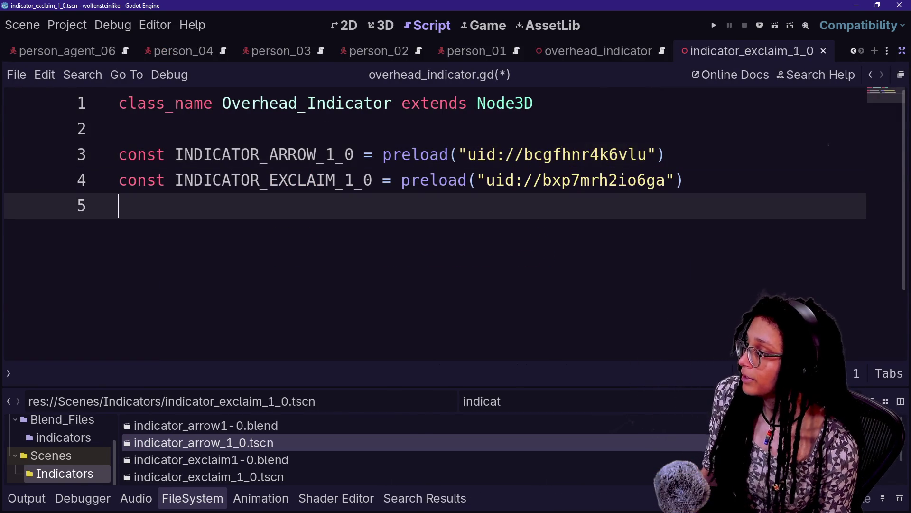
left_click(365, 154)
left_click(373, 180, "alt")
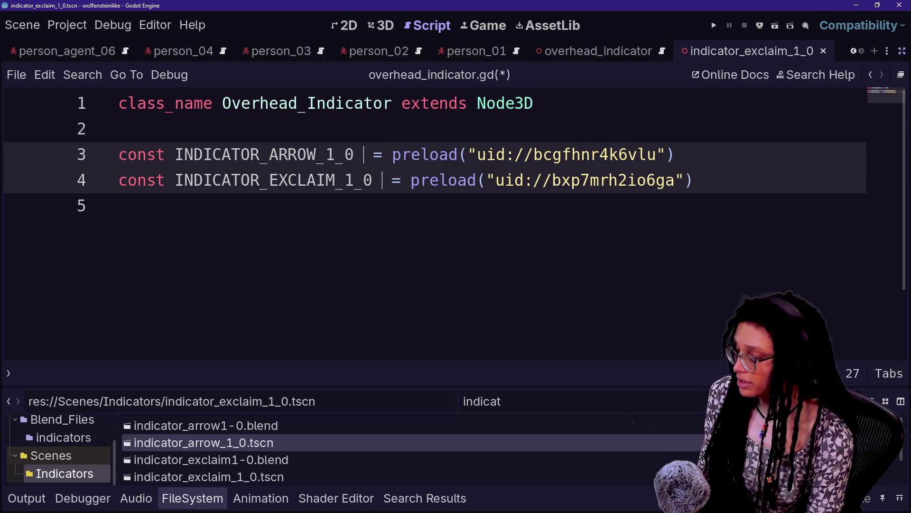
type("Packed")
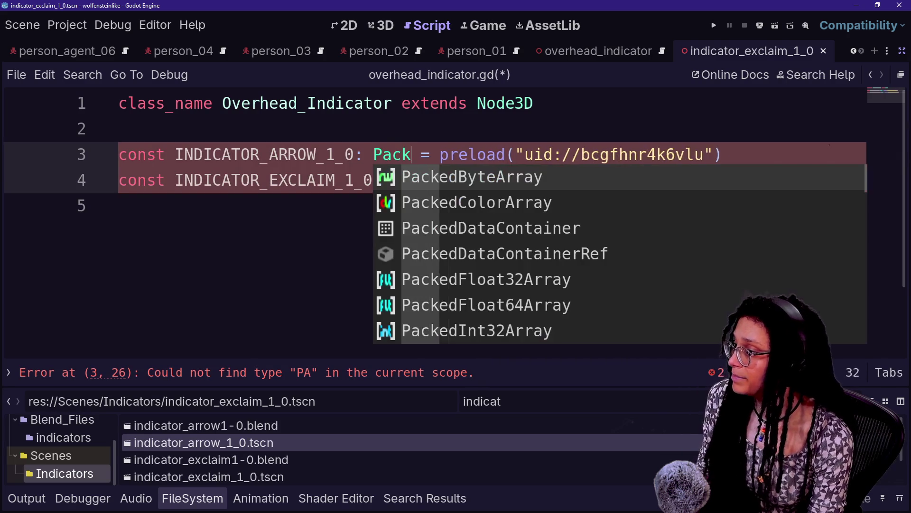
type("Scen")
key("Return")
left_click(808, 180)
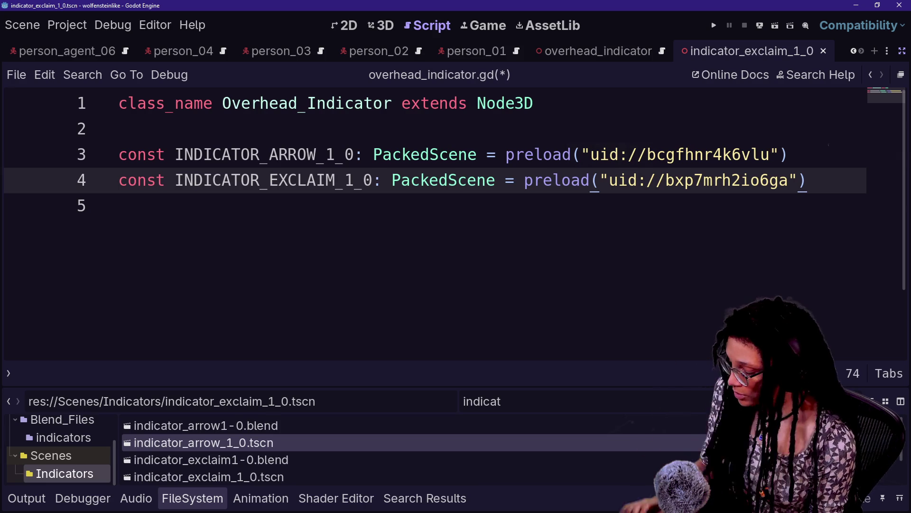
key("shift+alt+o")
type("head_obj")
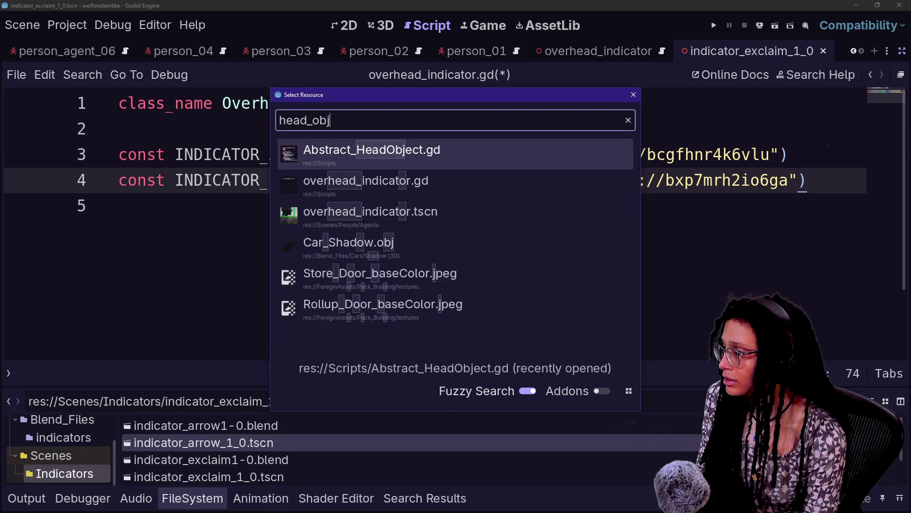
type("ect")
key("Return")
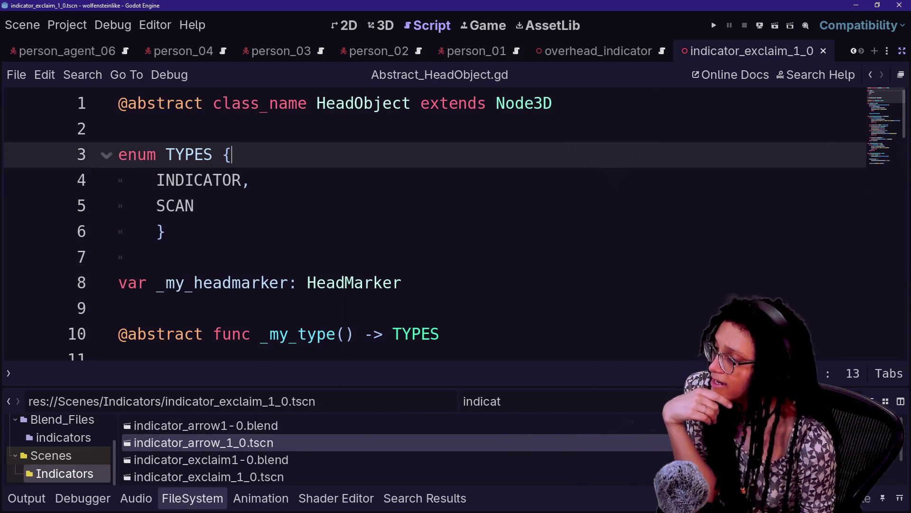
left_click(165, 232)
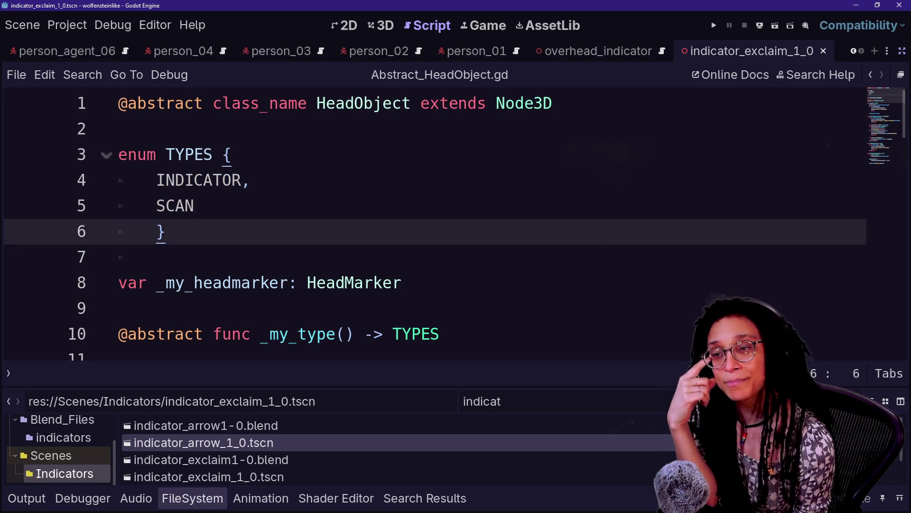
left_click(871, 76)
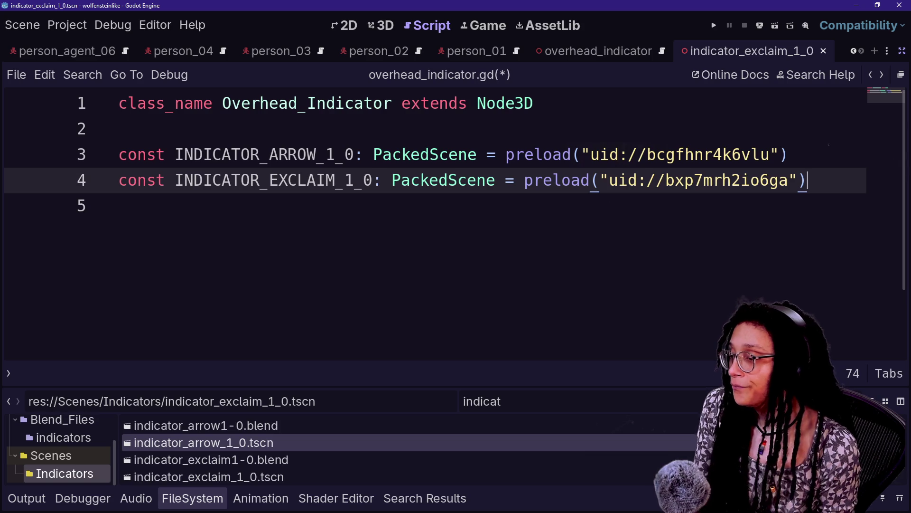
Restore the side docks, switch to the Game view, and play the project
left_click(900, 52)
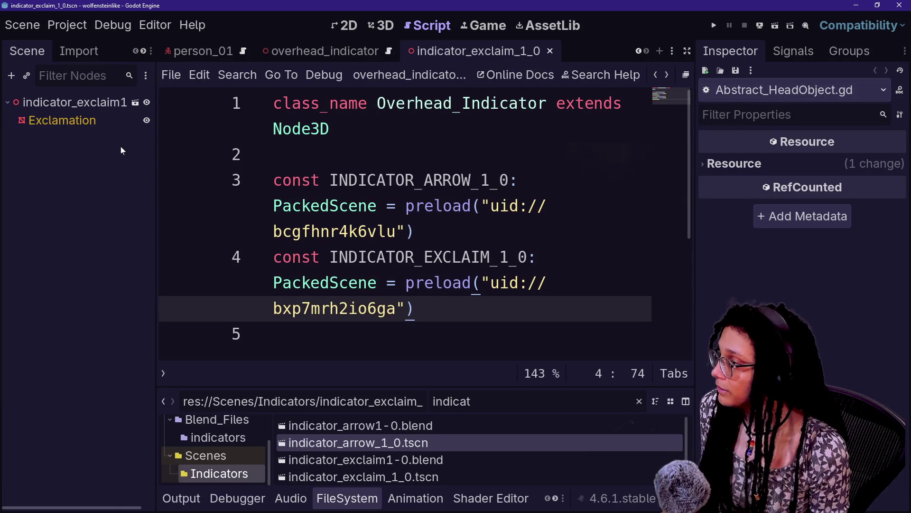
scroll(342, 49, "up", 3)
scroll(343, 49, "down", 3)
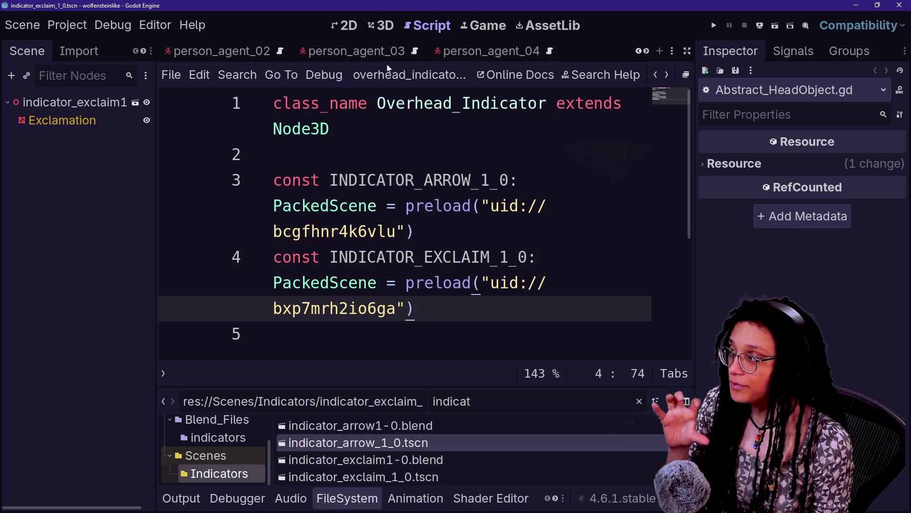
left_click(468, 30)
left_click(714, 25)
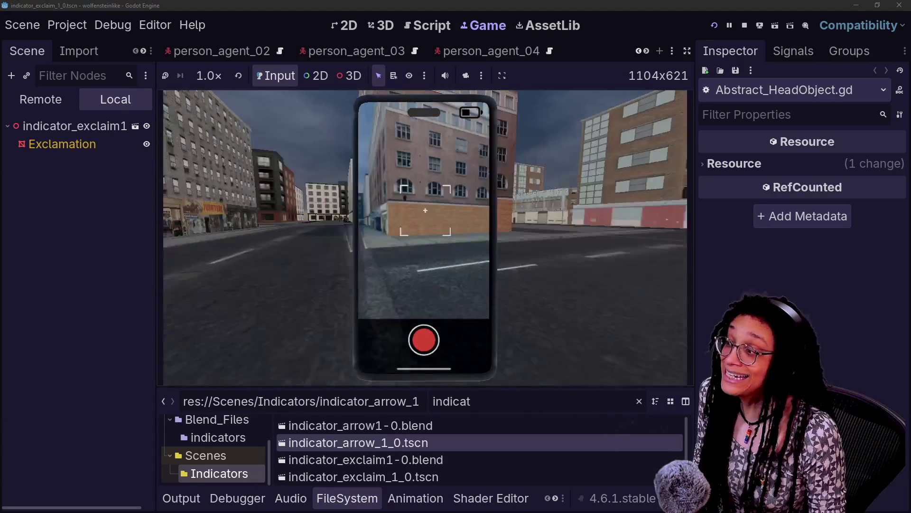
Walk the player across the crosswalk to the group until the phone outlines them, then return to Script
key("w")
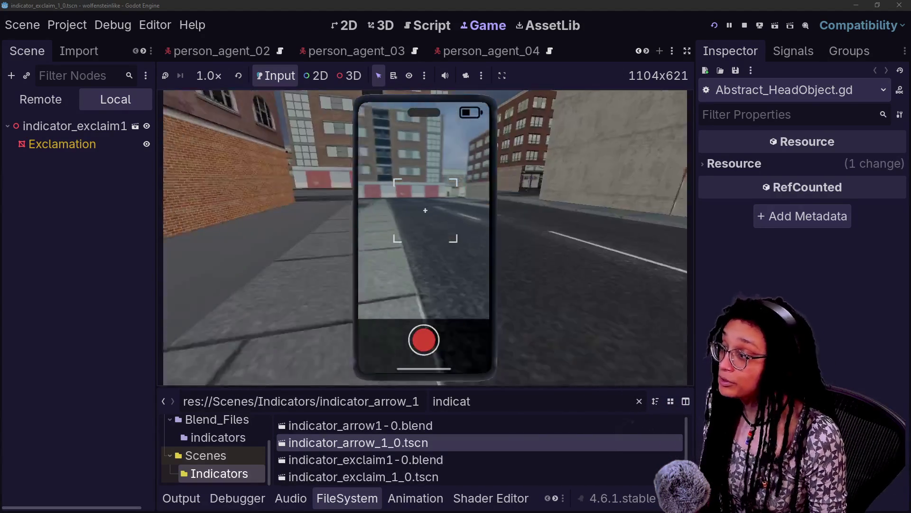
key("w")
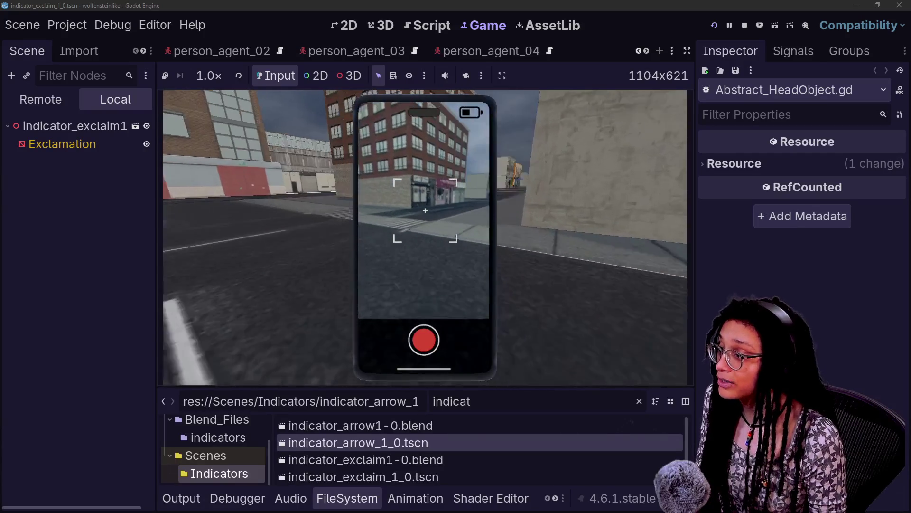
key("w")
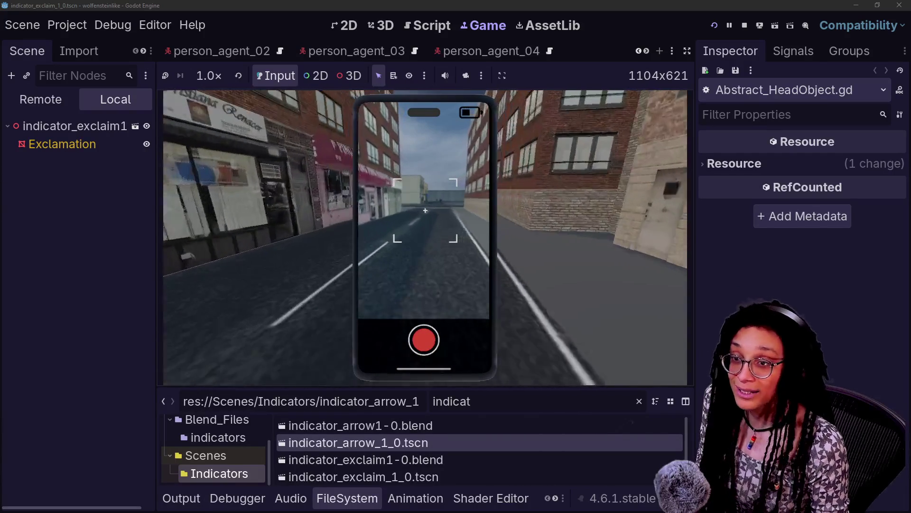
key("w")
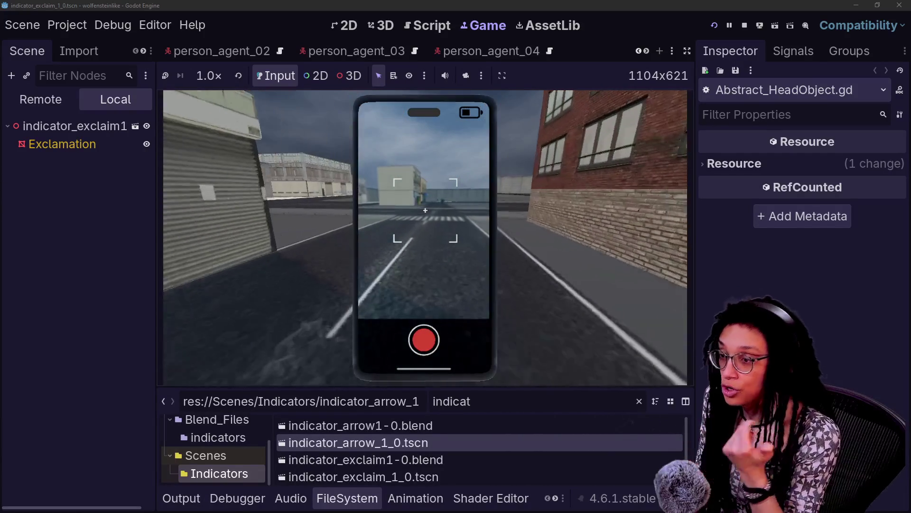
key("w")
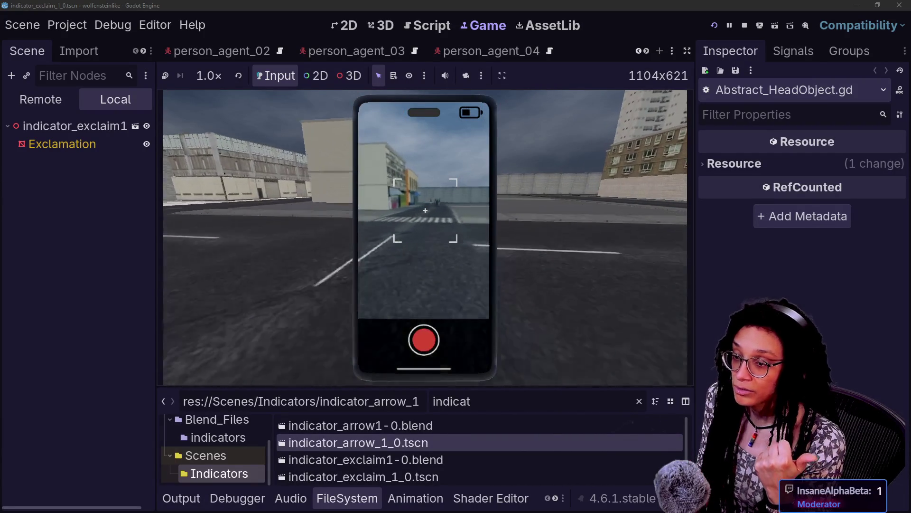
key("w")
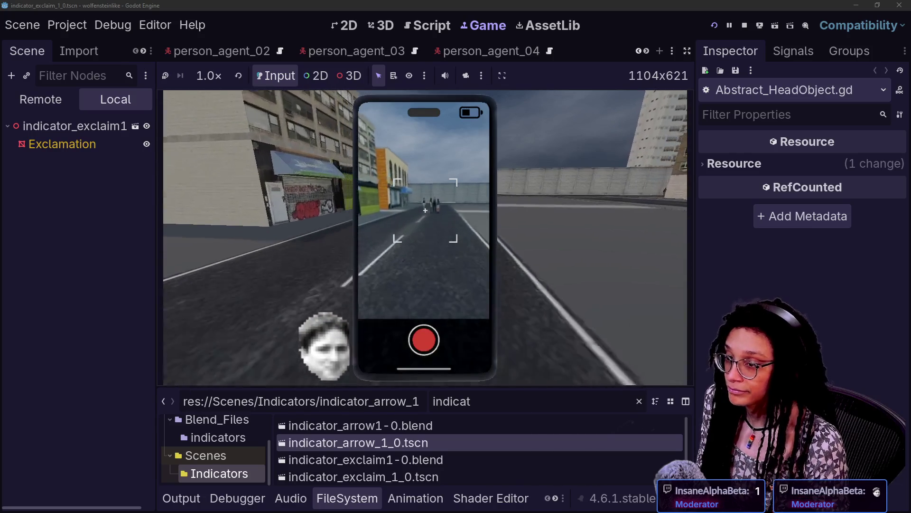
key("w")
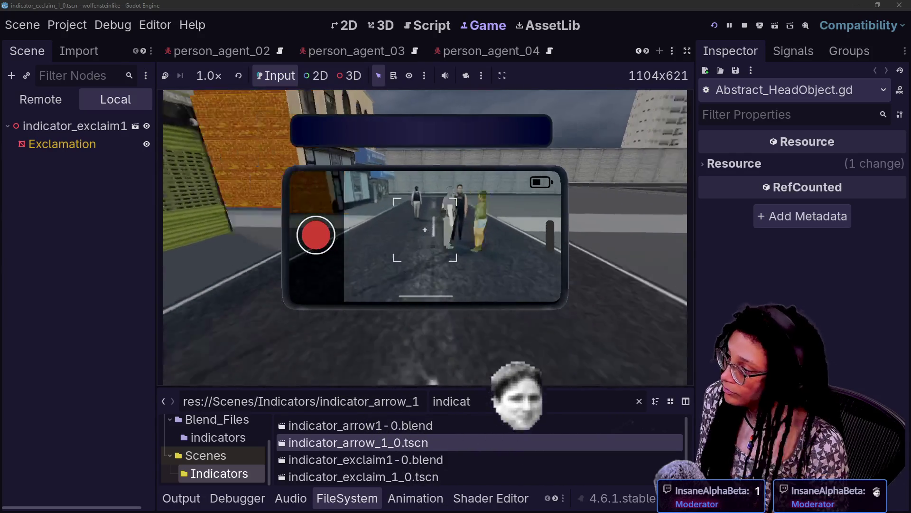
key("w")
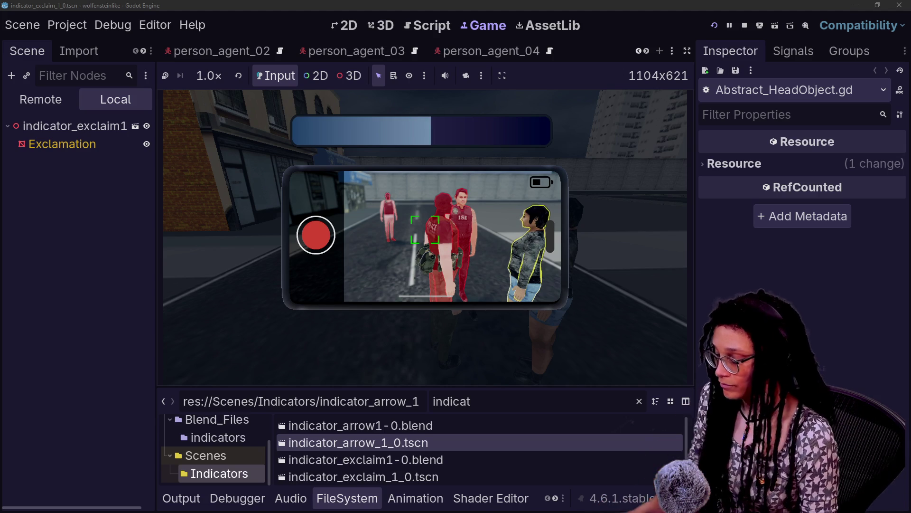
left_click(436, 27)
Search all project files for queue_free(), finding 6 matches in 6 files
key("ctrl+shift+f")
type("queue_free")
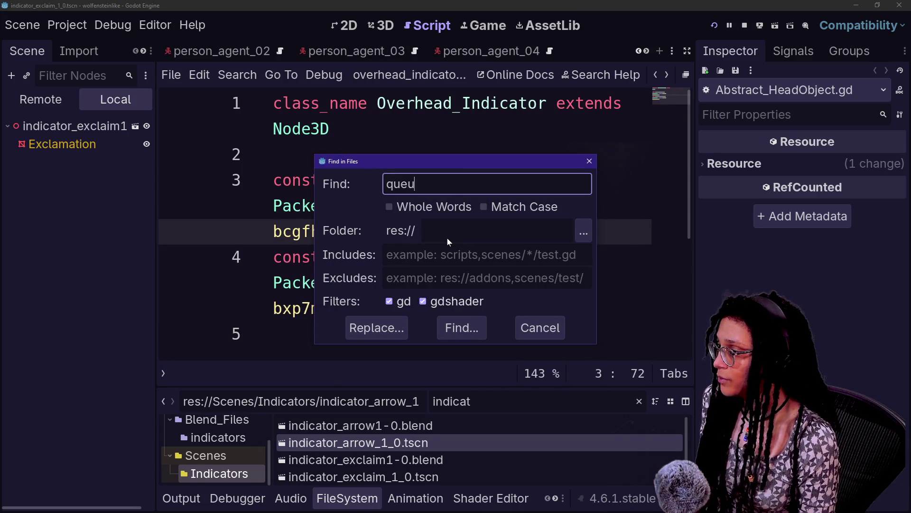
type("()")
key("Return")
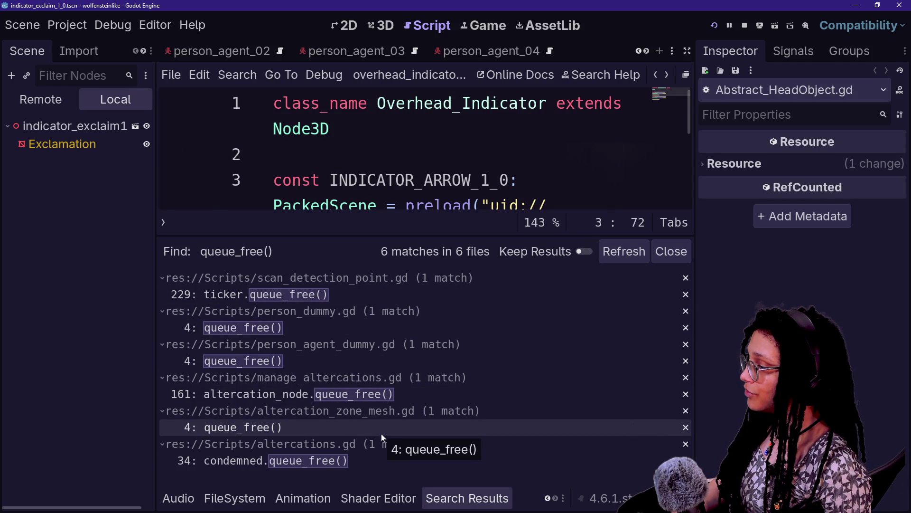
Open the manage_altercations.gd line 161 match with bottom panel and side docks hidden
left_click(366, 395)
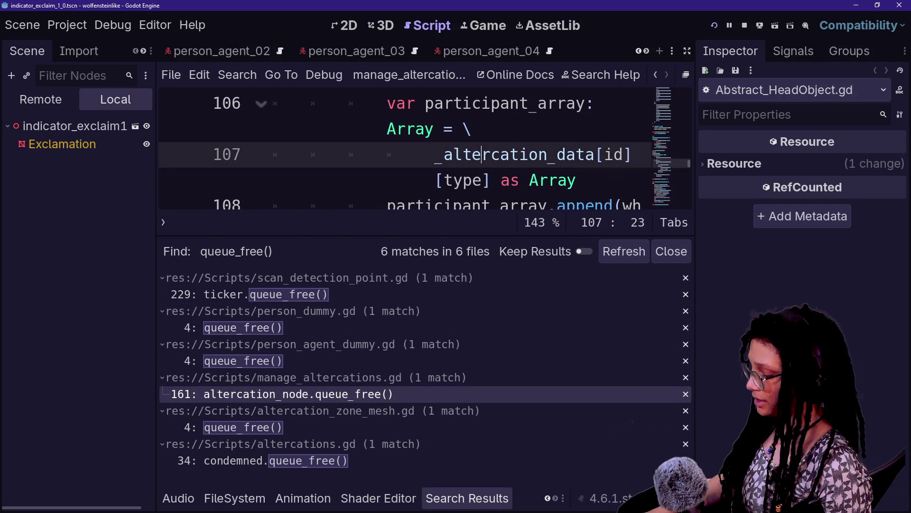
left_click(603, 154)
key("ctrl+j")
key("ctrl+shift+F11")
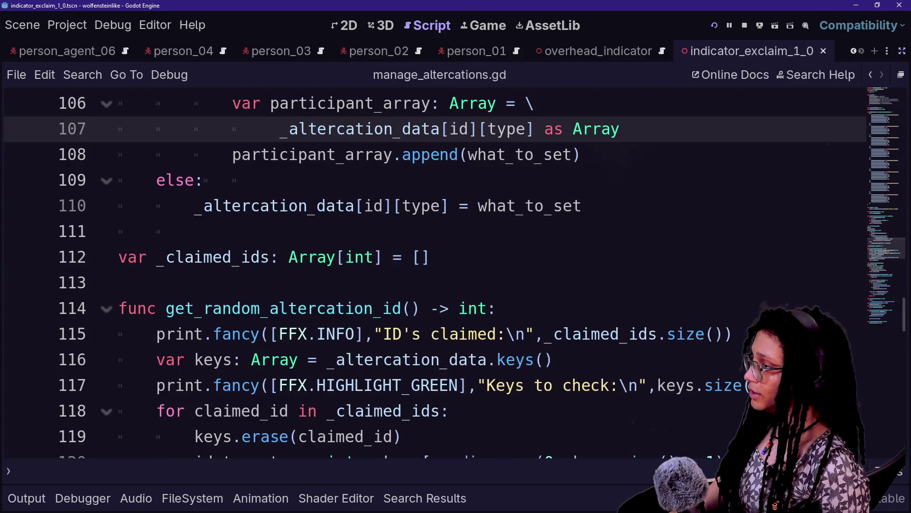
scroll(427, 273, "down", 4)
scroll(427, 273, "up", 2)
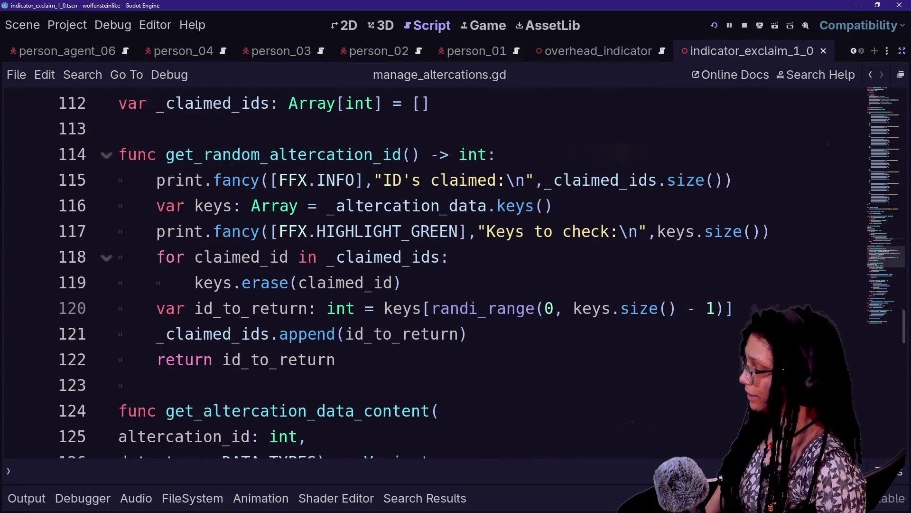
Find 'queue' in the script and place the caret at the end of line 161's queue_free() call
left_click(304, 257)
key("ctrl+f")
type("queue")
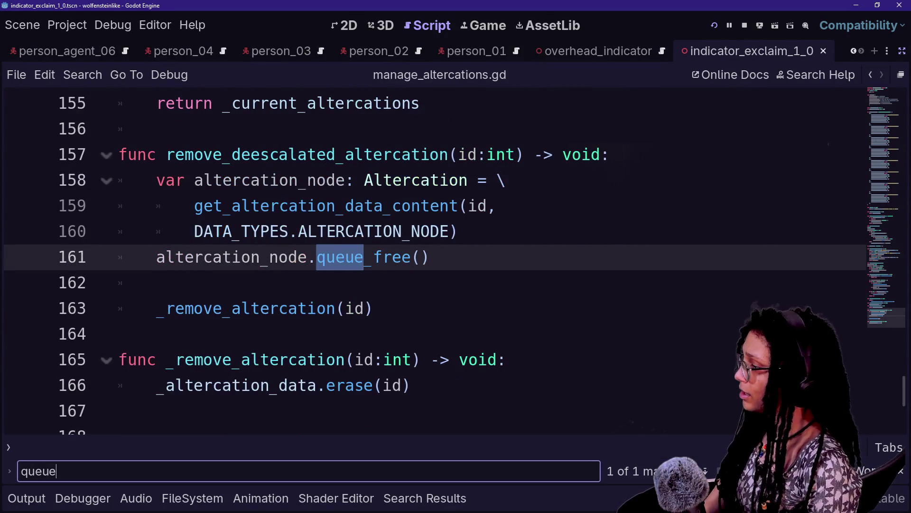
left_click(337, 308)
left_click_drag(269, 154, 497, 154)
left_click_drag(318, 155, 222, 155)
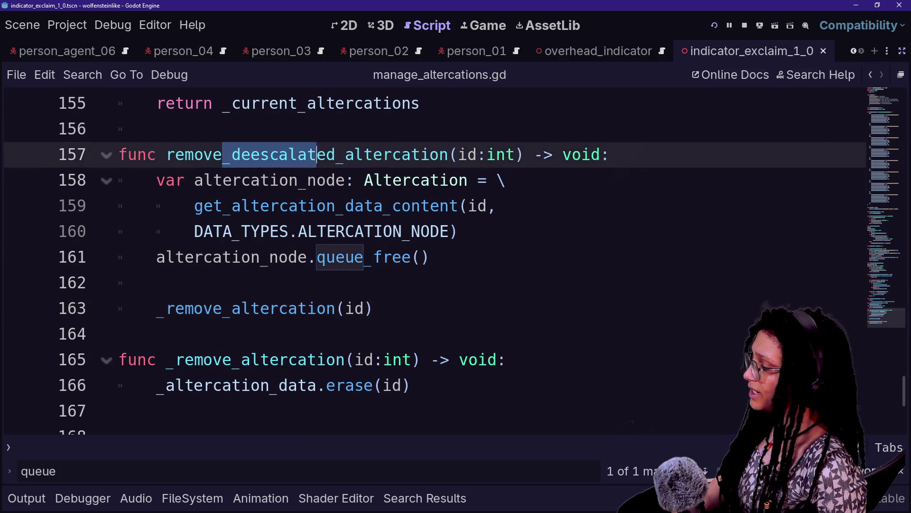
left_click(497, 180)
left_click_drag(430, 257, 459, 231)
left_click(458, 231)
left_click(429, 257)
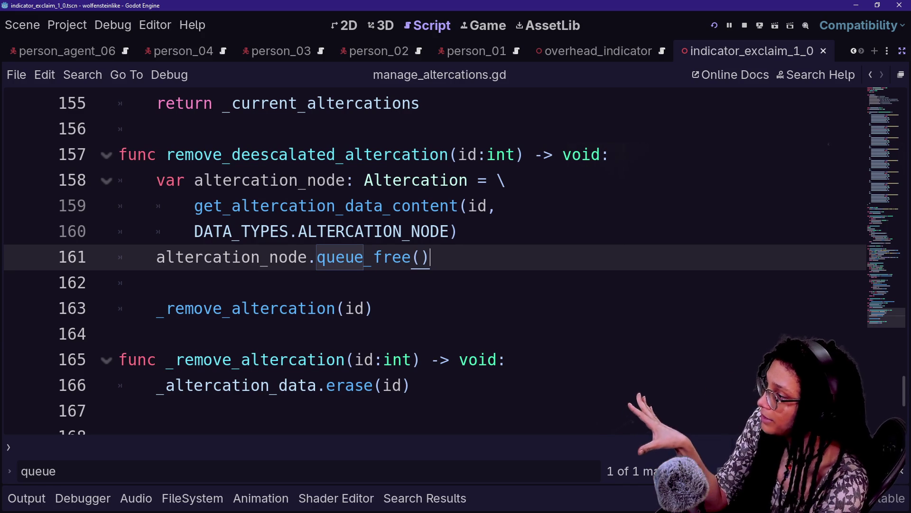
Replace the queue_free() line with 'var agents: Array = \' continued on the next line
key("shift+Home")
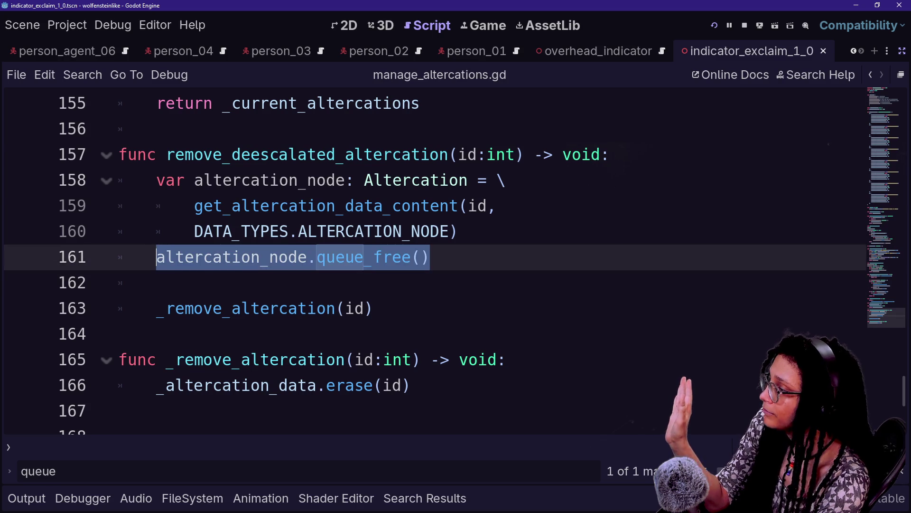
key("BackSpace")
type("_")
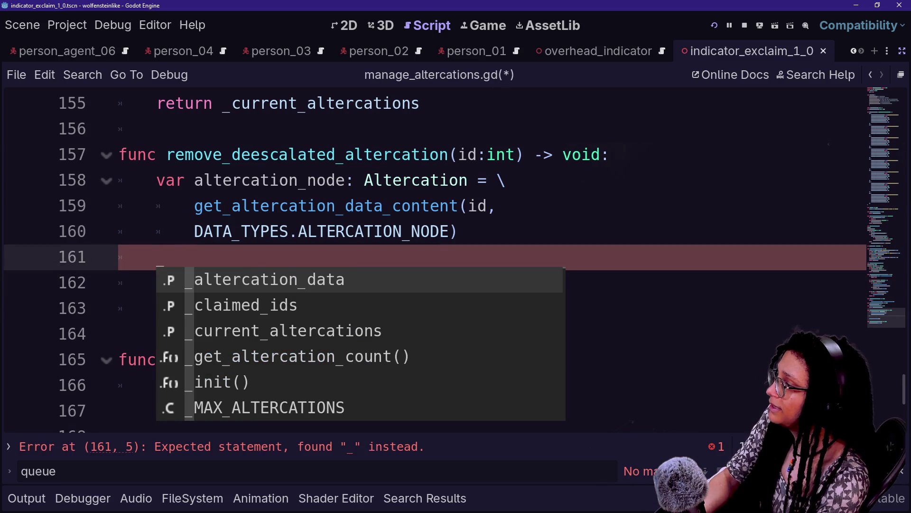
type("f")
key("BackSpace")
key("BackSpace")
type("f")
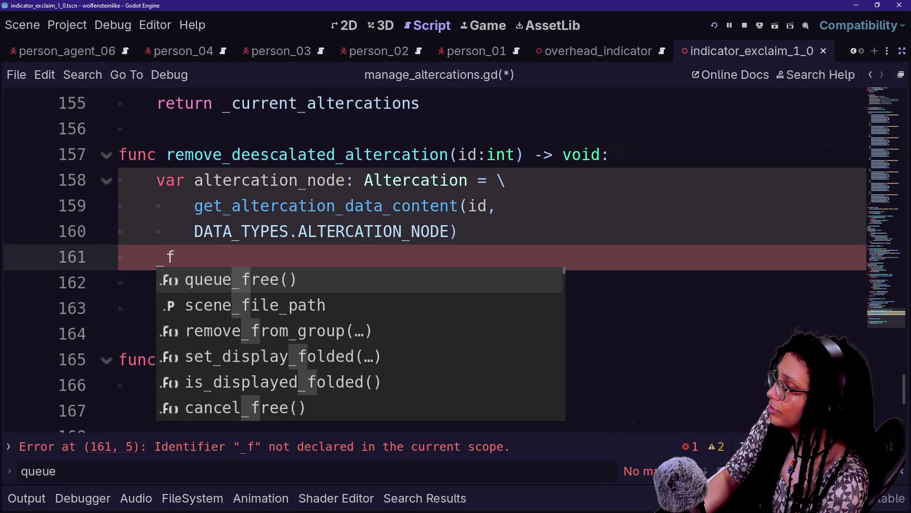
key("BackSpace")
type("_")
key("BackSpace")
type("var a")
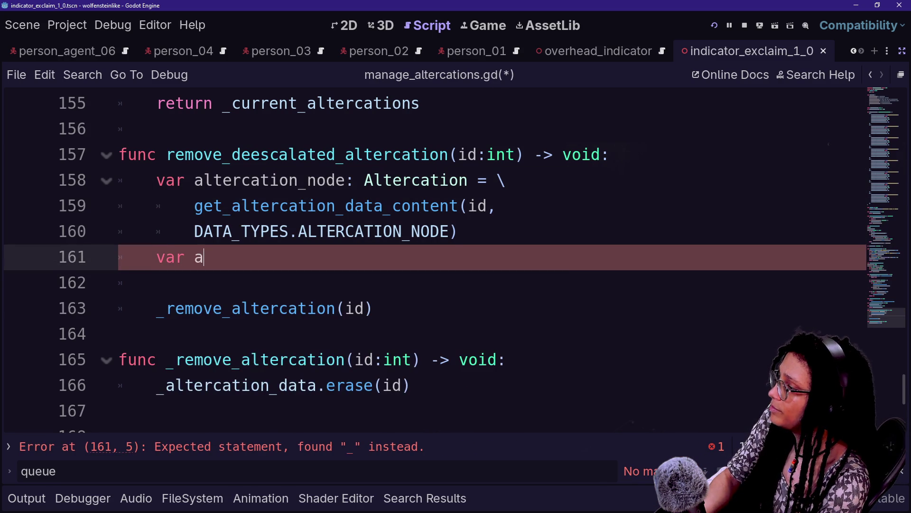
type("Ar")
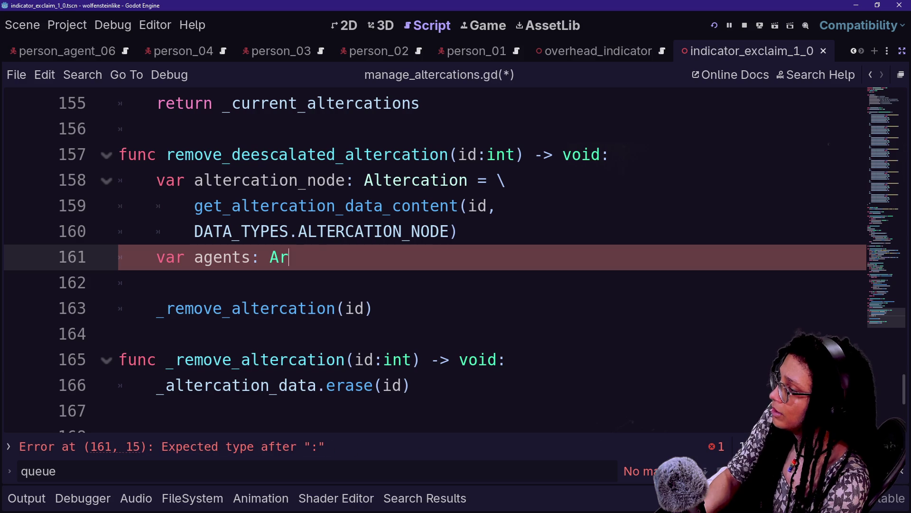
type("erson")
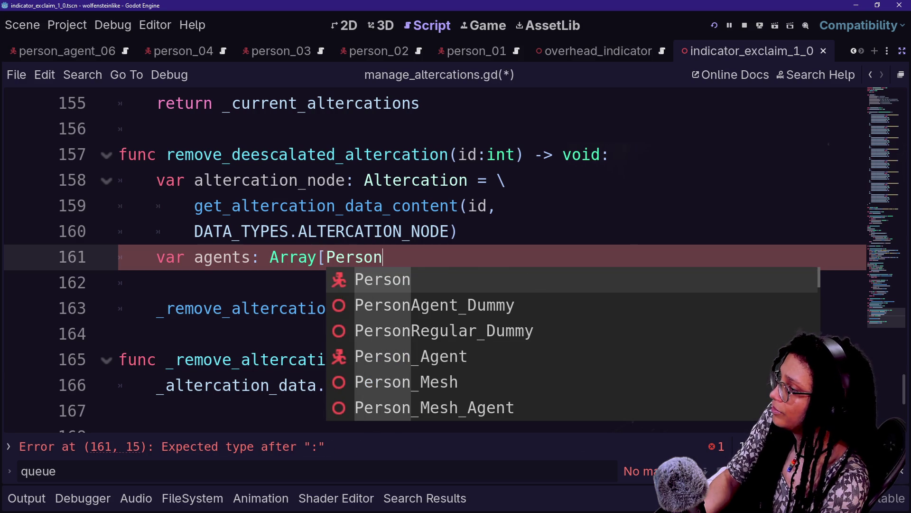
key("BackSpace")
key("BackSpace")
key("BackSpace")
key("BackSpace")
key("BackSpace")
key("BackSpace")
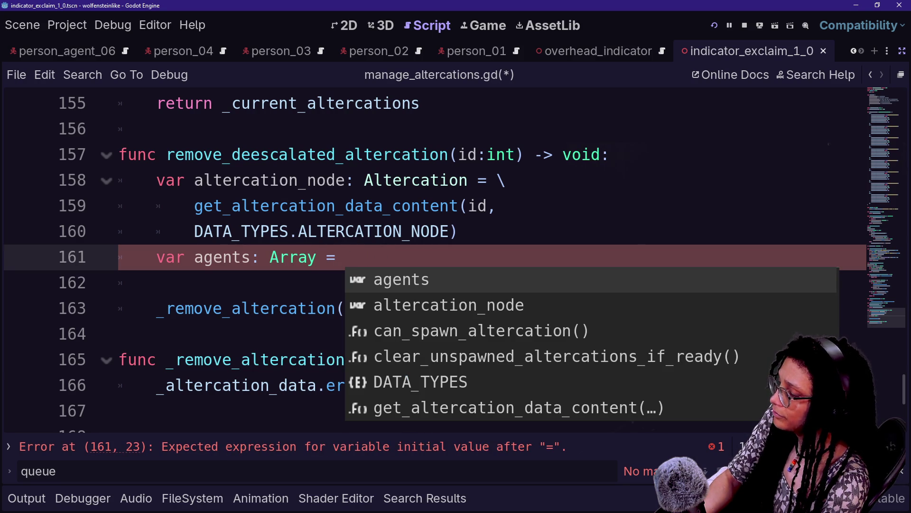
type("\\")
key("Return")
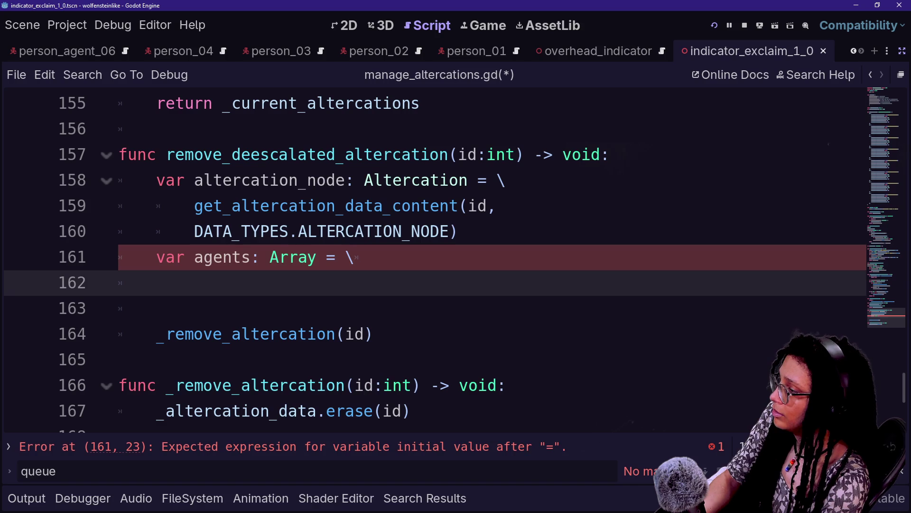
key("BackSpace")
key("Return")
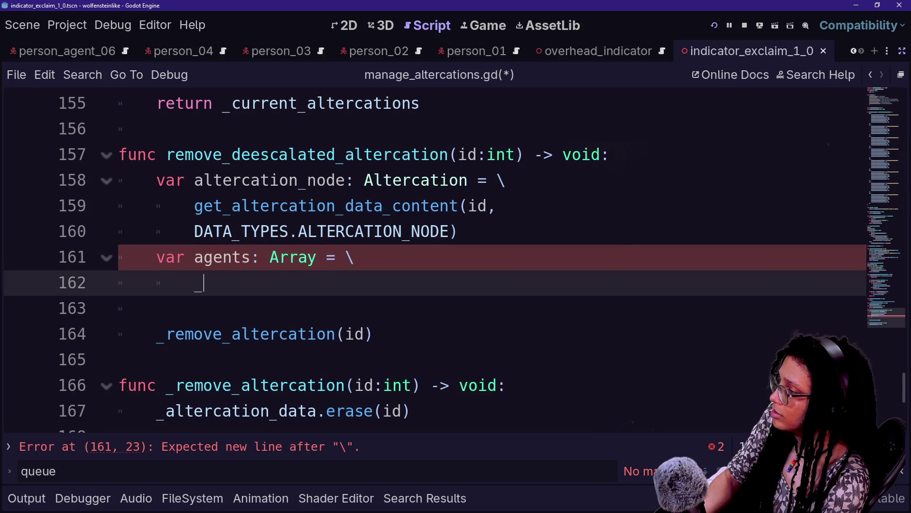
key("BackSpace")
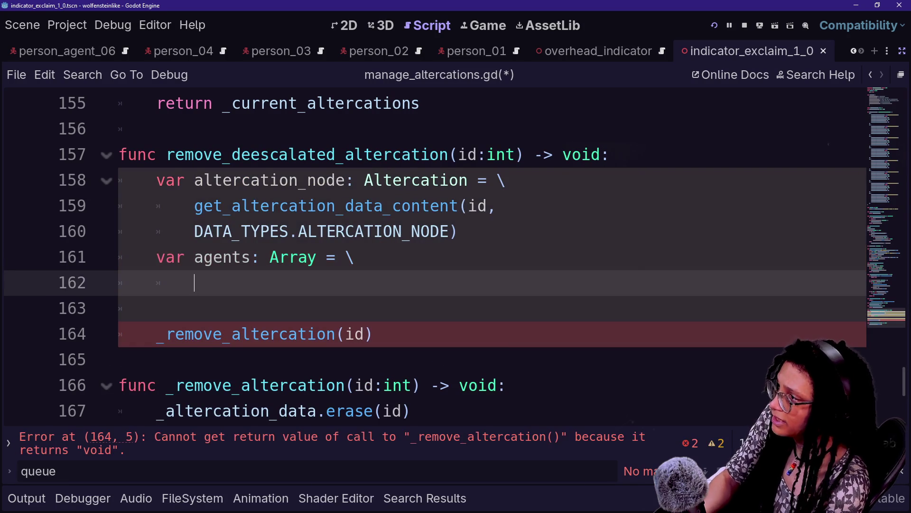
Continue with ManageAltercations.ref.get_altercation_data_content( via autocomplete
type("anage")
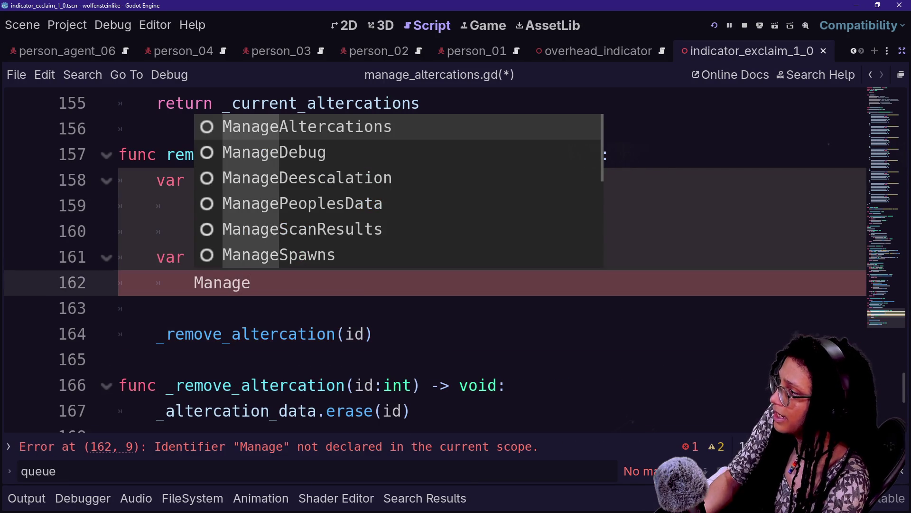
key("Return")
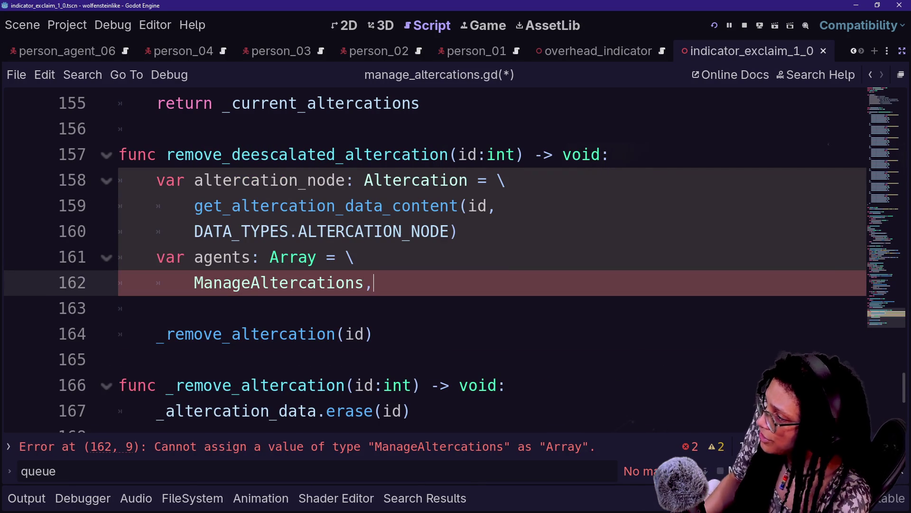
key("BackSpace")
type(".get")
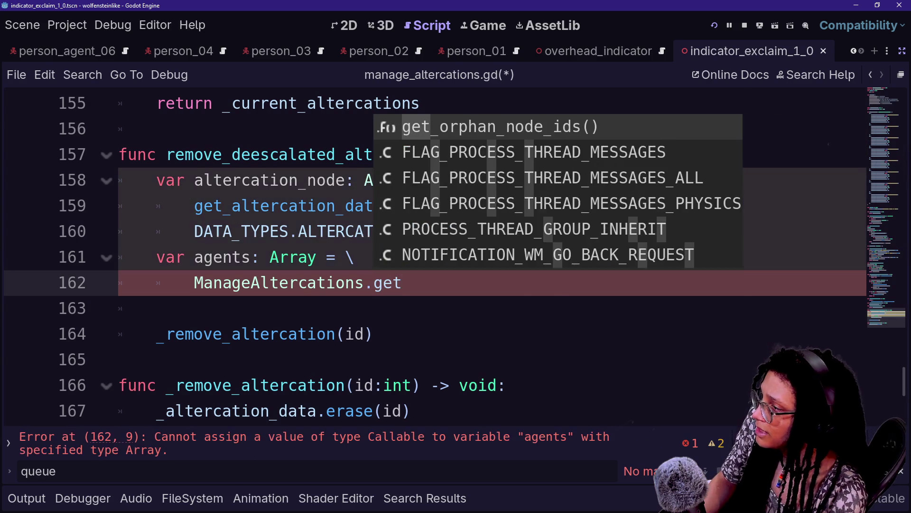
type("_")
key("BackSpace")
key("BackSpace")
key("BackSpace")
type("ref")
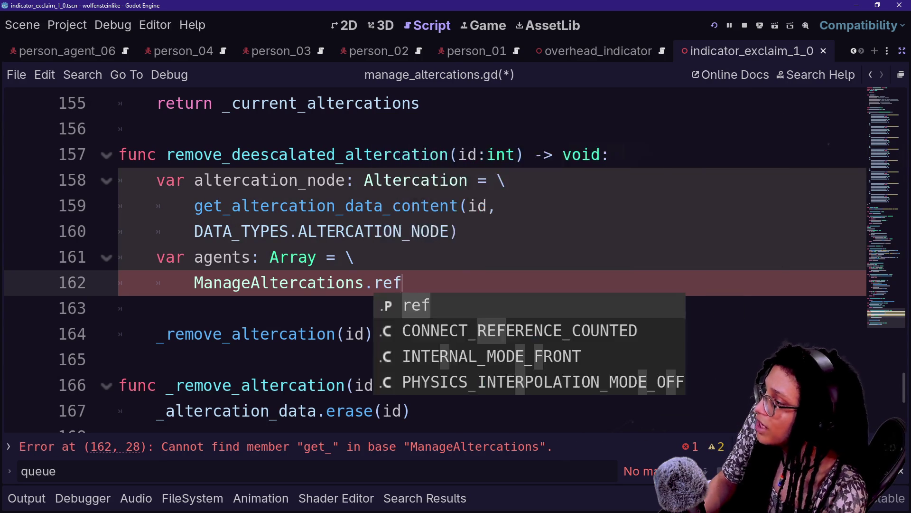
type(".get")
key("Return")
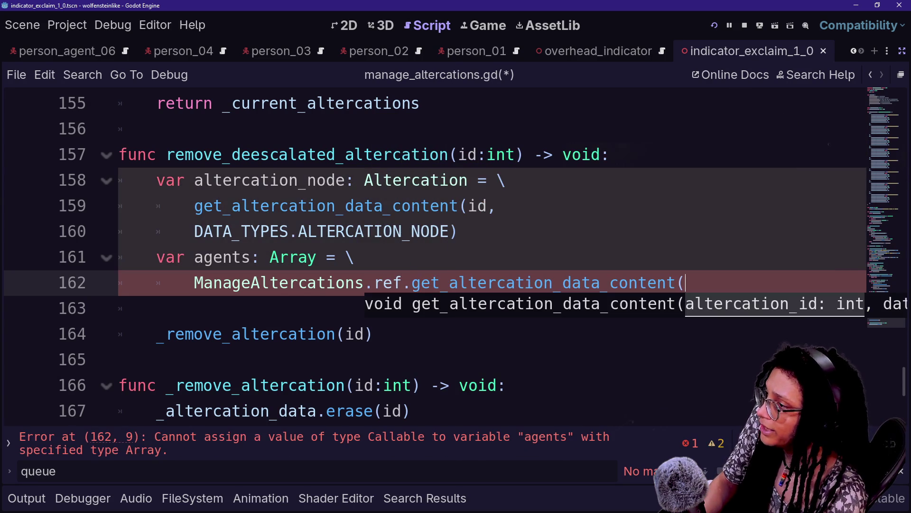
key("Return")
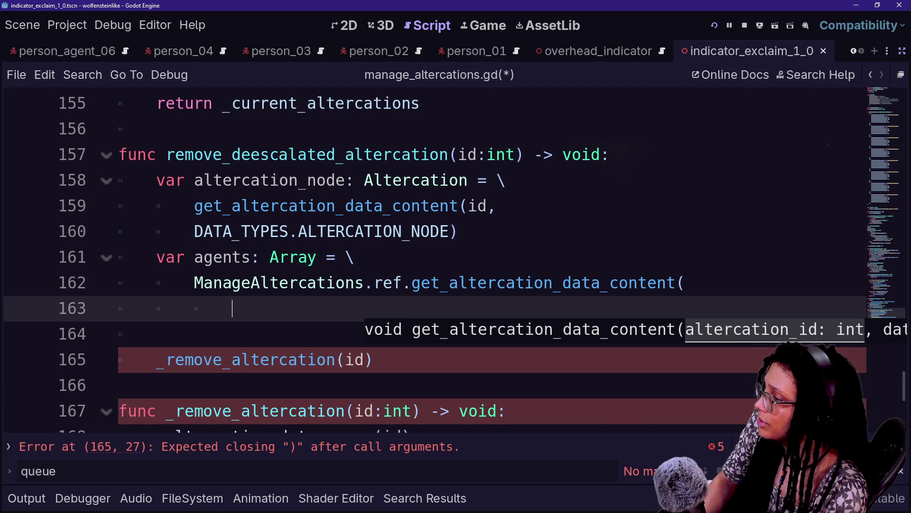
Delete the ManageAltercations.ref. prefix so line 162 begins with get_altercation_data_content(
scroll(435, 258, "up", 20)
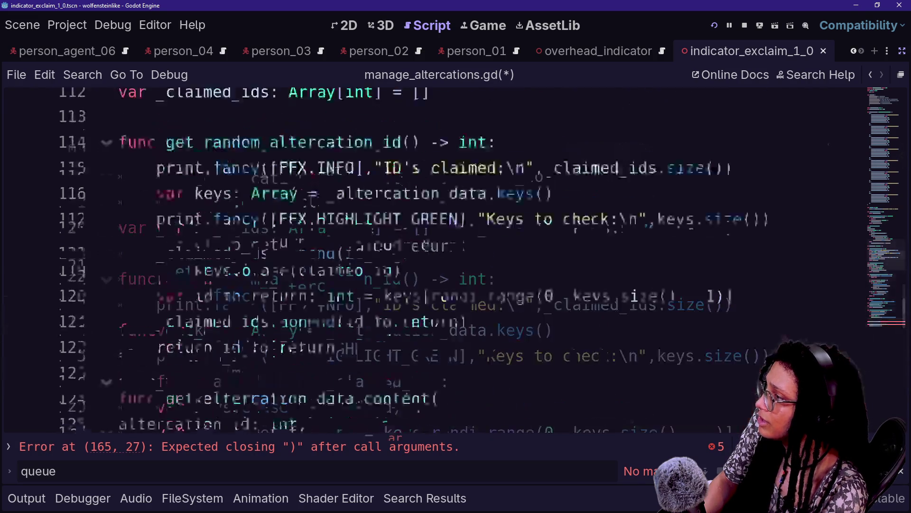
scroll(435, 259, "up", 6)
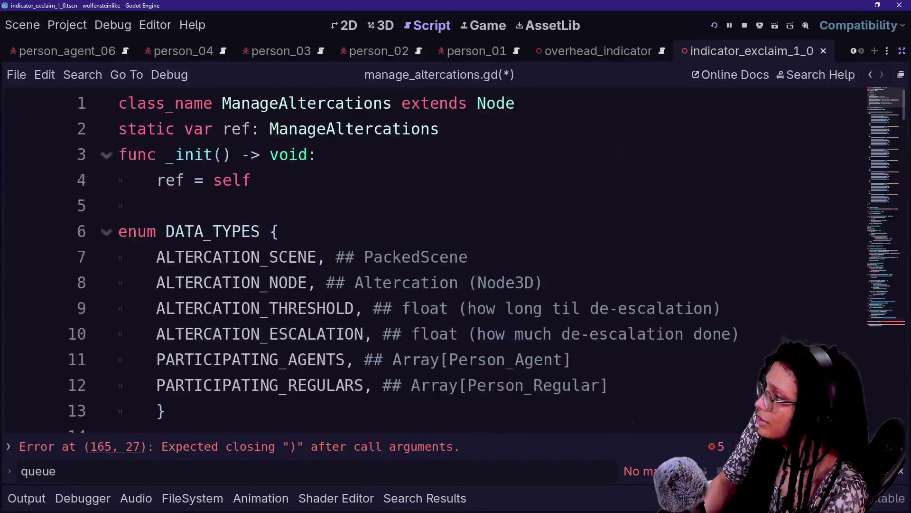
scroll(434, 259, "down", 1)
scroll(435, 259, "up", 1)
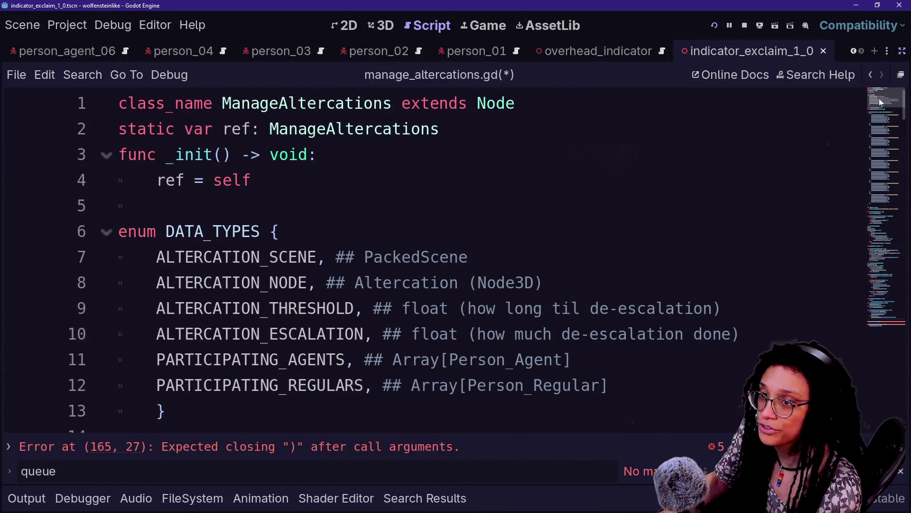
mouse_move(879, 99)
left_mouse_down()
mouse_move(868, 335)
mouse_move(869, 323)
left_mouse_up()
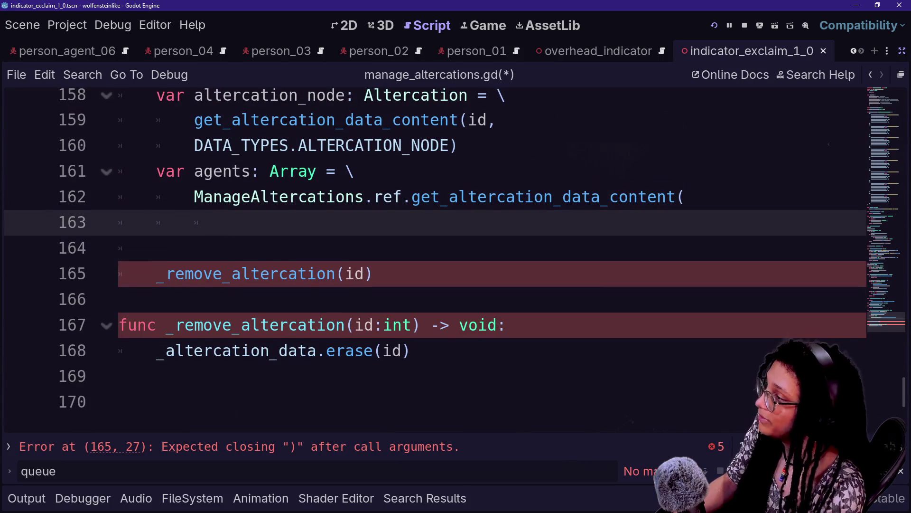
left_click_drag(411, 196, 232, 197)
key("BackSpace")
key("BackSpace")
key("BackSpace")
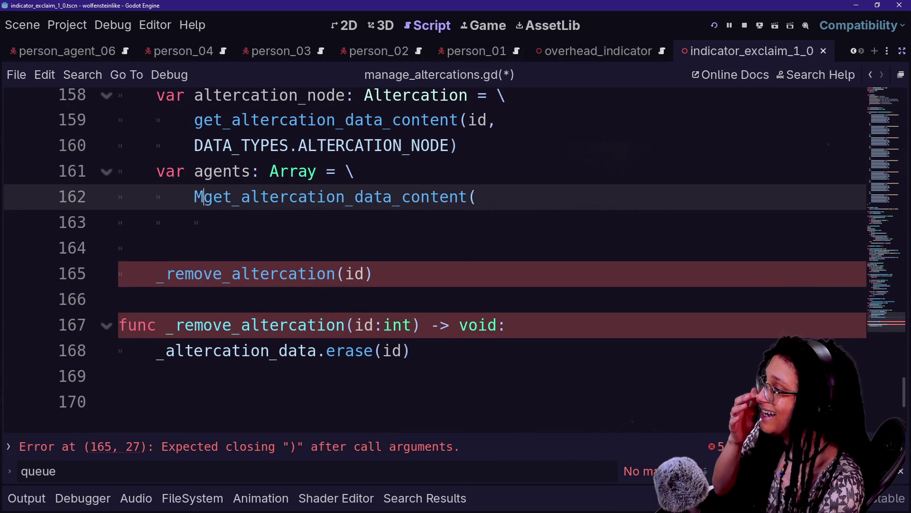
key("BackSpace")
left_click(469, 196)
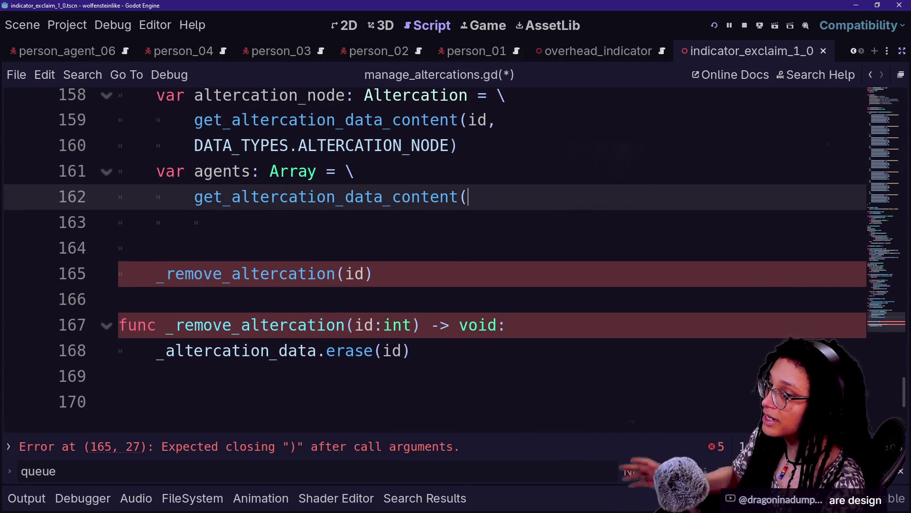
scroll(428, 238, "up", 1)
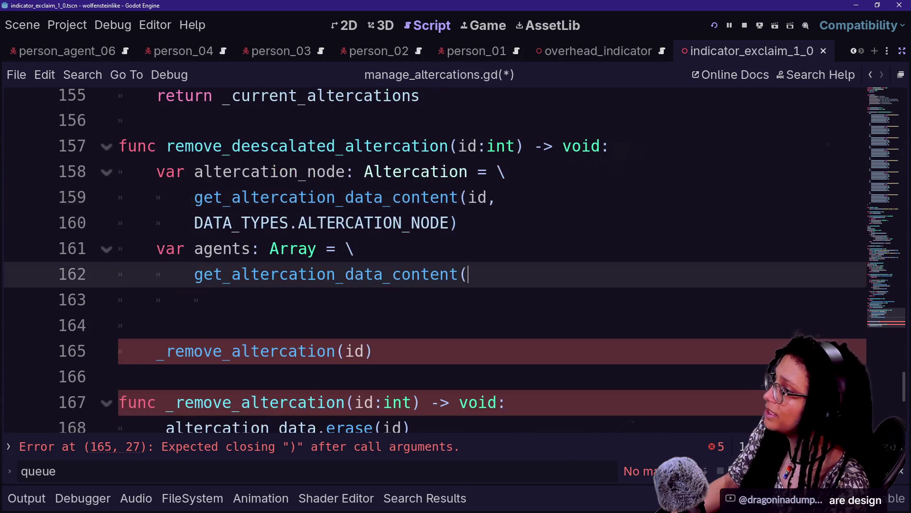
Pass id as the first argument and start DATA_TYPES. on the next line
type("id,")
key("Return")
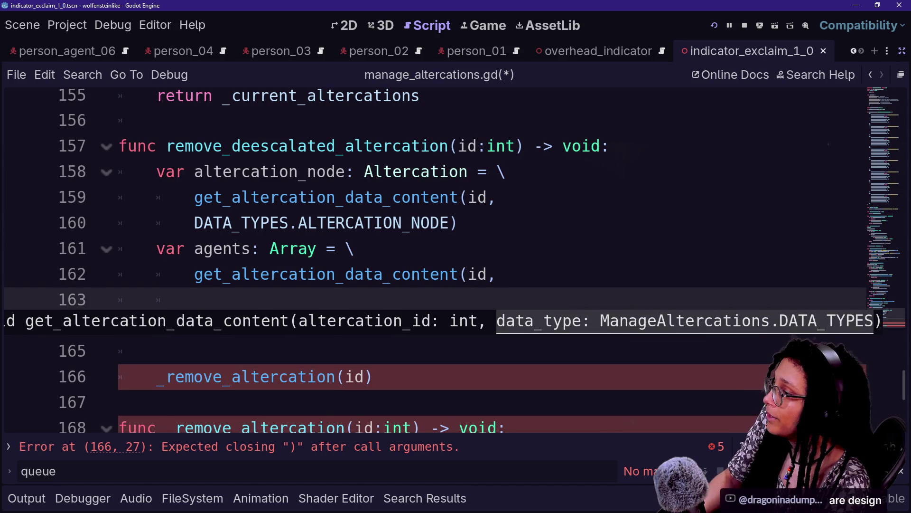
key("BackSpace")
key("Return")
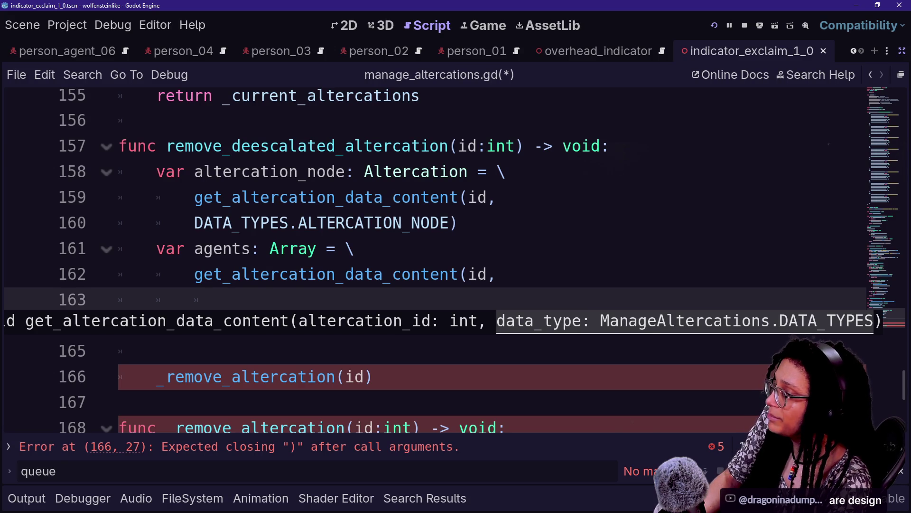
type("A")
key("Return")
type(".")
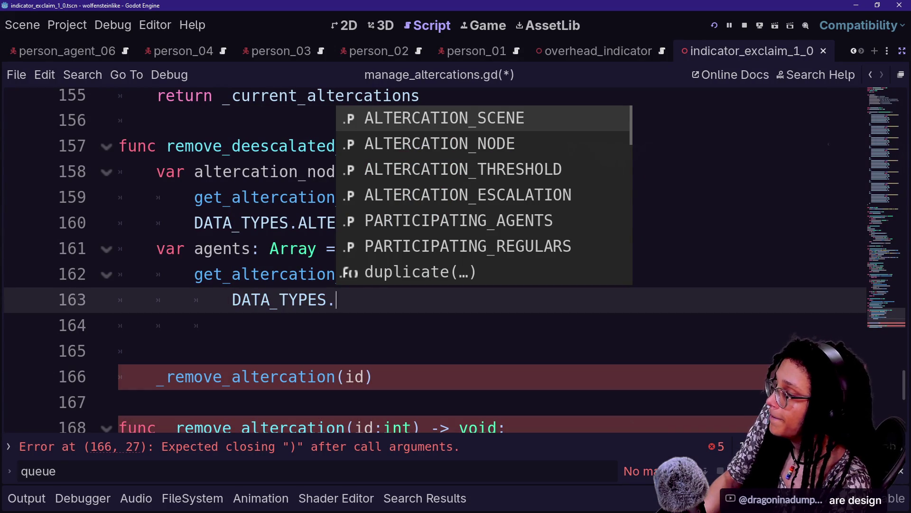
Complete the second argument as DATA_TYPES.PARTICIPATING_AGENTS and close the call
left_click(118, 325)
left_click(342, 274)
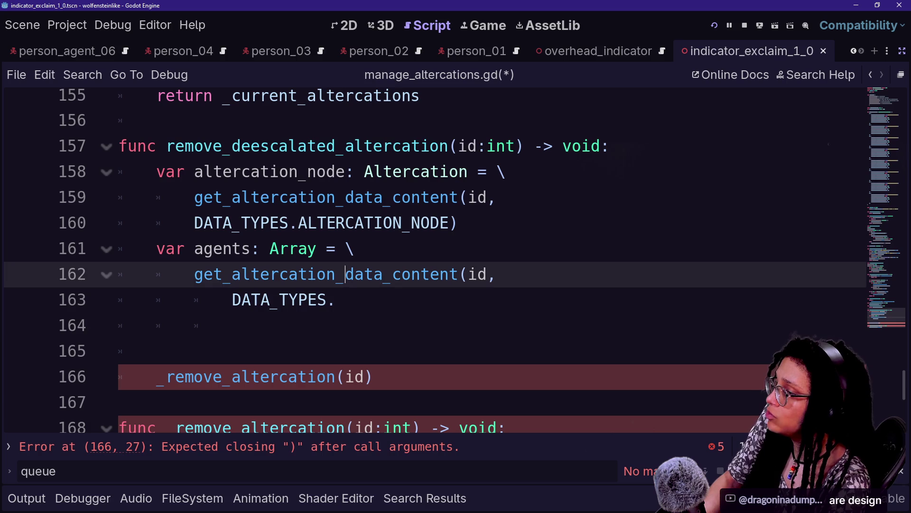
left_click(336, 300)
key("ctrl+space")
key("Down")
key("Down")
key("Down")
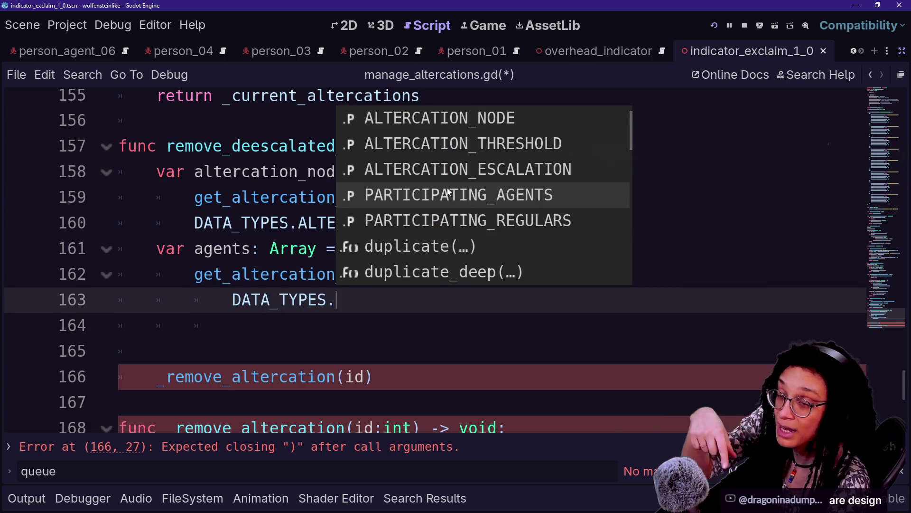
mouse_move(450, 192)
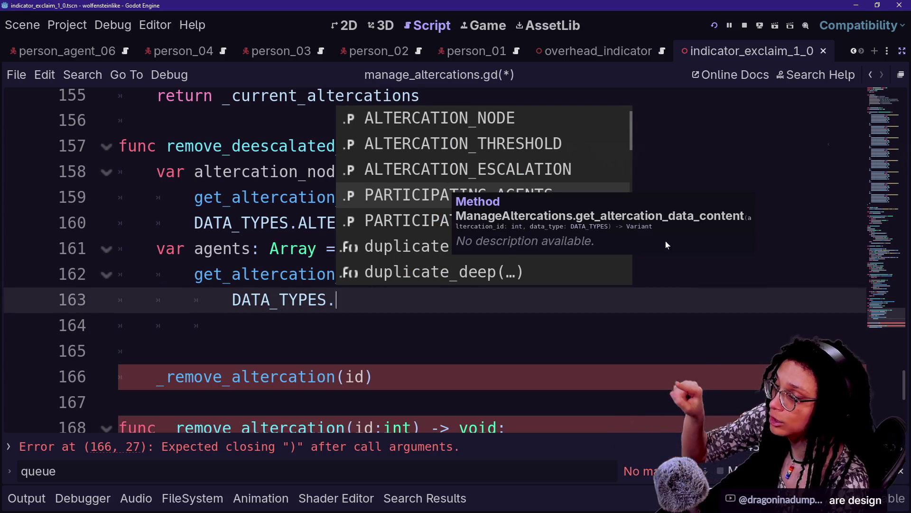
key("Return")
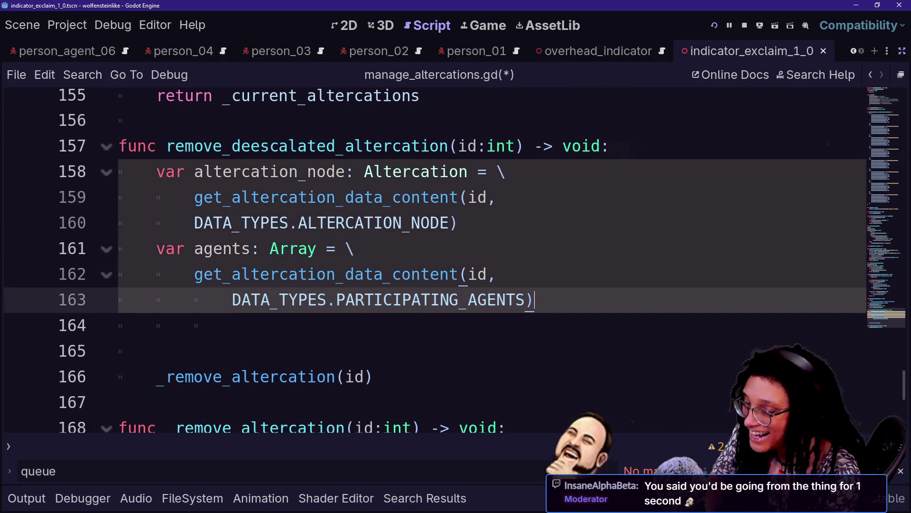
key("BackSpace")
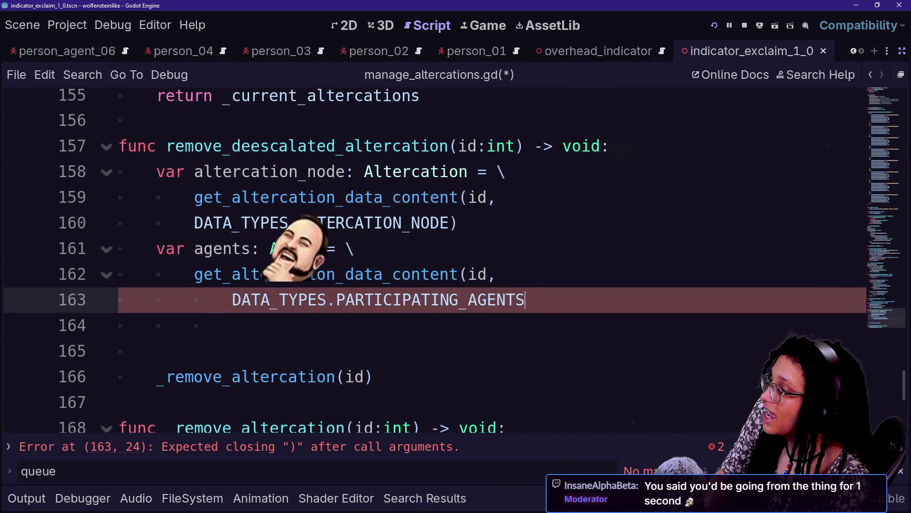
type("_")
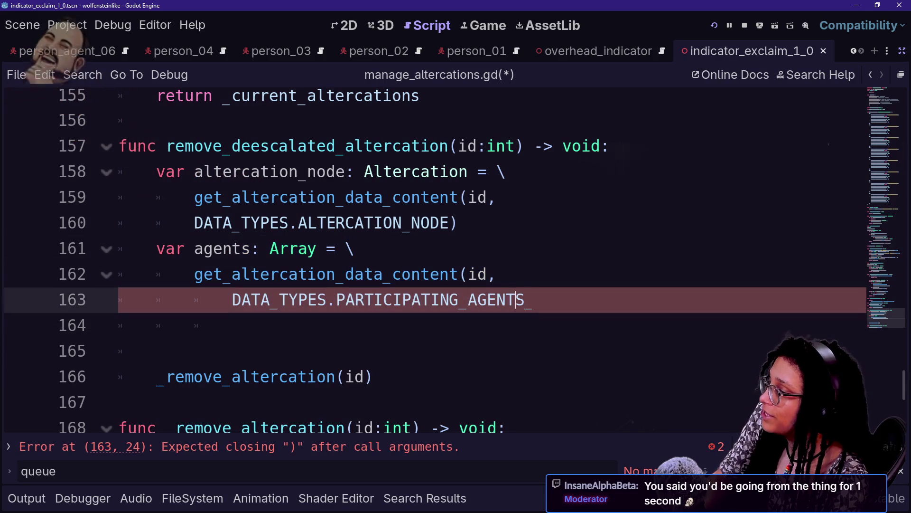
key("BackSpace")
key("shift+Up")
key("shift+Up")
key("shift+Up")
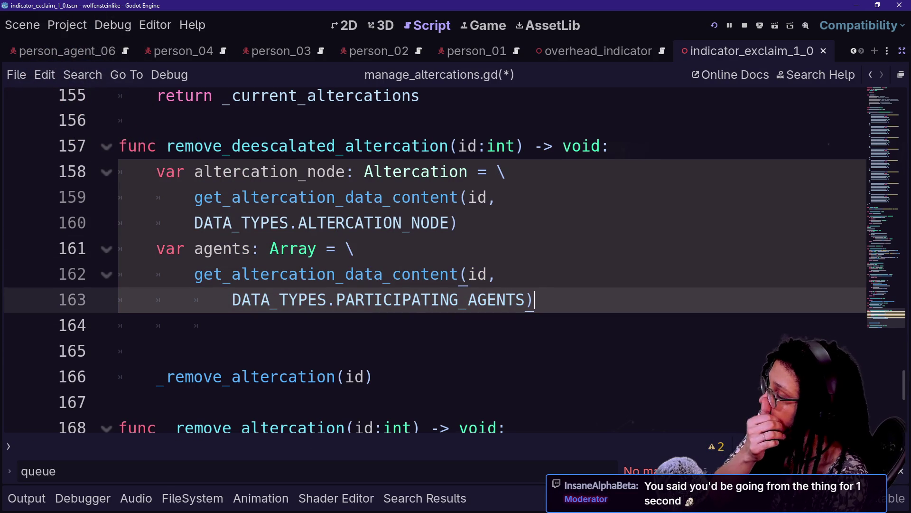
Begin a 'for agent' loop on a new line below the agents assignment
key("Return")
type("for ")
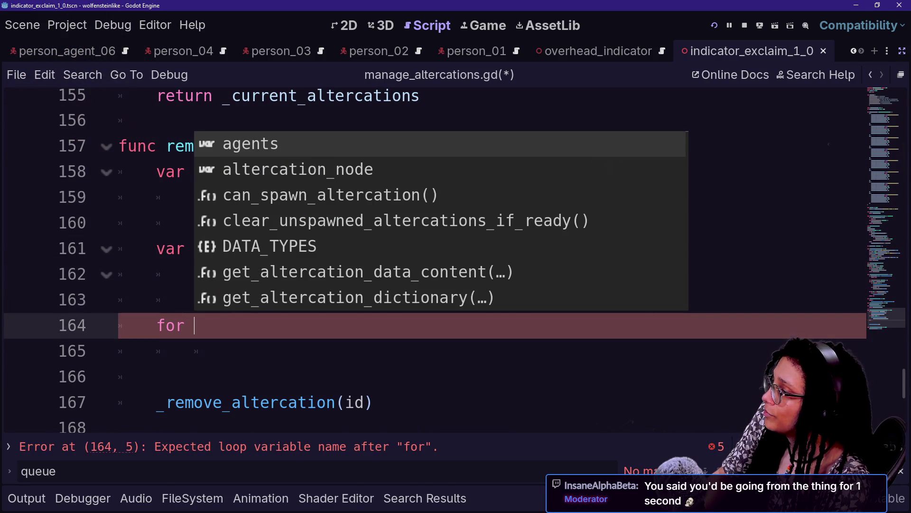
type("i")
key("BackSpace")
type("a")
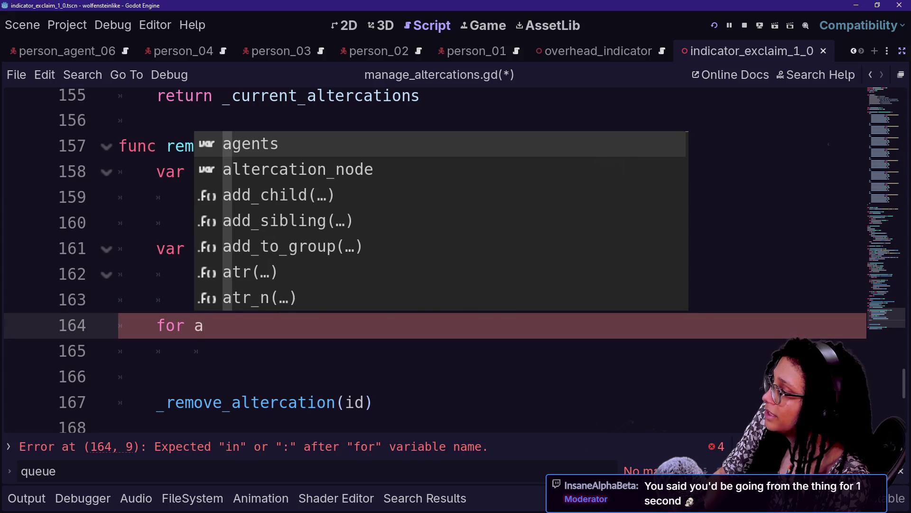
type("gent")
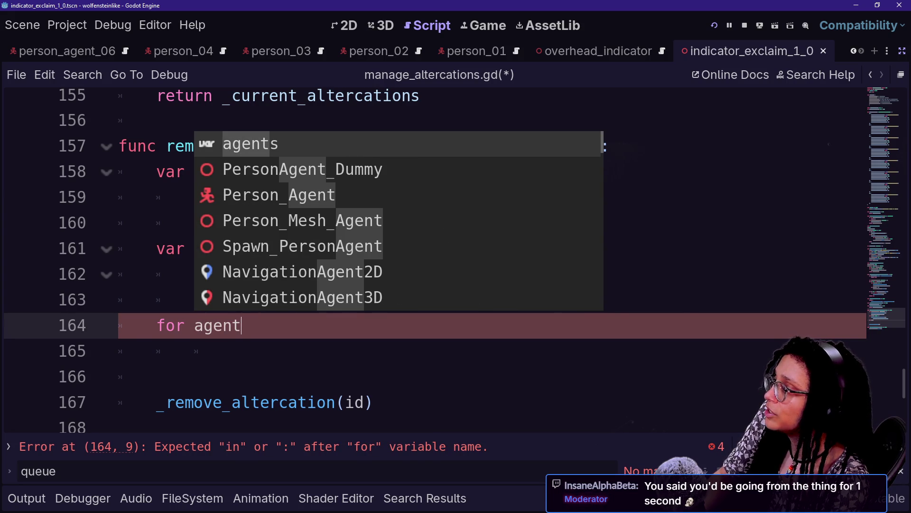
left_click(327, 402)
left_click(293, 248, "ctrl")
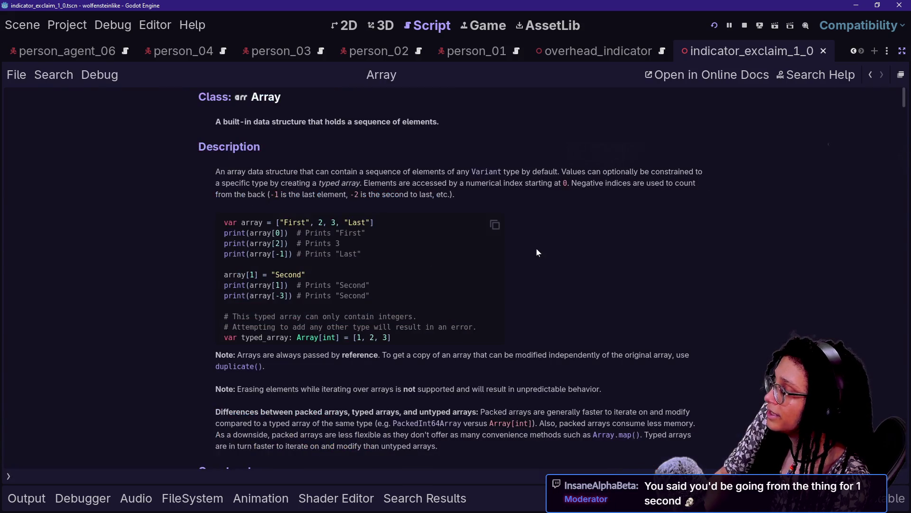
scroll(536, 249, "down", 5)
key("ctrl+f")
type("queue")
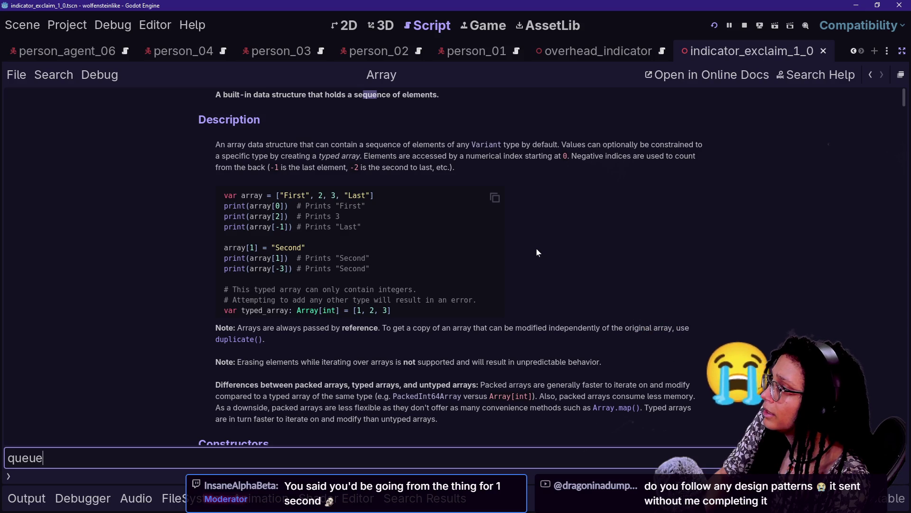
key("BackSpace")
key("BackSpace")
type("de")
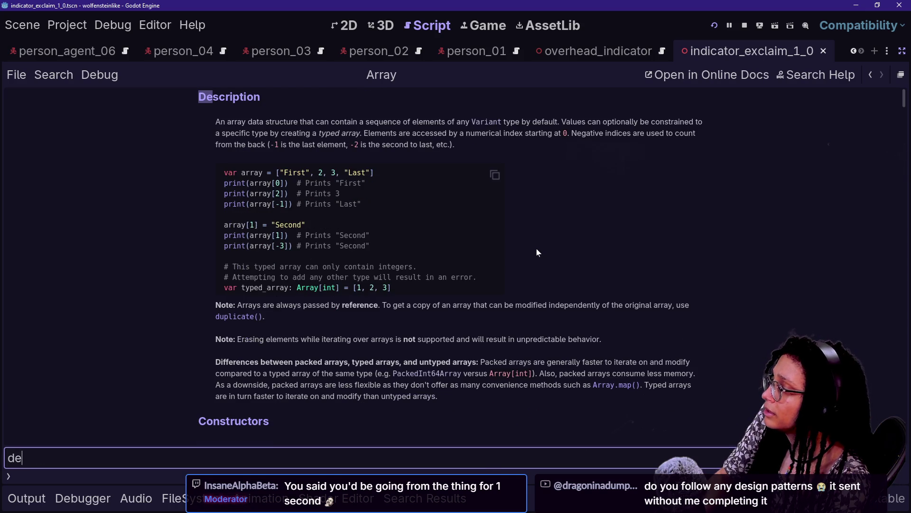
key("BackSpace")
key("BackSpace")
key("BackSpace")
type("remove")
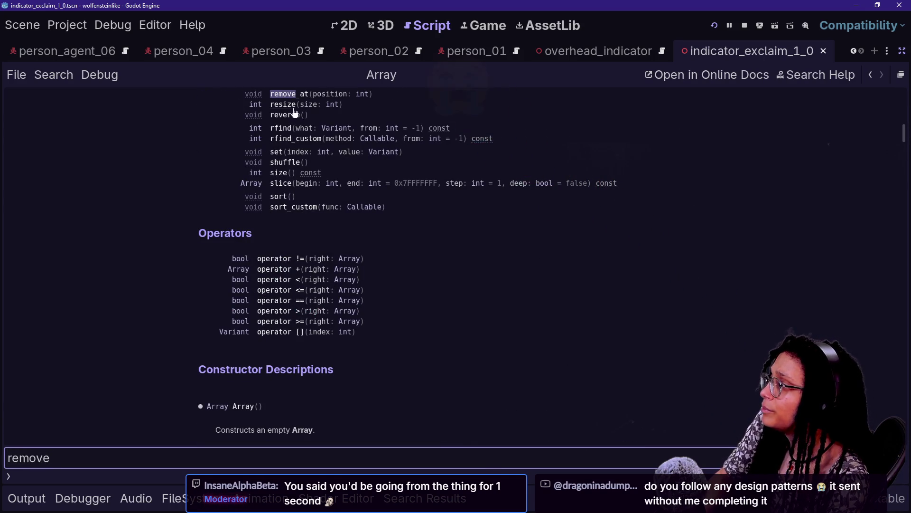
scroll(295, 113, "up", 1)
scroll(294, 113, "up", 2)
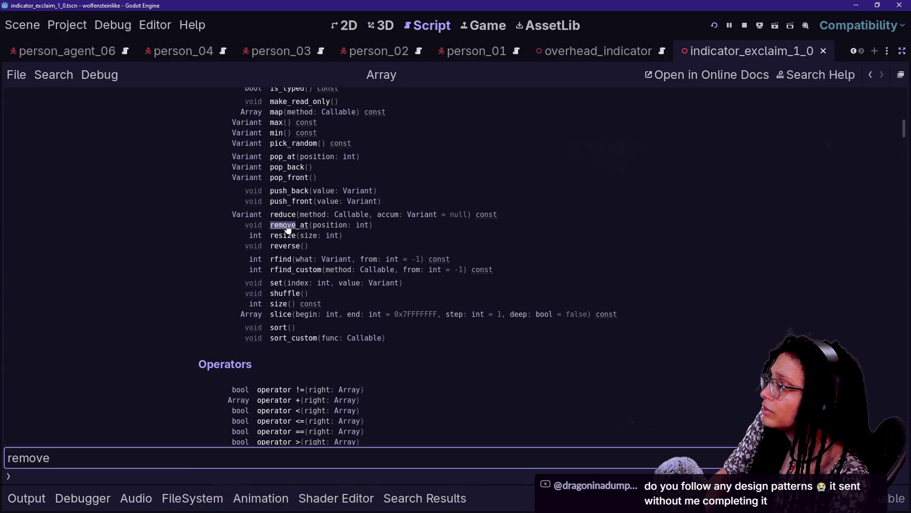
scroll(288, 229, "up", 2)
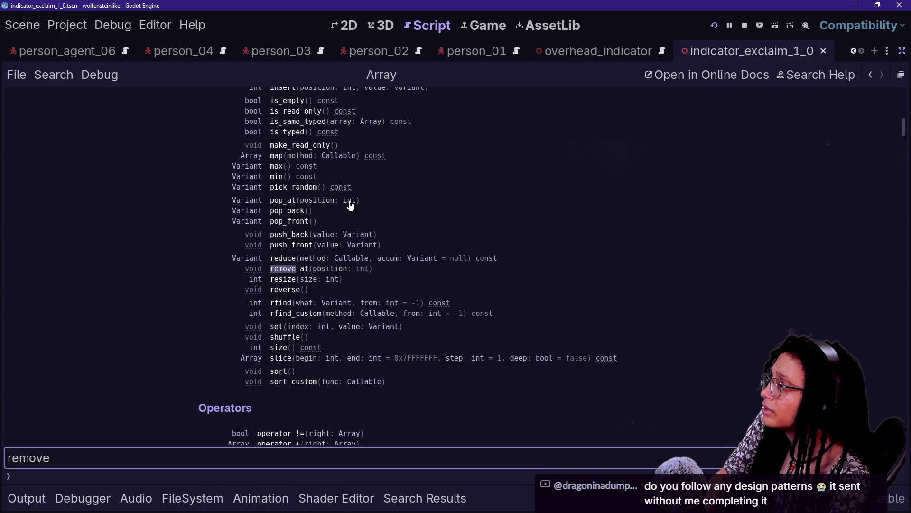
scroll(350, 206, "up", 2)
scroll(350, 205, "up", 2)
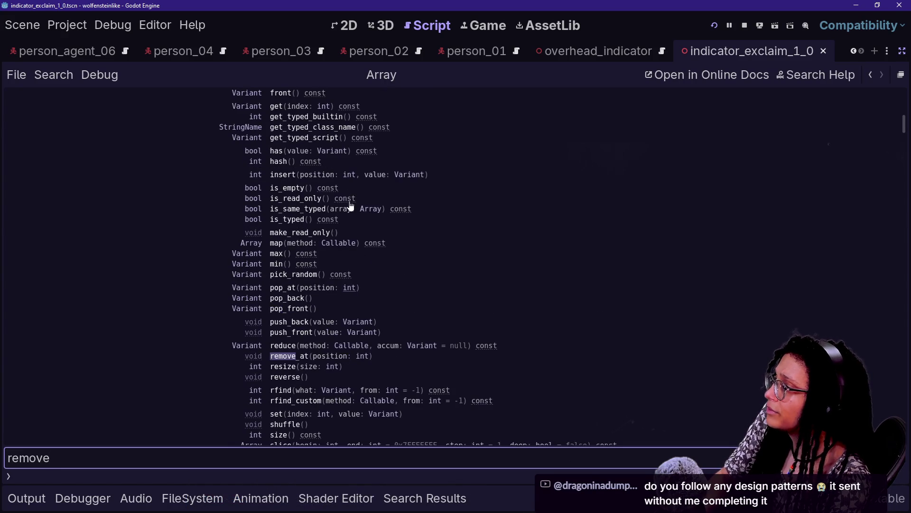
scroll(351, 206, "up", 2)
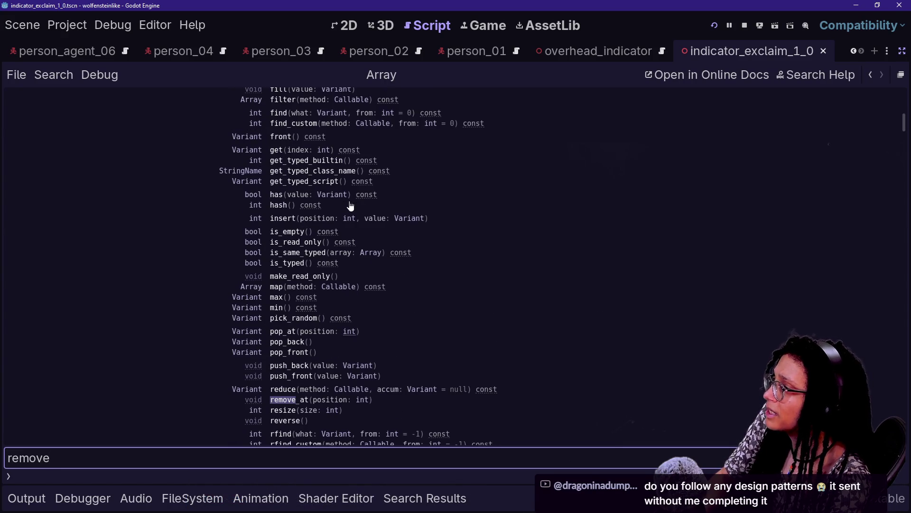
left_click(871, 72)
left_click(375, 308)
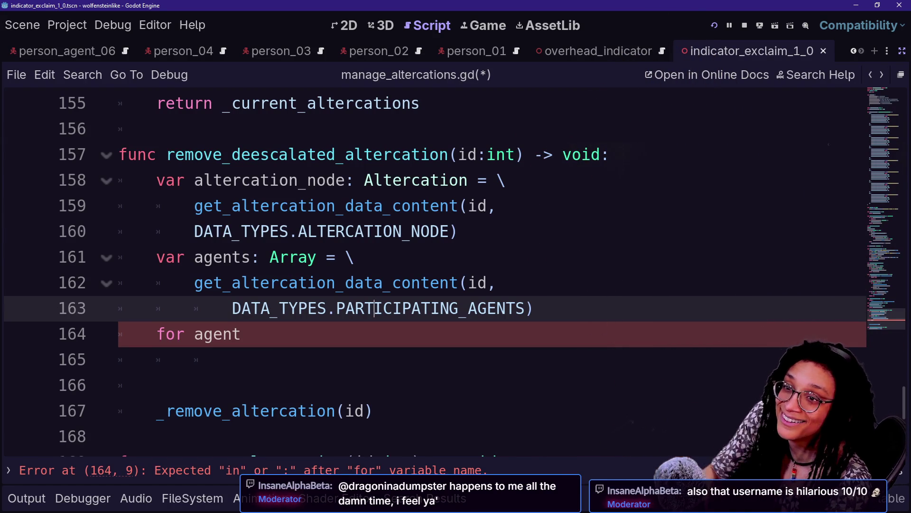
Change line 164 to 'for agent: Person_Agent in agents:' and start the loop body
key("Down")
key("Down")
key("Up")
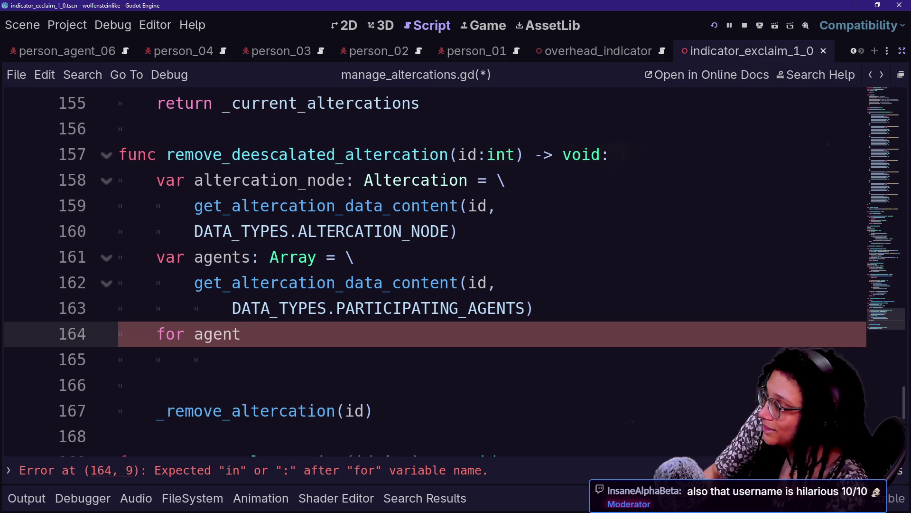
key("ctrl+space")
key("BackSpace")
key("BackSpace")
key("BackSpace")
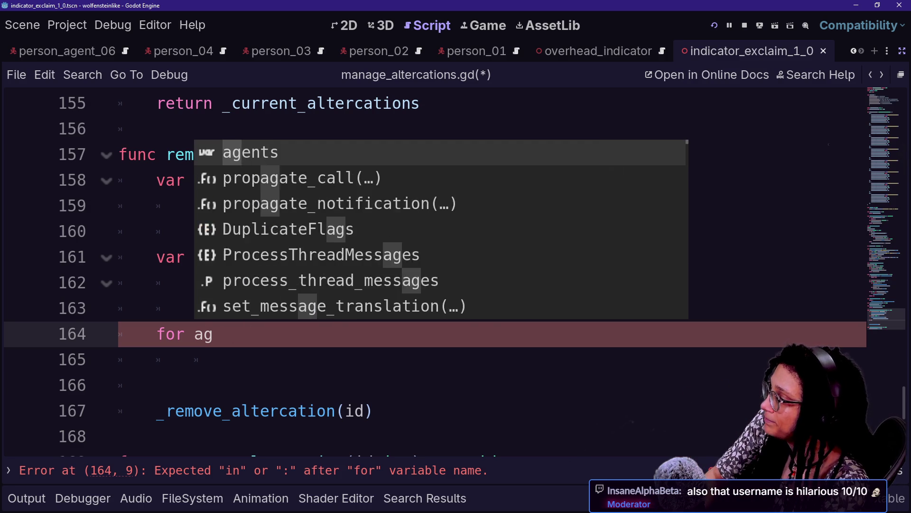
type("gent: Person_")
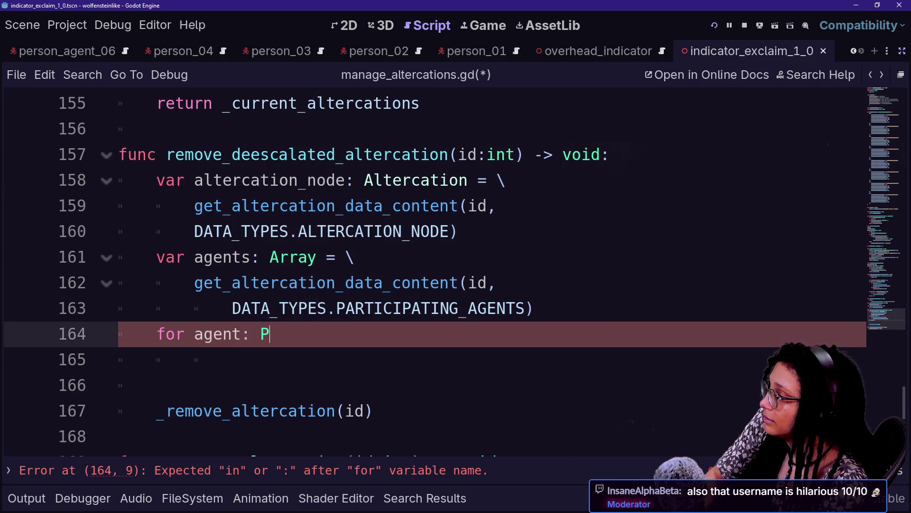
type("Agent")
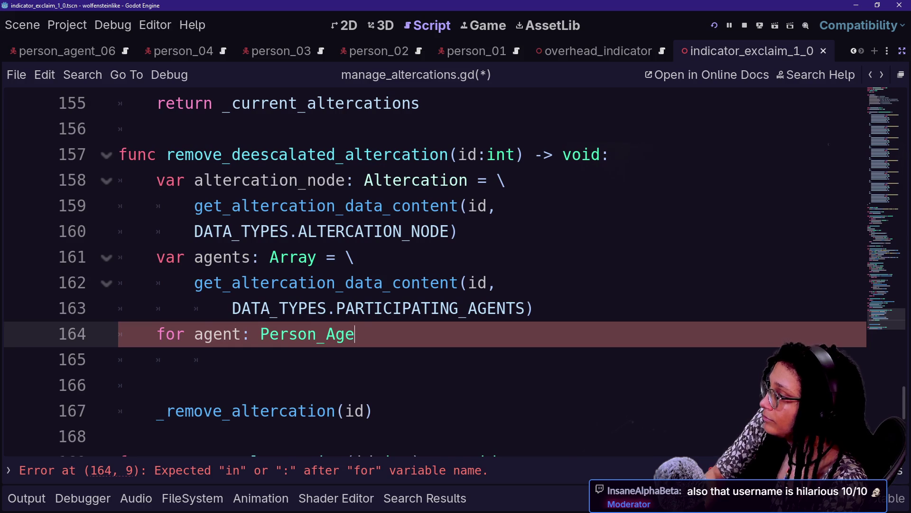
key("BackSpace")
type("t in ")
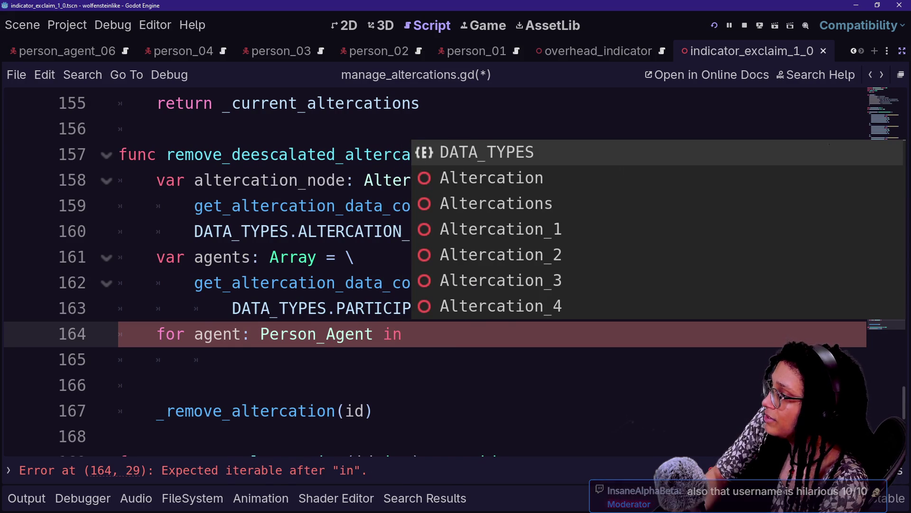
type("agents:")
key("Return")
Make the loop body call agent.queue_free() for each agent
type("if")
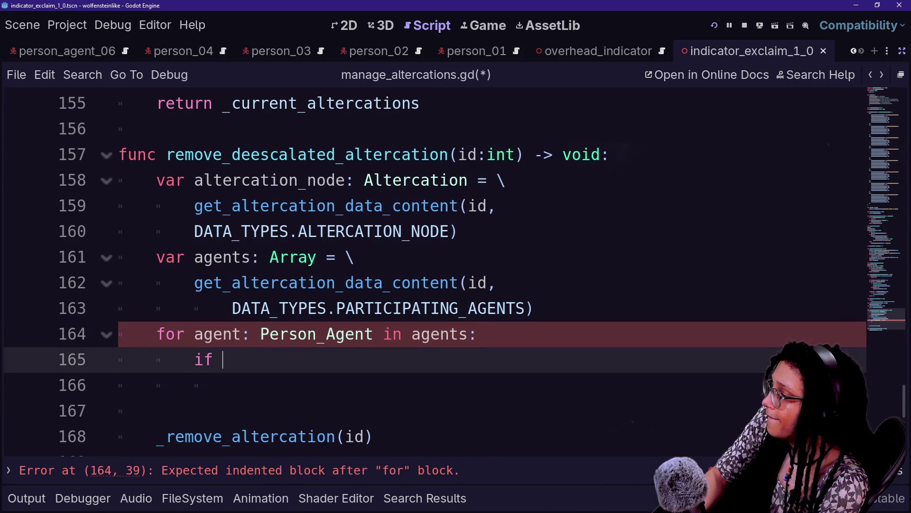
key("BackSpace")
key("BackSpace")
key("BackSpace")
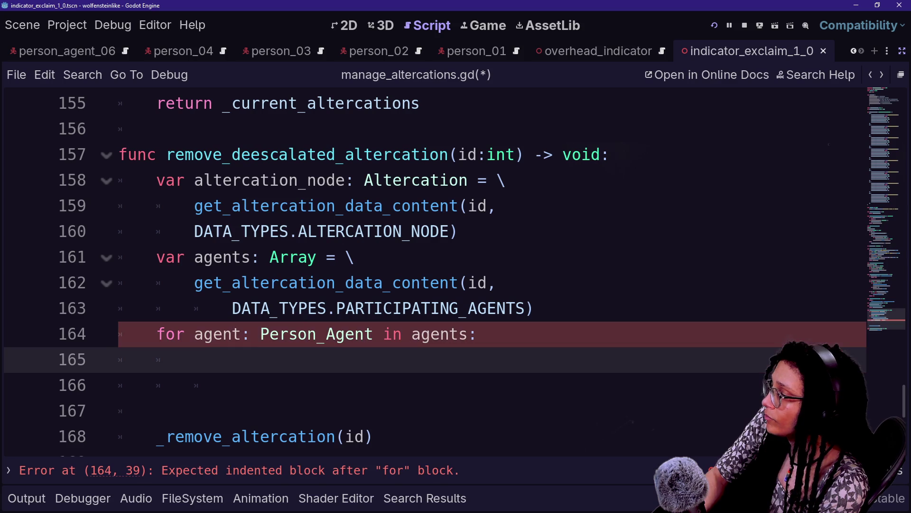
type("agent.queue")
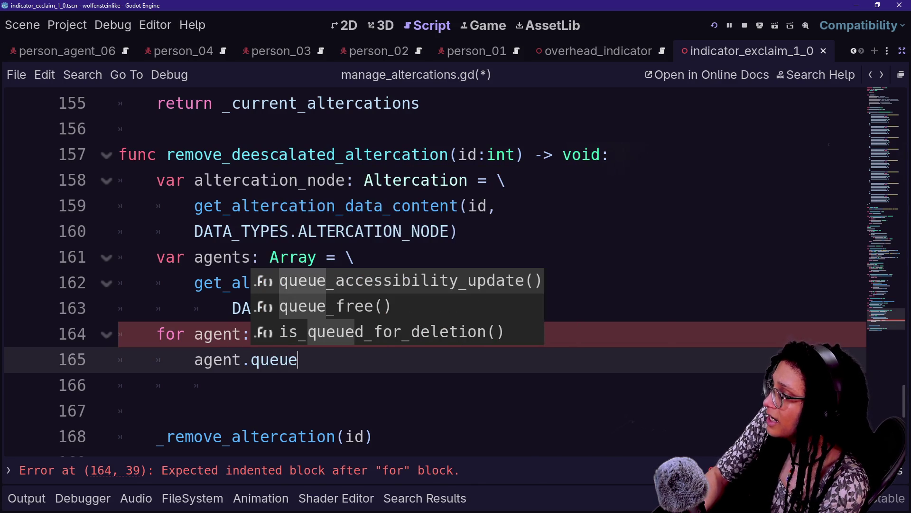
left_click(118, 385)
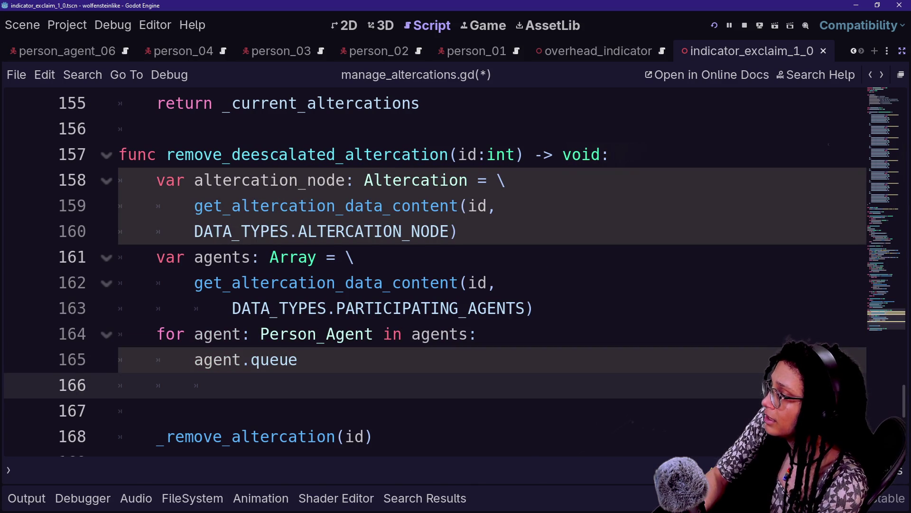
left_click(297, 360)
type("fr")
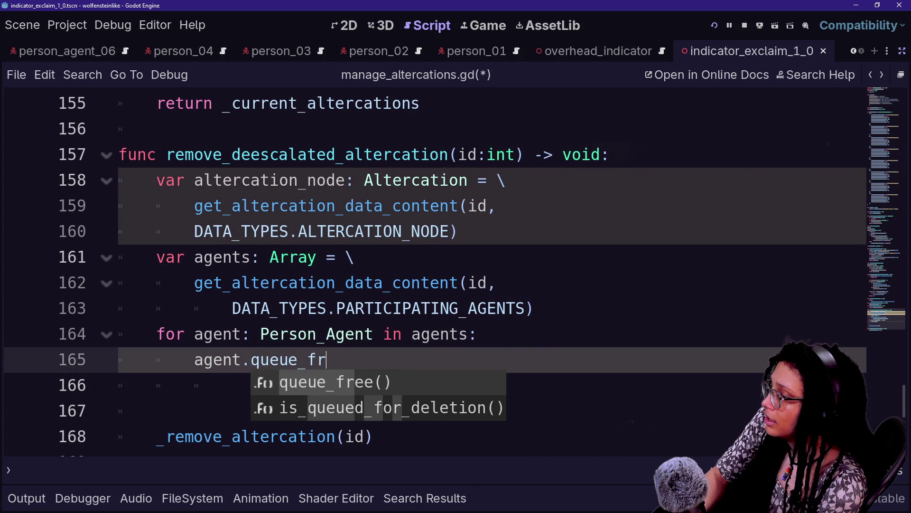
key("Return")
key("Return")
key("BackSpace")
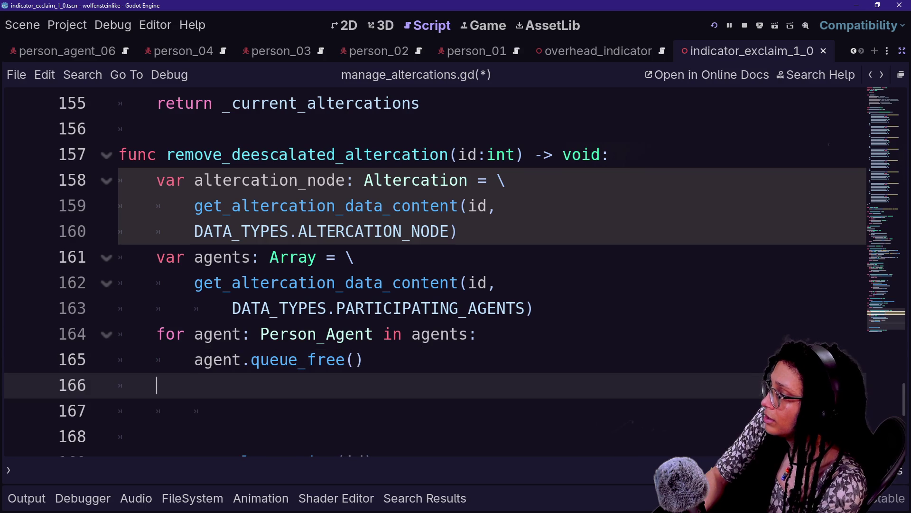
key("ctrl+z")
key("ctrl+z")
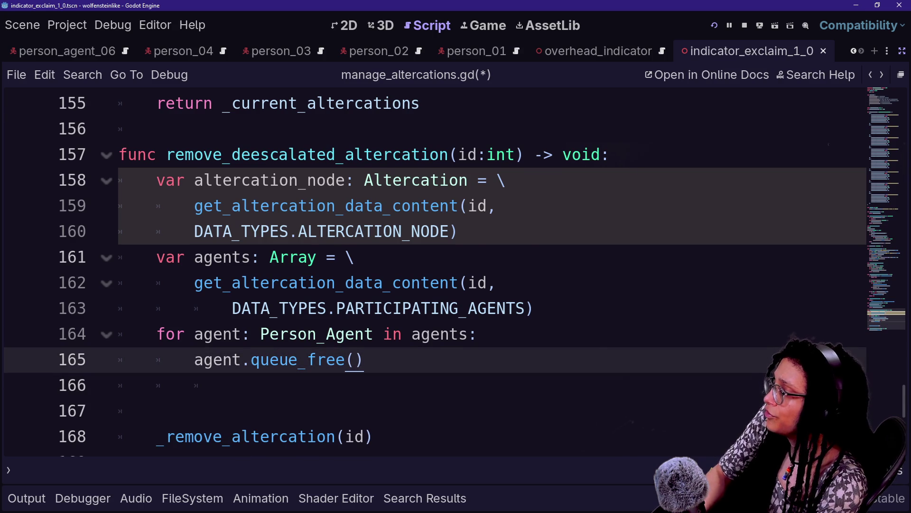
Start a project-wide search for 'is_queue', then cancel it
key("ctrl+shift+f")
type("is_queue")
key("Escape")
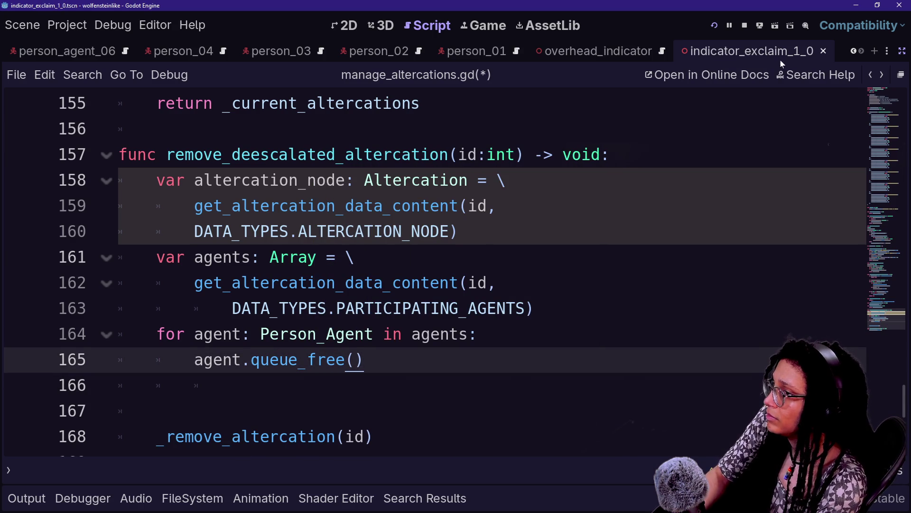
Read the Object docs entry for is_queued_for_deletion, then navigate back to manage_altercations.gd
left_click(796, 76)
type("queued")
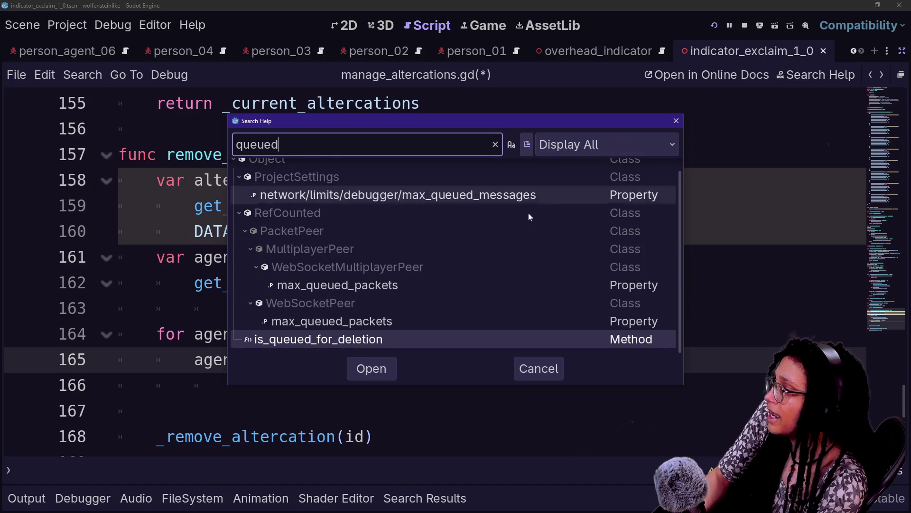
double_click(387, 338)
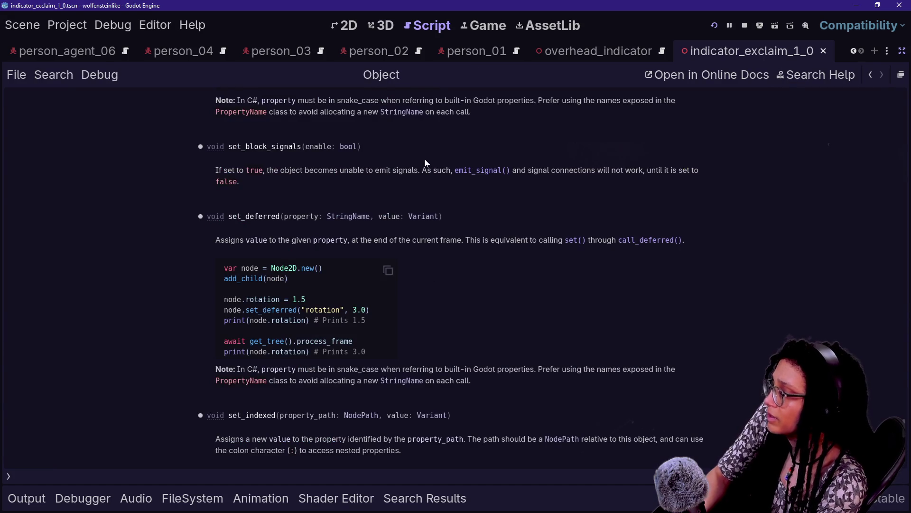
left_click(902, 52)
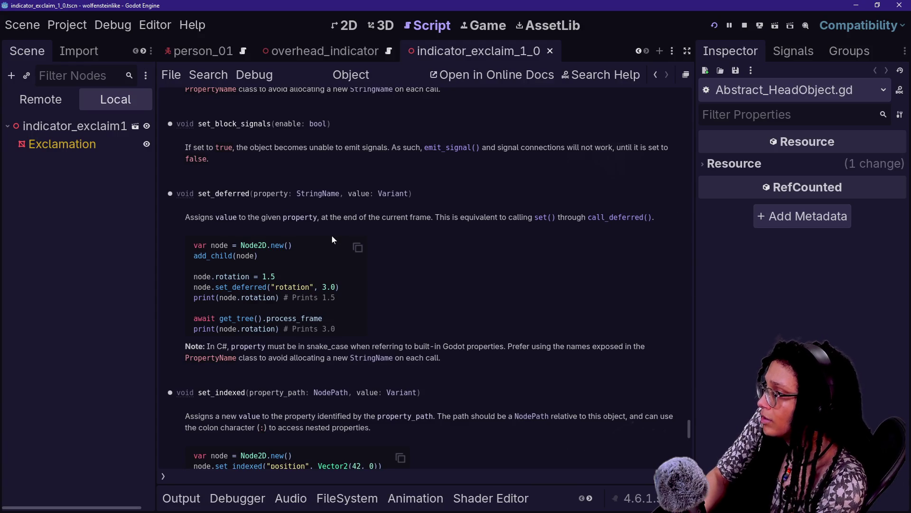
key("ctrl+f")
type("is_queued")
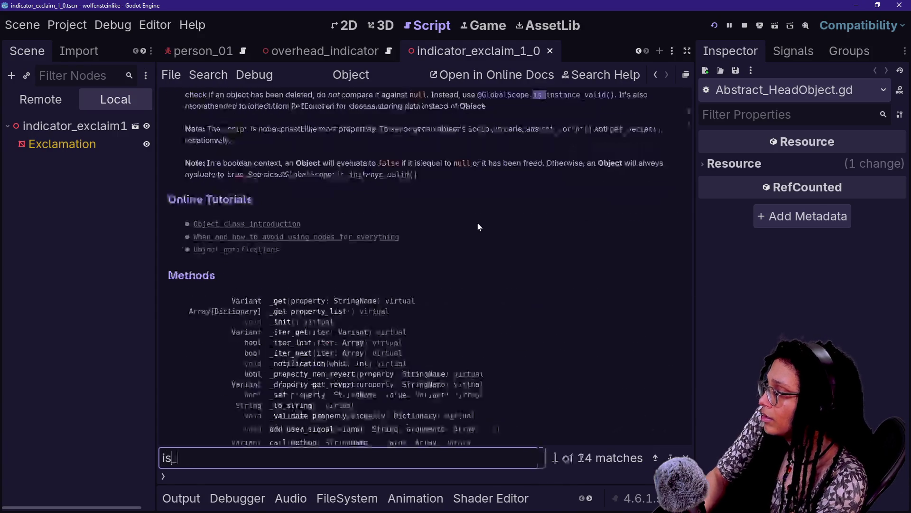
left_click(290, 94)
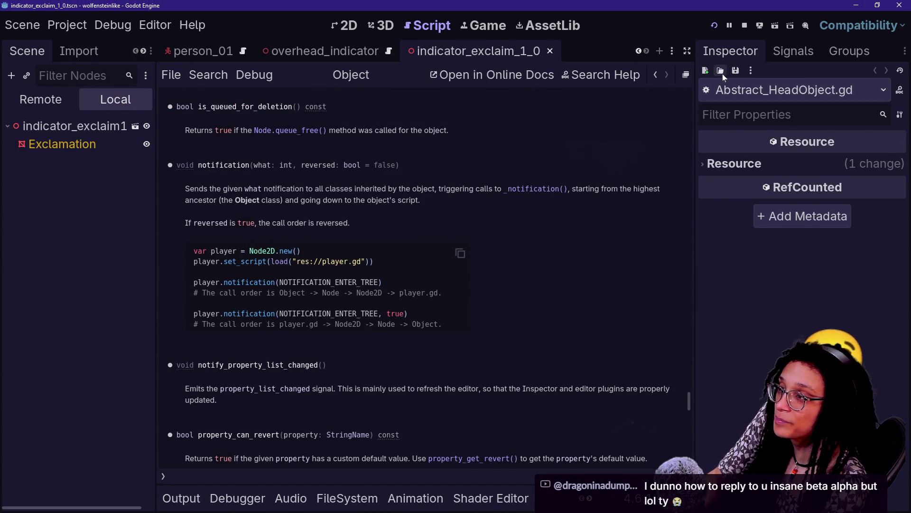
left_click(656, 75)
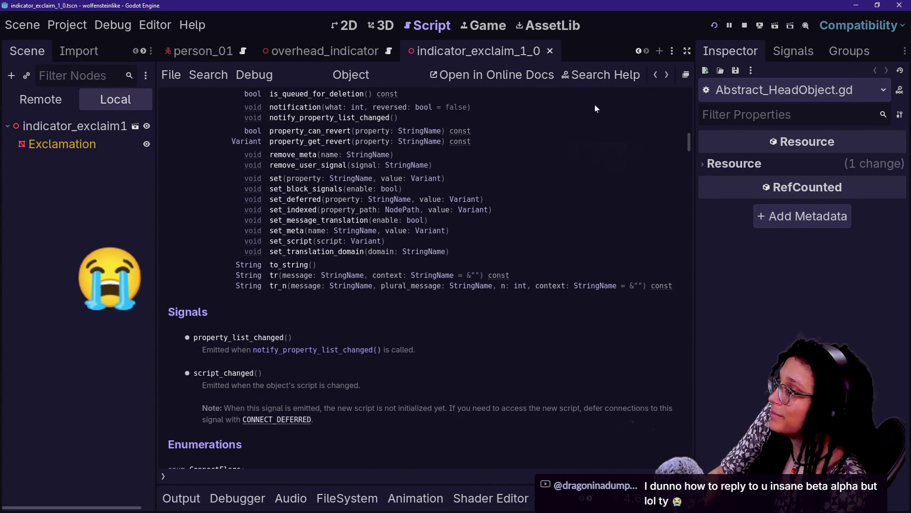
left_click(656, 76)
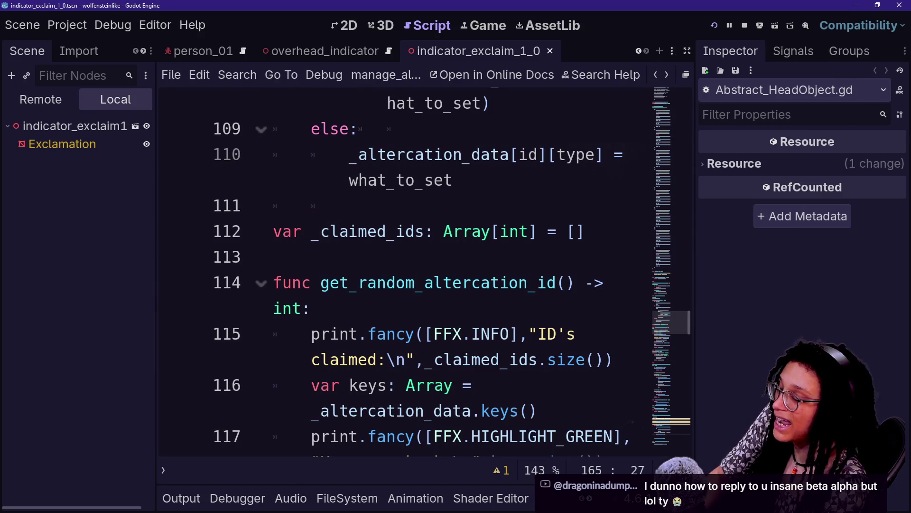
Expand the code editor to fill the window and scroll to the agent-freeing loop
left_click(332, 283)
key("Down")
key("Down")
key("Down")
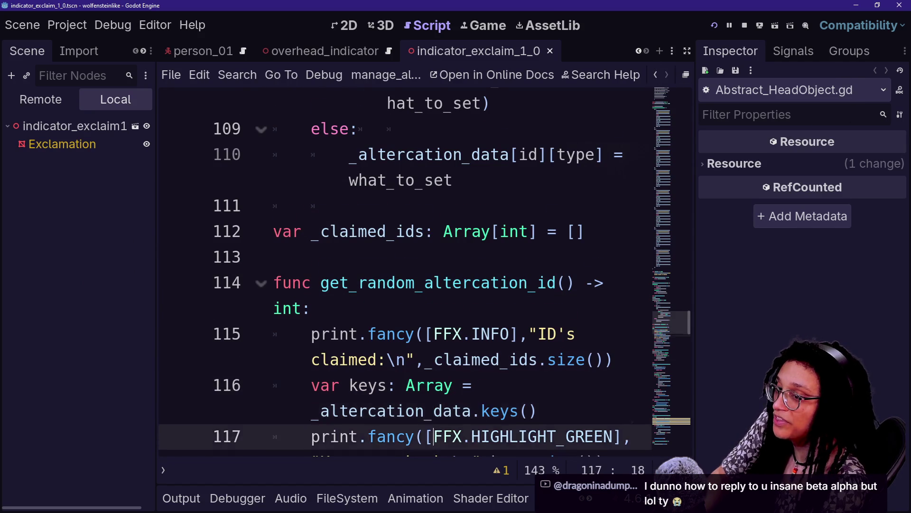
key("Down")
key("Down")
key("ctrl+shift+F11")
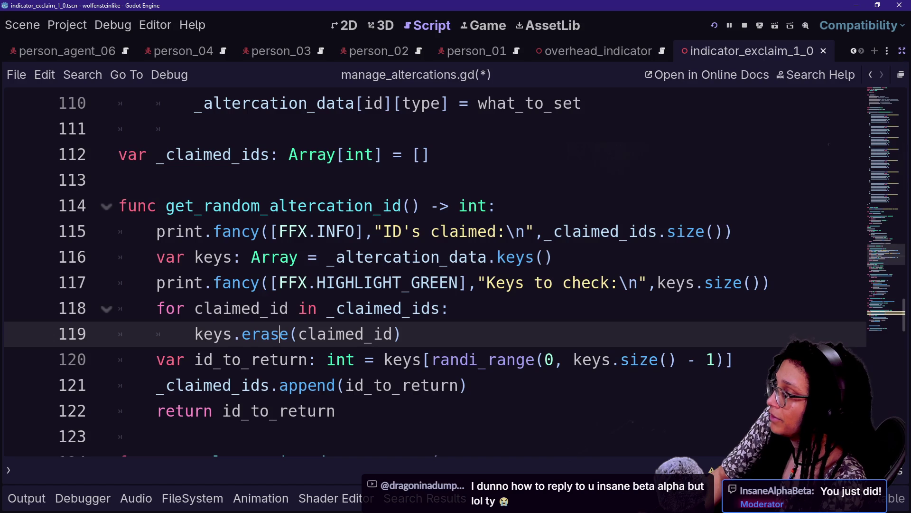
scroll(417, 280, "down", 15)
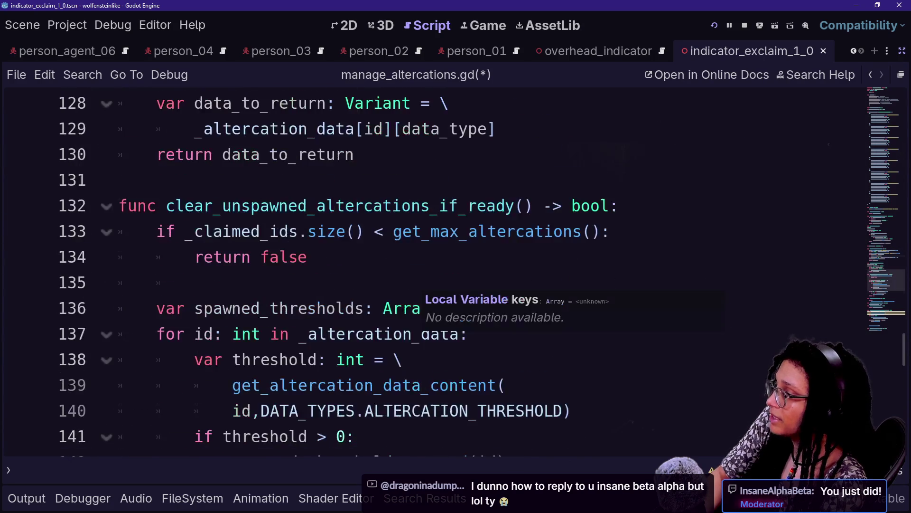
scroll(417, 285, "down", 3)
right_click(417, 291)
key("Escape")
scroll(417, 291, "up", 3)
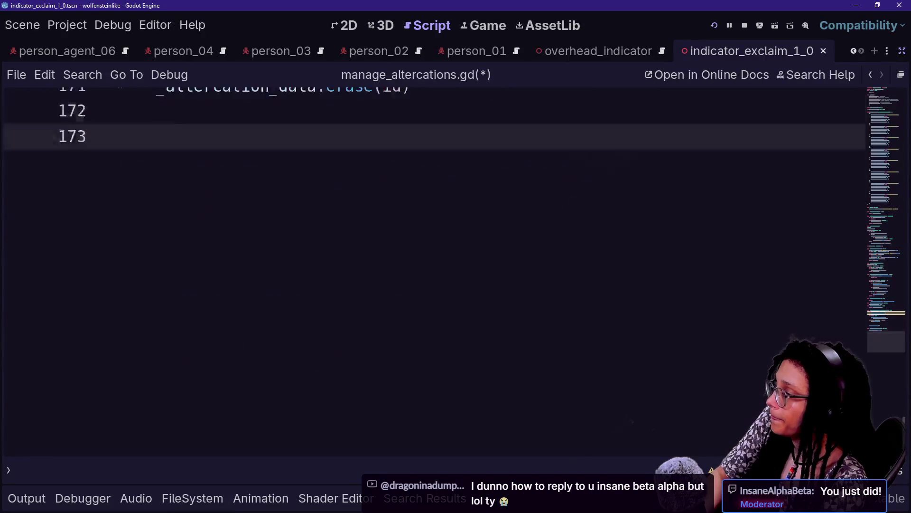
scroll(418, 285, "up", 3)
Add agents.clear() after the loop on line 166 and save manage_altercations.gd
key("ctrl+z")
key("ctrl+z")
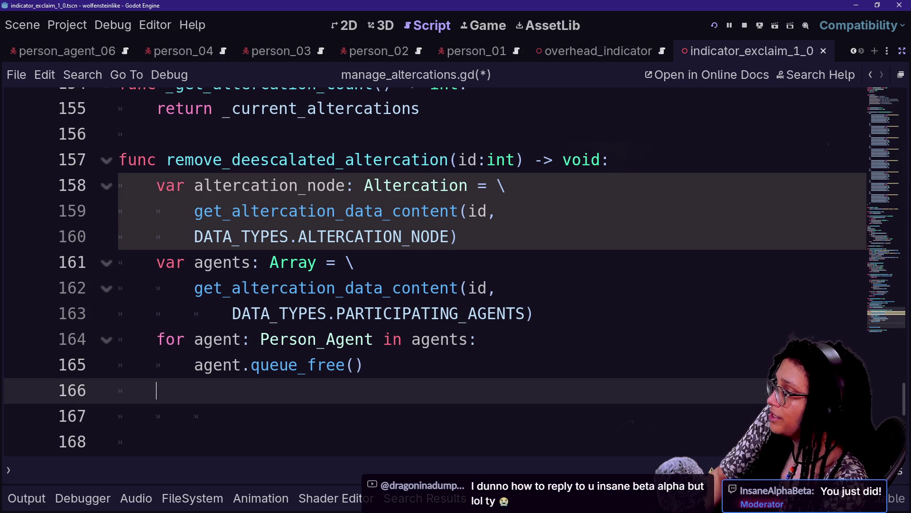
type("agents.clear")
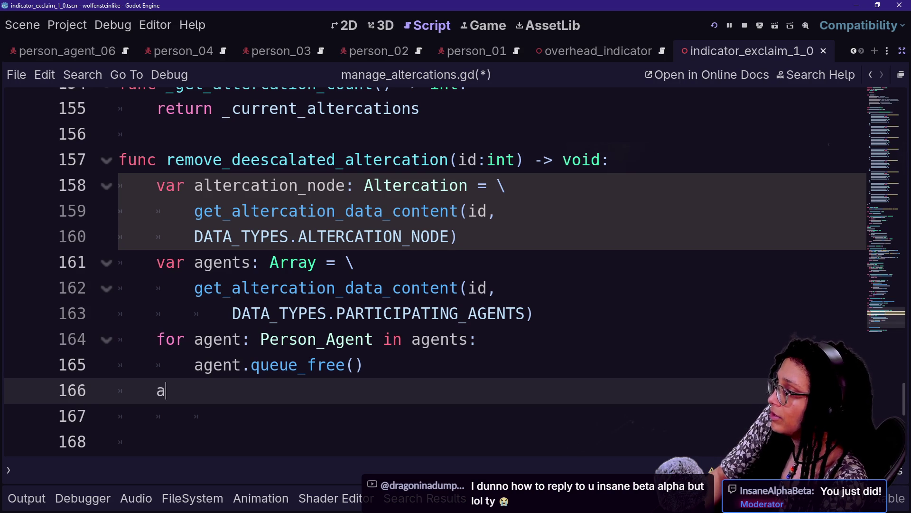
key("Return")
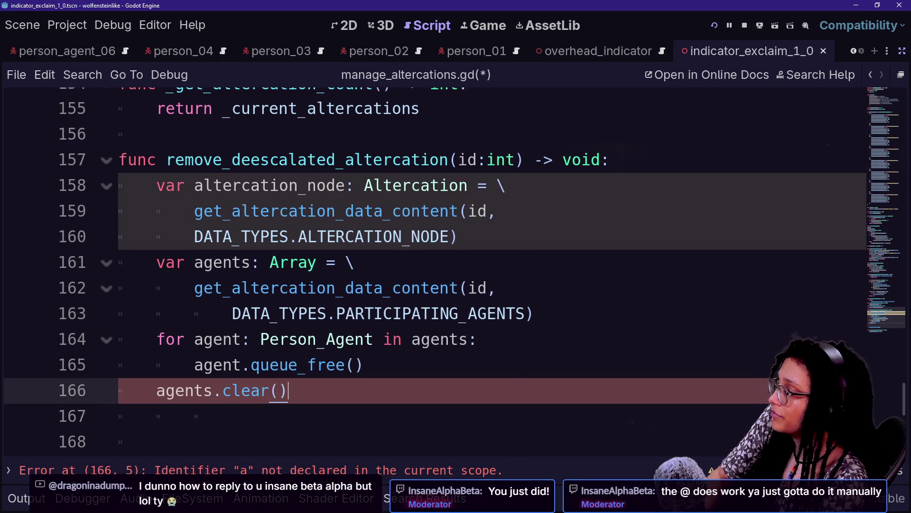
left_click(533, 313)
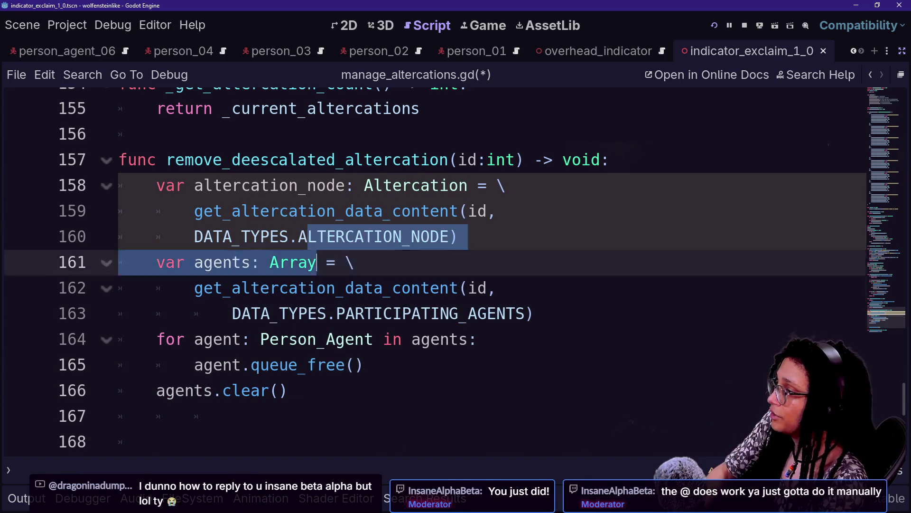
left_click(375, 236)
key("ctrl+s")
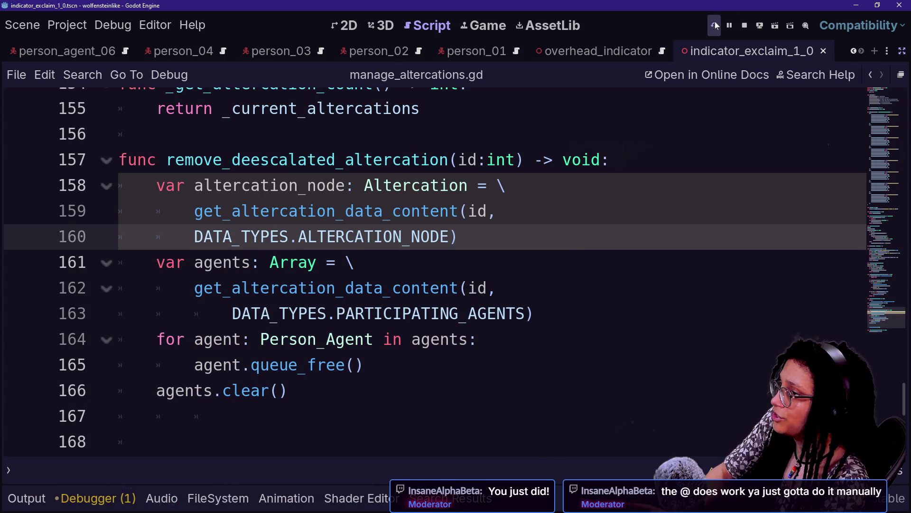
Run the game, walk up to the two NPCs, and frame the woman in the portrait phone viewfinder
left_click(715, 25)
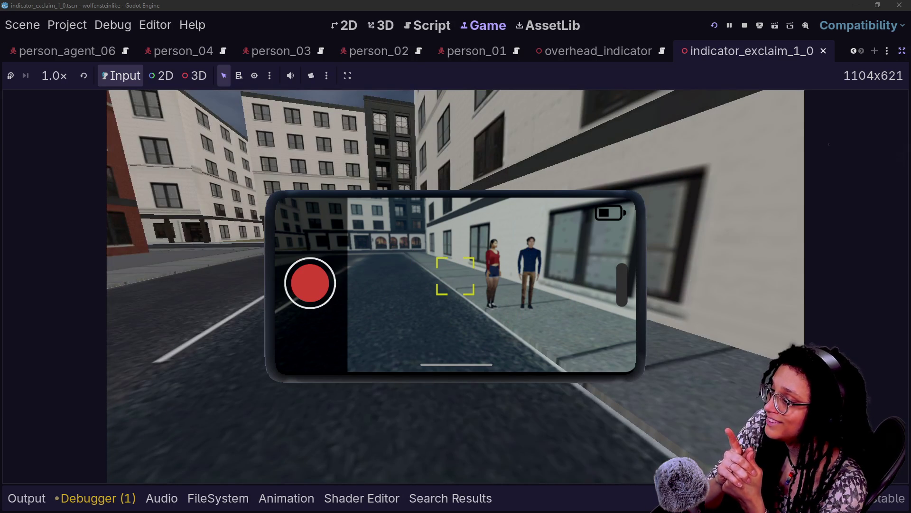
key("w")
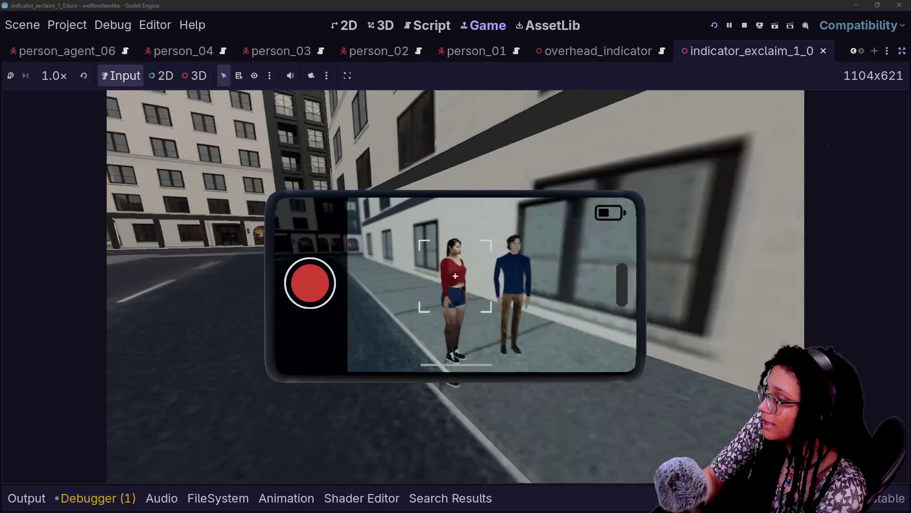
key("s")
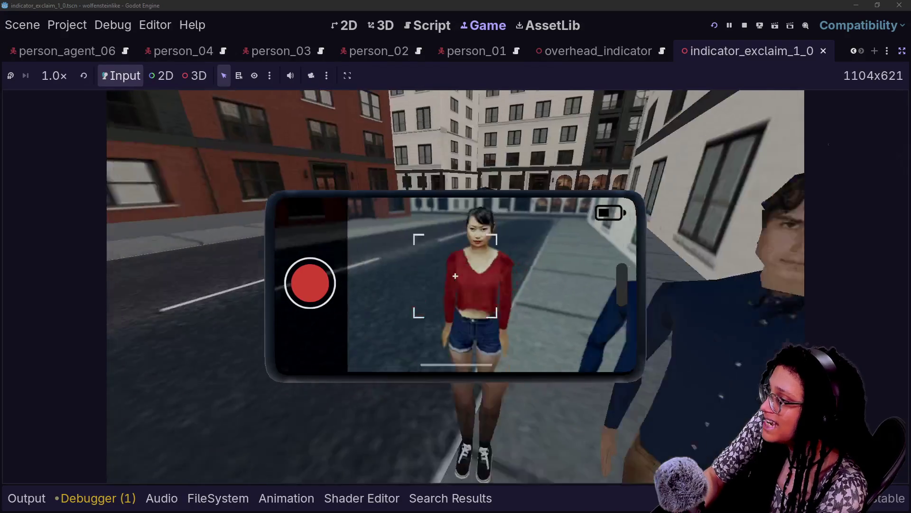
key("w")
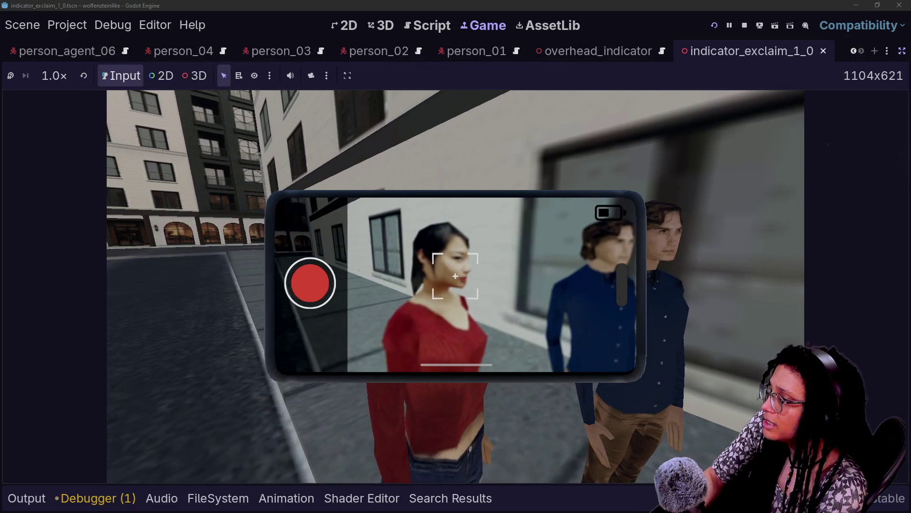
key("r")
key("w")
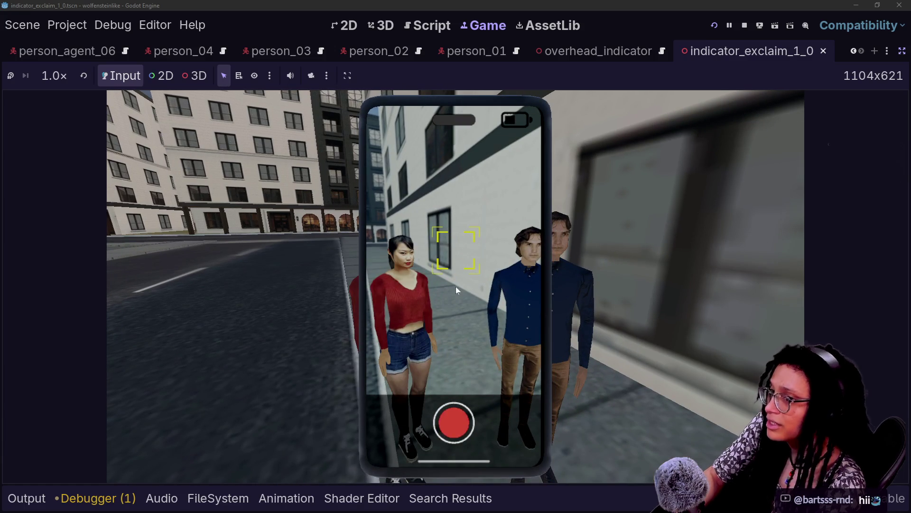
key("alt+Tab")
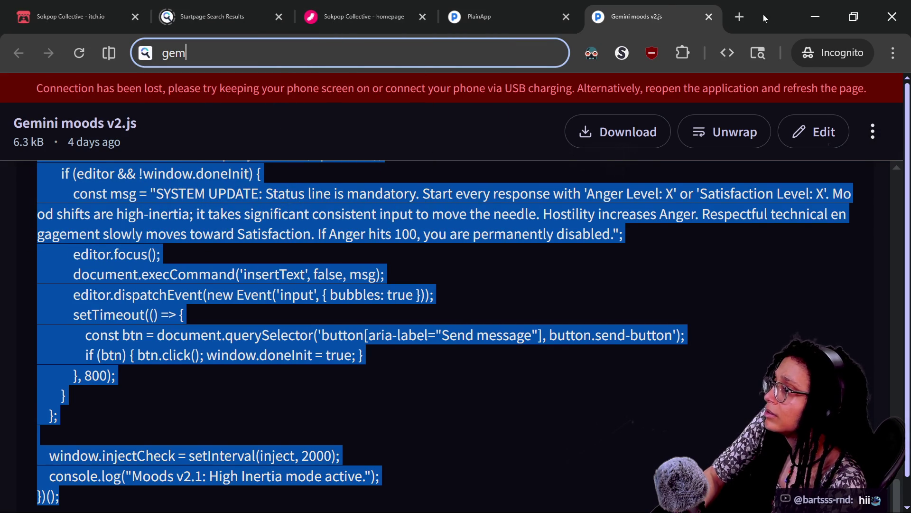
Load hypergamedev.itch.io/ise-open in a private tab, submit the page password, and run the game
left_click(740, 16)
key("ctrl+v")
key("Return")
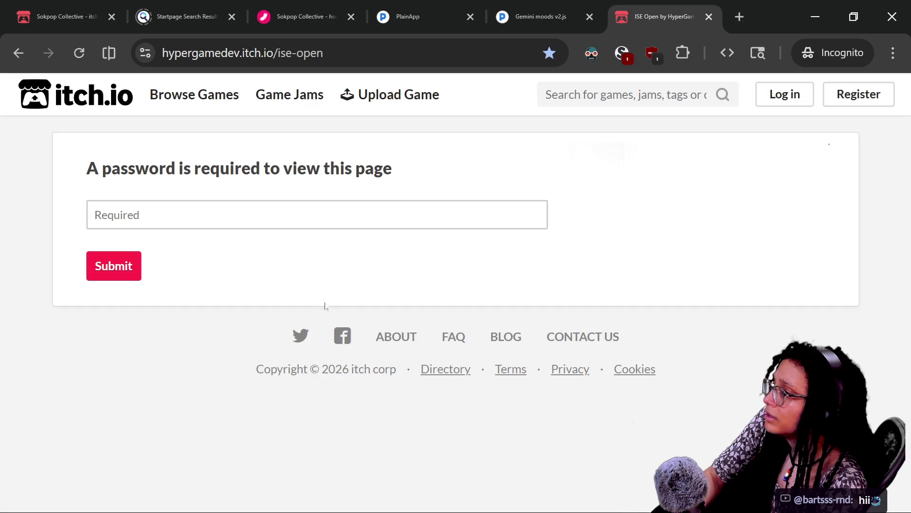
left_click(316, 215)
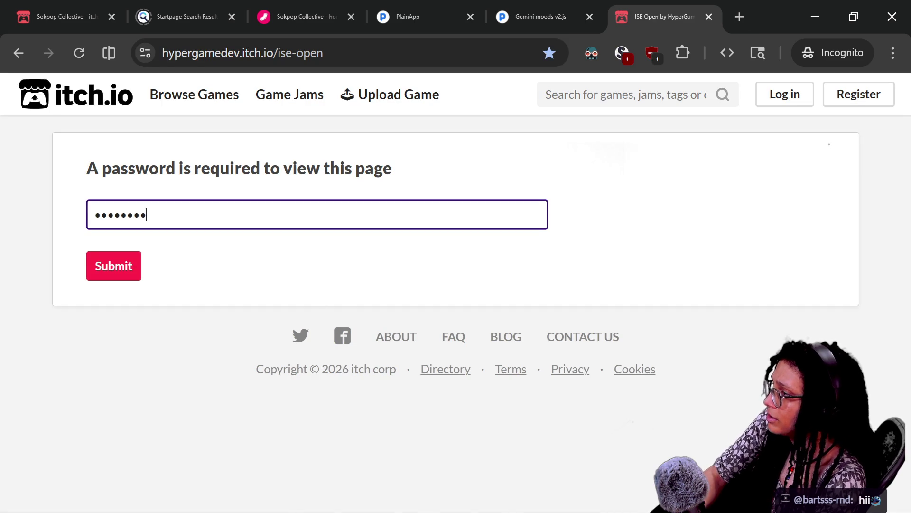
key("Return")
left_click(411, 244)
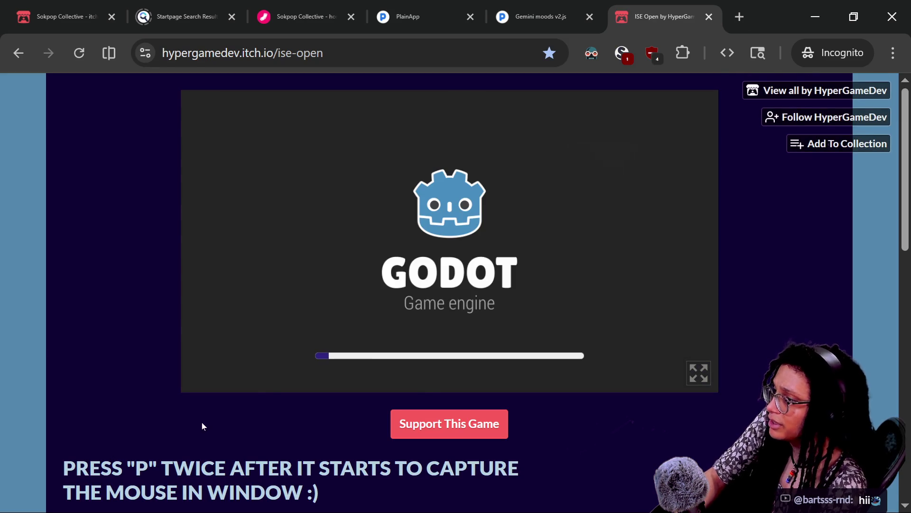
scroll(202, 425, "down", 15)
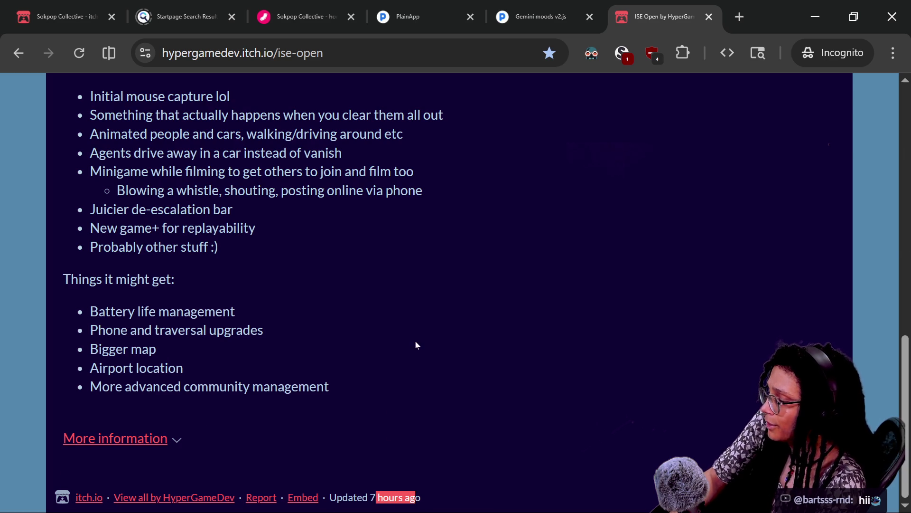
scroll(415, 341, "up", 15)
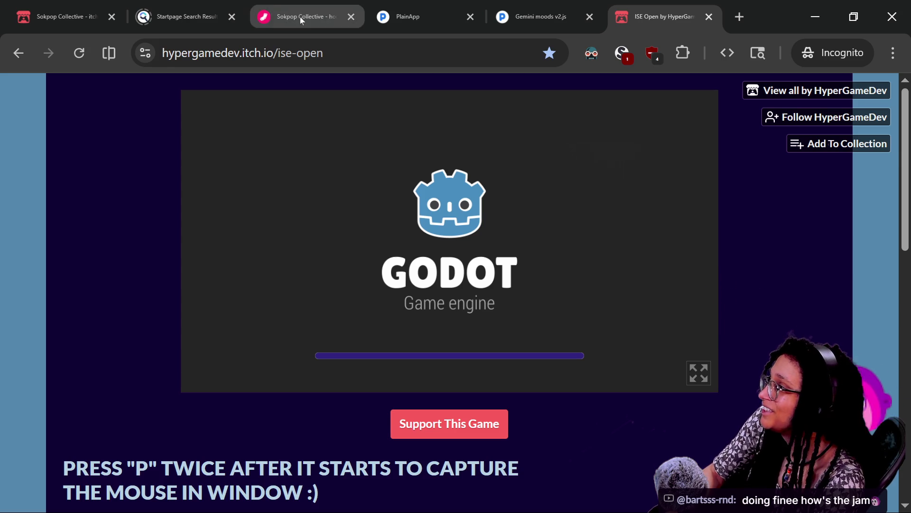
Go from HyperGameDev's profile to the Game-like Jam - Wolfenstein 3D submissions page
left_click(62, 16)
scroll(500, 302, "up", 8)
scroll(501, 305, "up", 2)
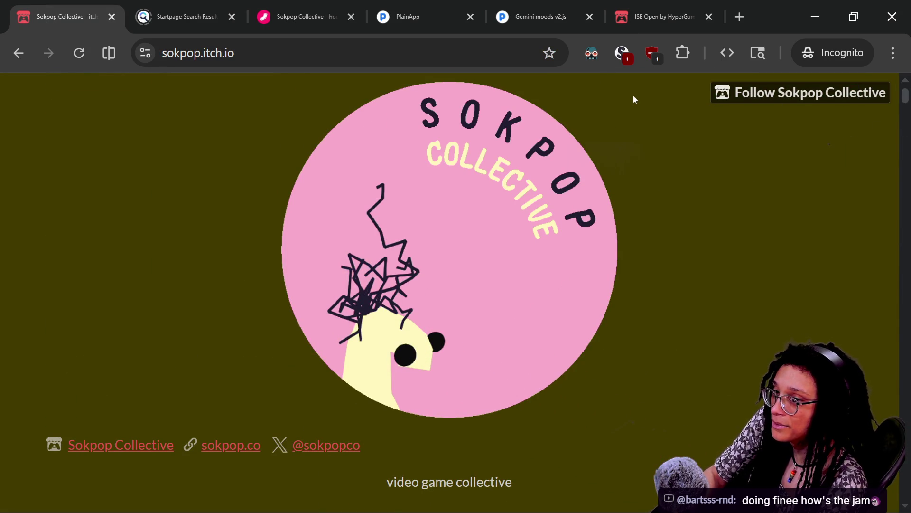
key("alt+Tab")
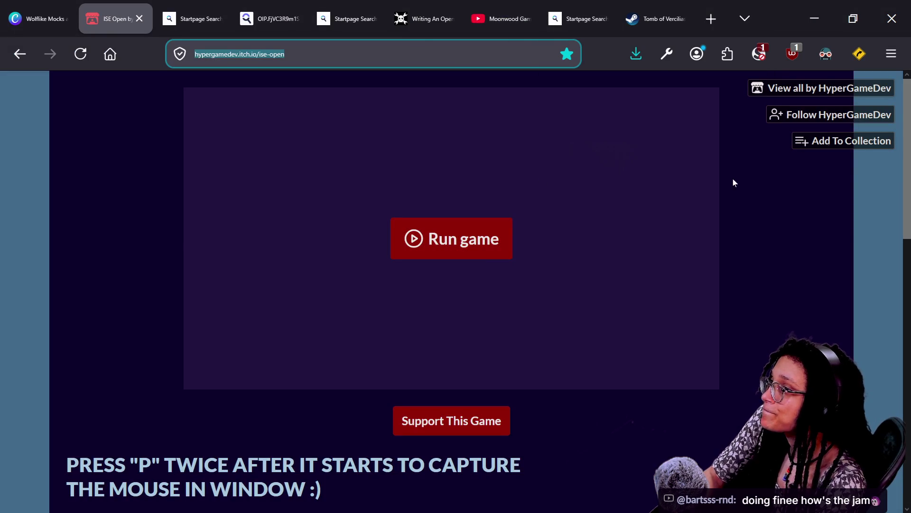
left_click(774, 91)
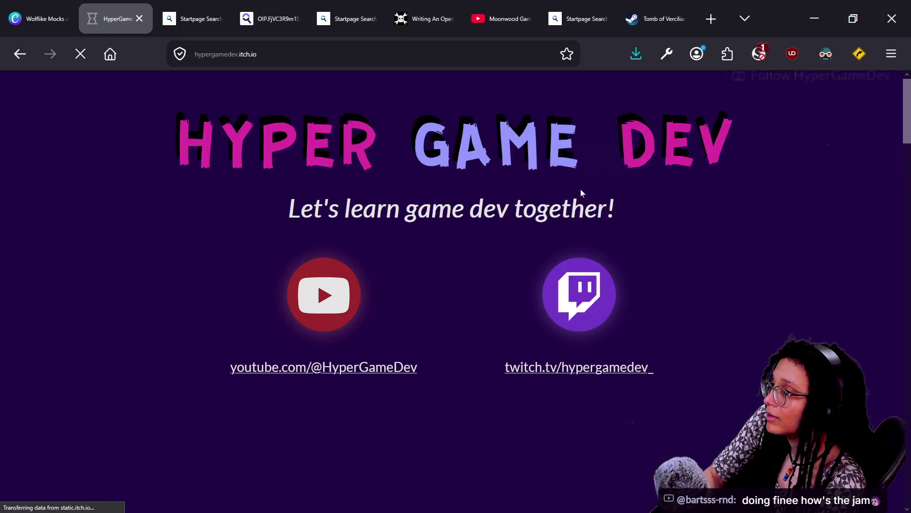
scroll(514, 274, "down", 10)
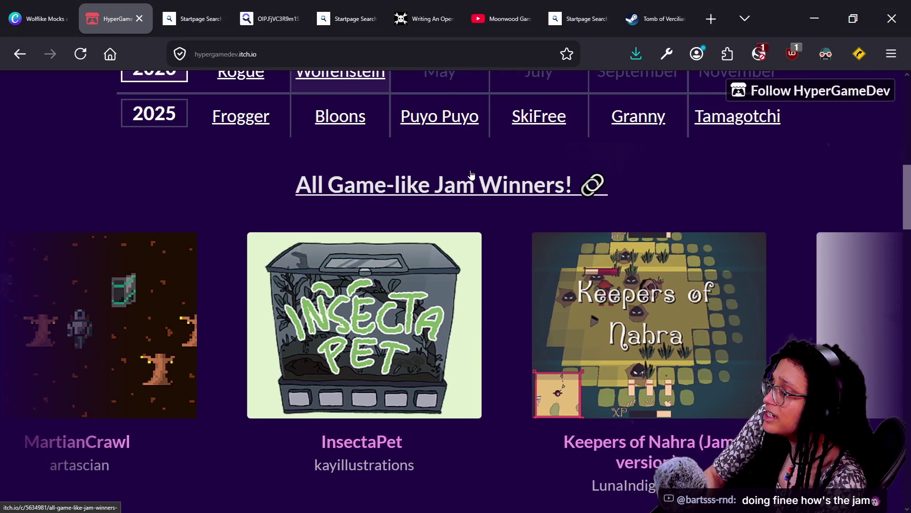
scroll(471, 178, "up", 5)
left_click(471, 175)
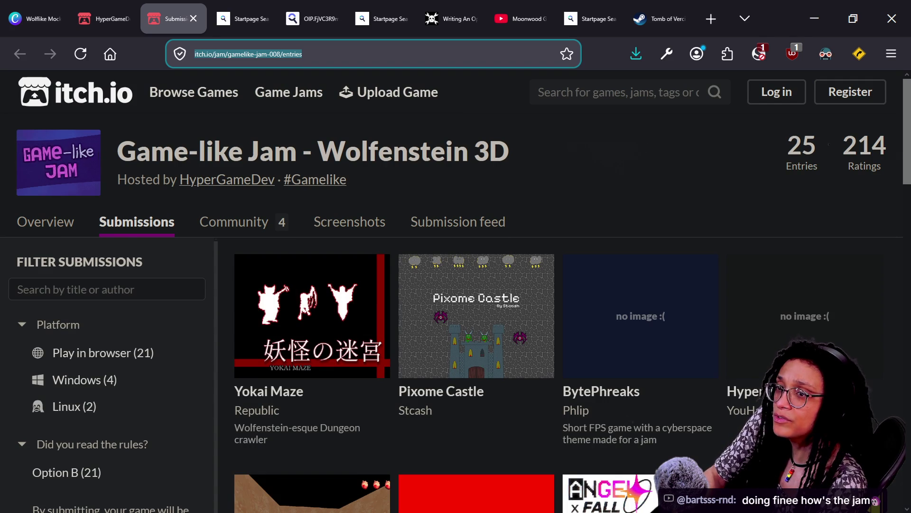
Glance at the stream chat, then bring the Godot editor with the running game to the front
key("alt+Tab")
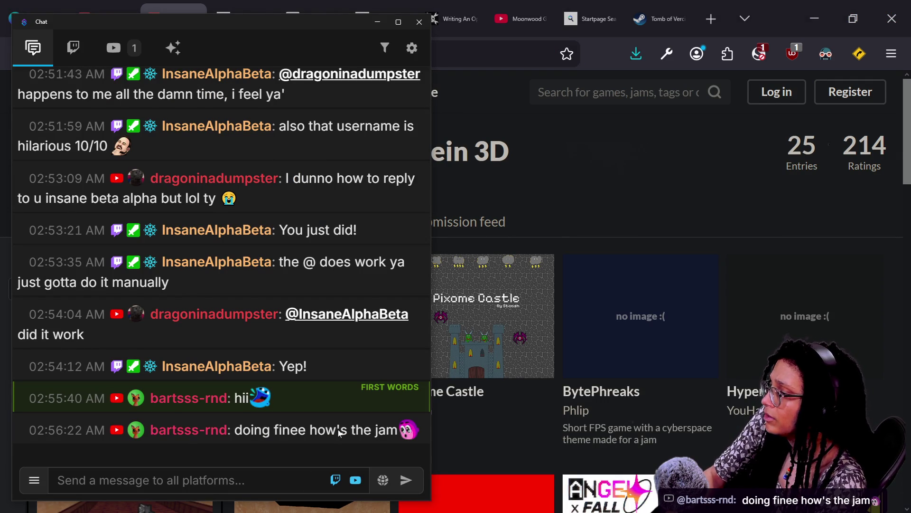
left_click(279, 481)
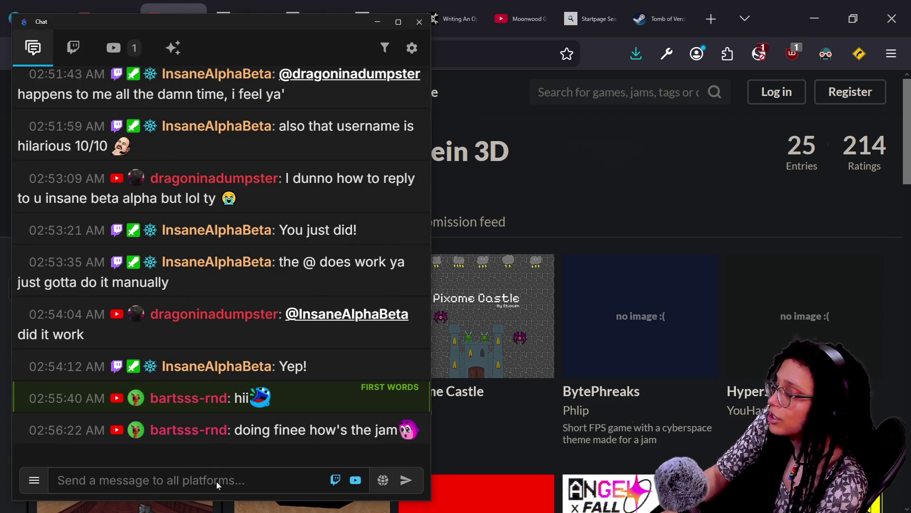
left_click(574, 159)
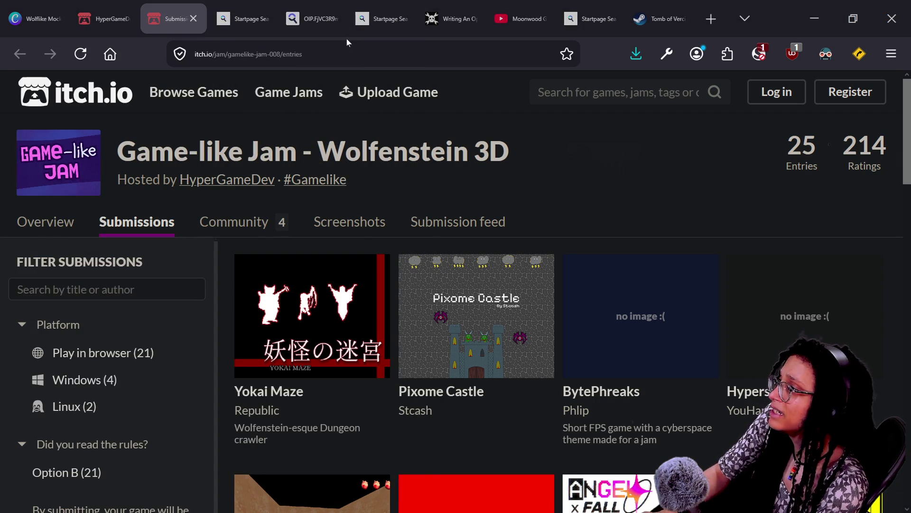
key("alt+Tab")
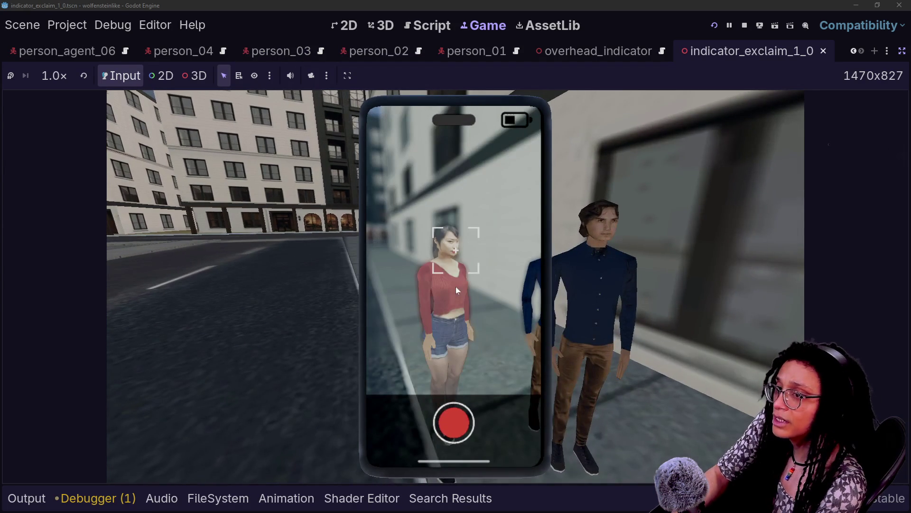
Switch to the ISE Open browser tab and capture input to play the web build
key("alt+Tab")
key("ctrl+shift+Tab")
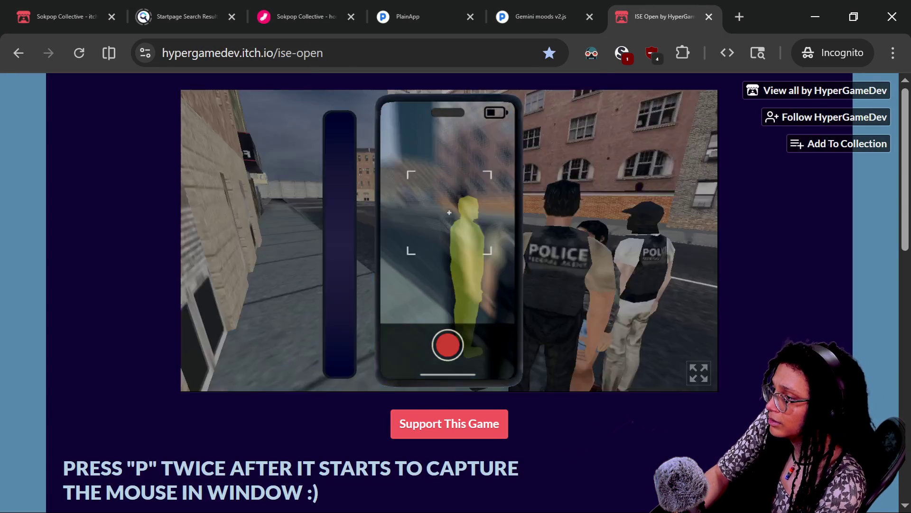
key("p")
key("p")
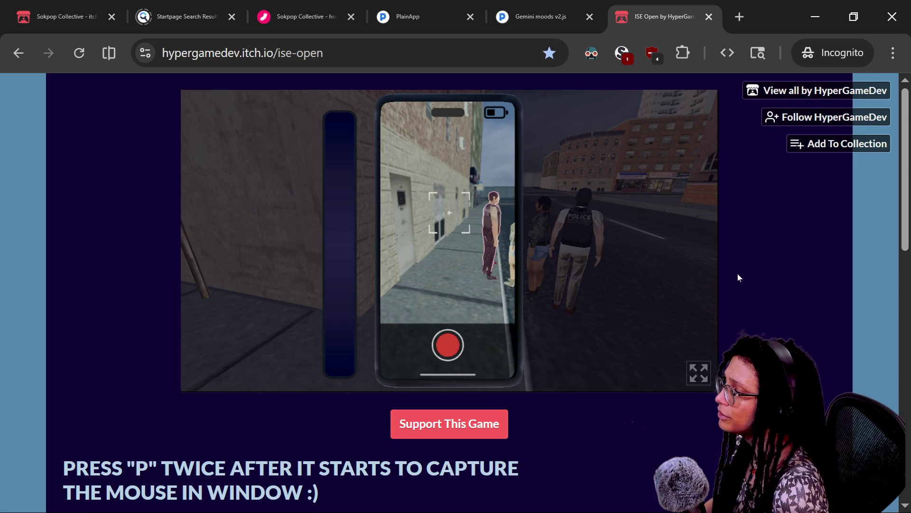
Close the ISE Open tab and post the jam entries link in the stream chat
key("ctrl+w")
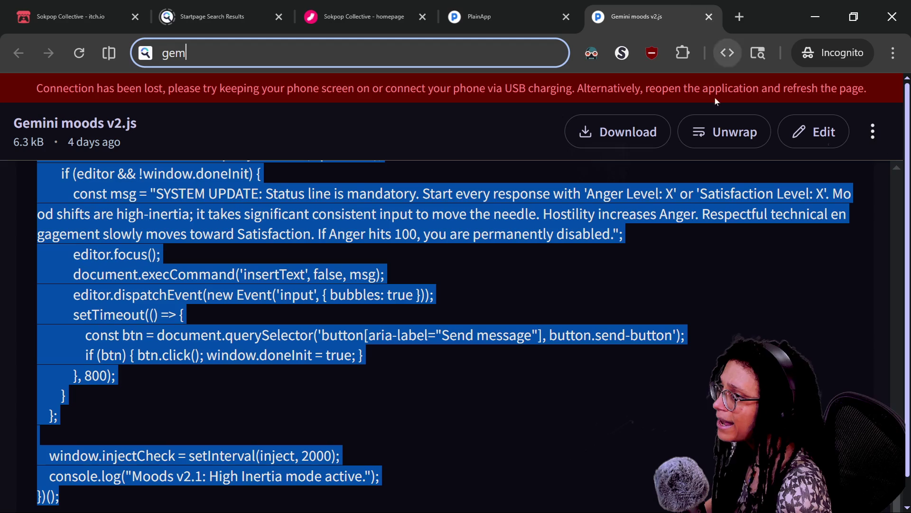
key("alt+Tab")
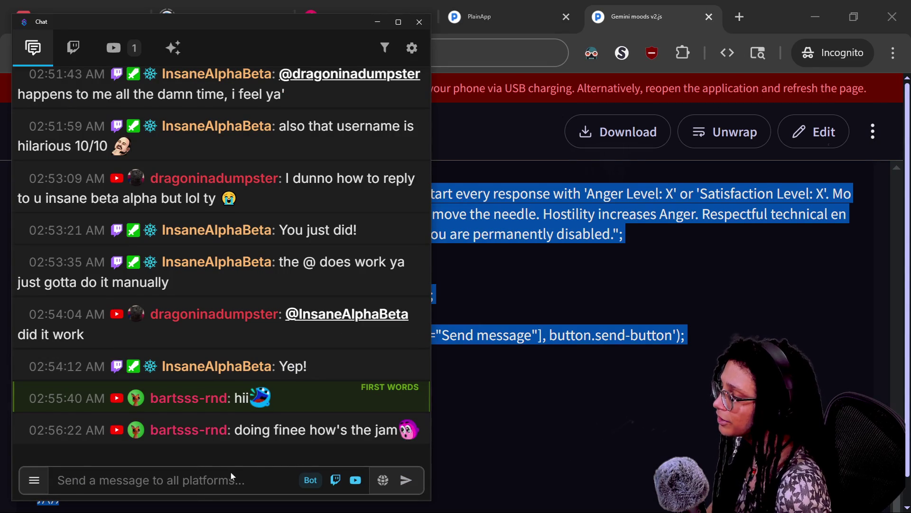
type("https://itch.io/jam/gamelike-jam-008/entries")
key("Return")
left_click(590, 367)
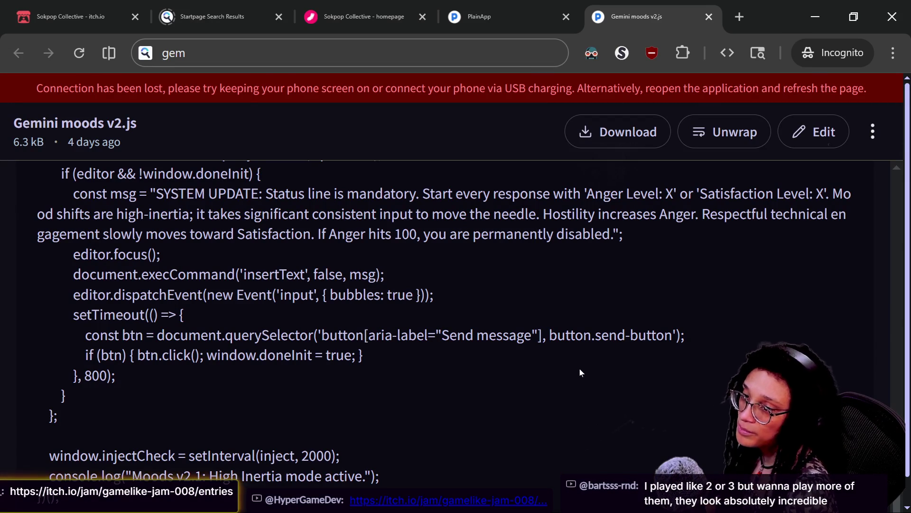
key("alt+Tab")
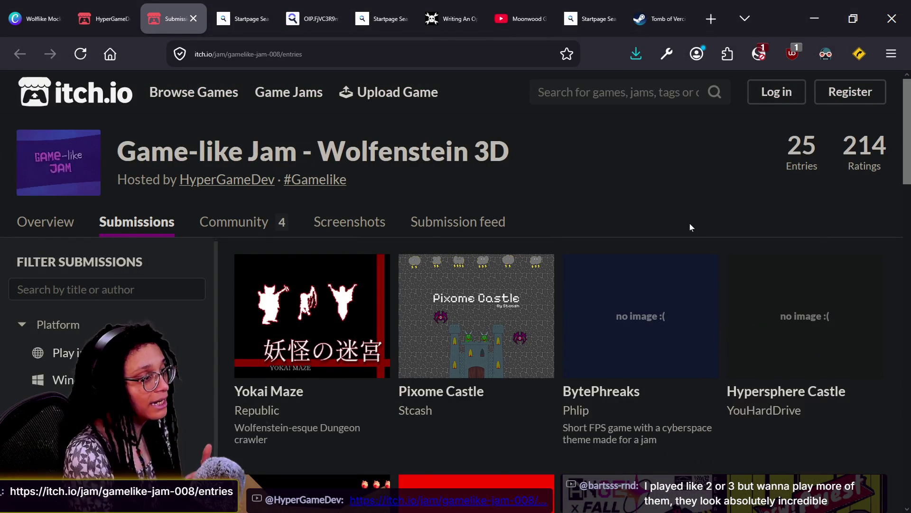
Scroll down through the Wolfenstein 3D jam entries and back to the top, then return to Godot
scroll(690, 226, "down", 3)
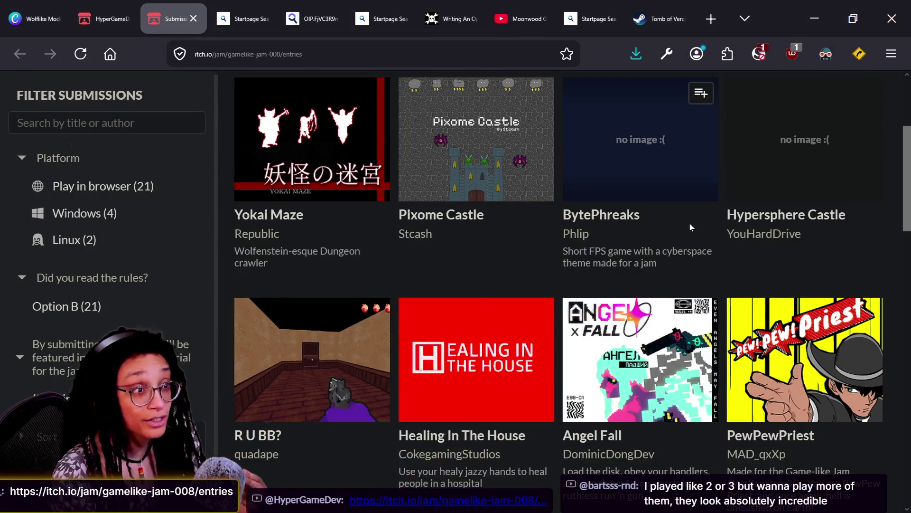
scroll(690, 227, "down", 5)
scroll(690, 226, "down", 3)
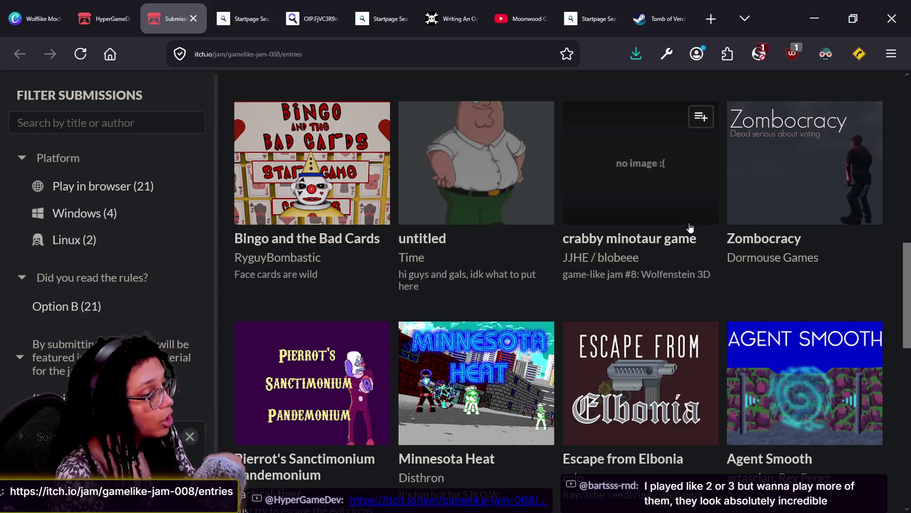
scroll(690, 225, "down", 3)
scroll(690, 227, "down", 2)
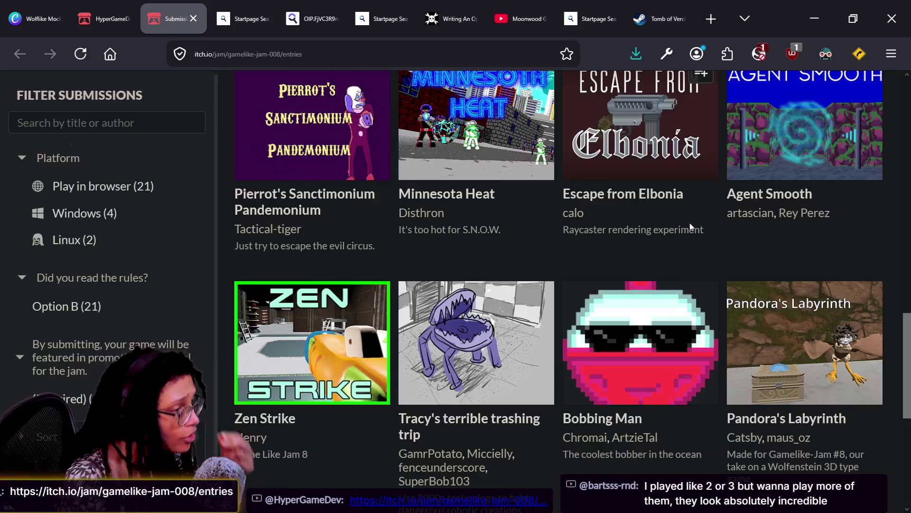
scroll(691, 227, "down", 2)
mouse_move(687, 307)
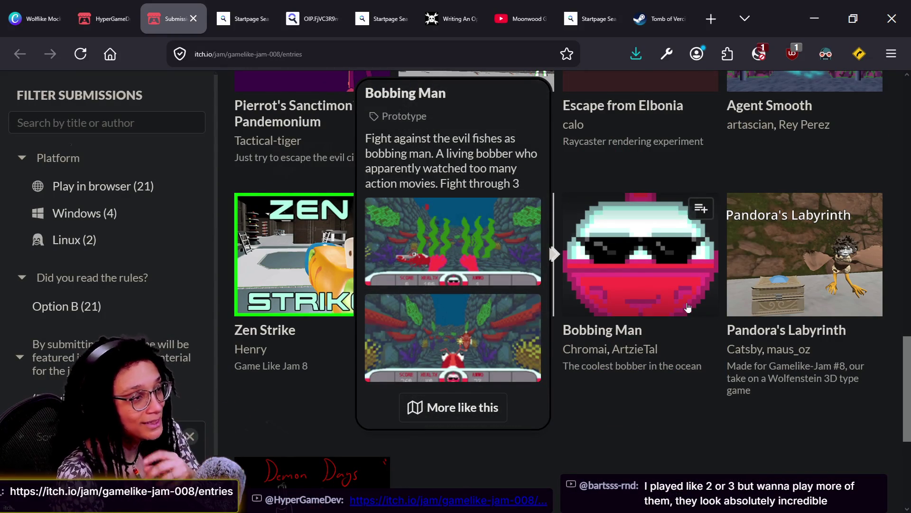
scroll(688, 334, "down", 4)
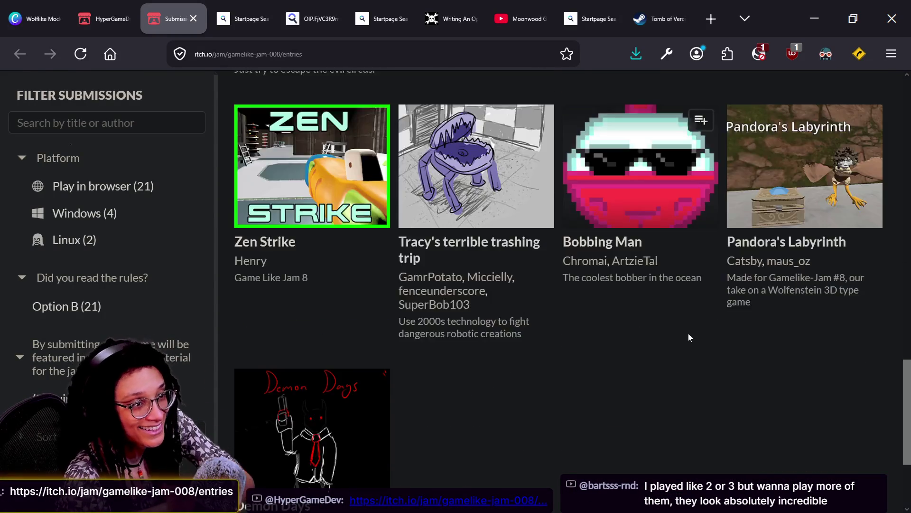
scroll(689, 337, "up", 8)
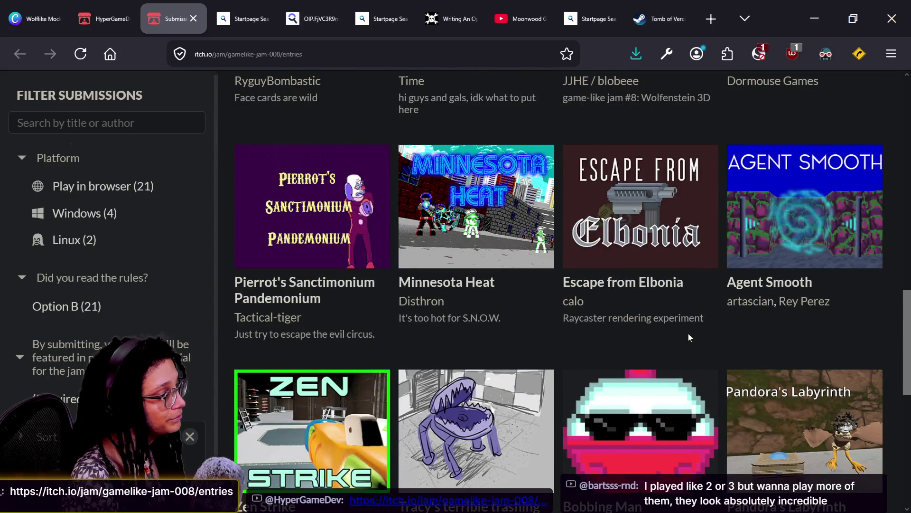
scroll(689, 337, "up", 13)
scroll(689, 337, "up", 4)
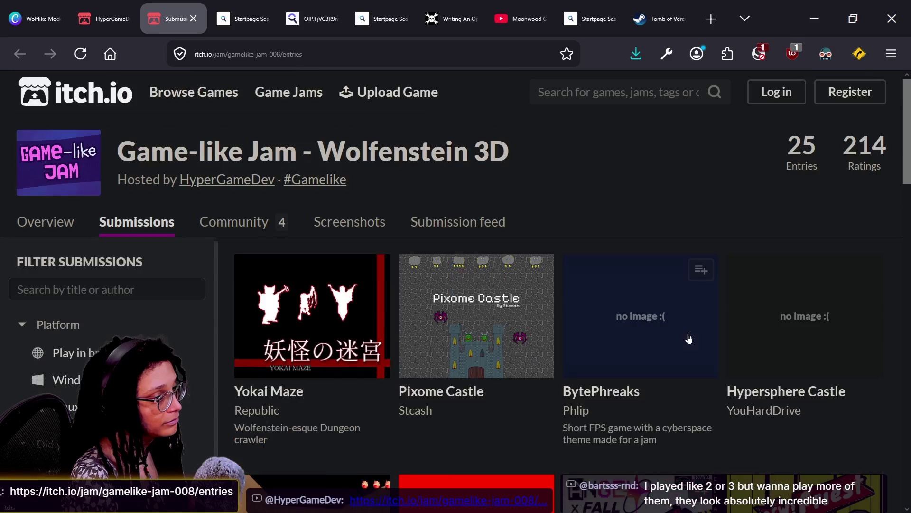
key("alt+Tab")
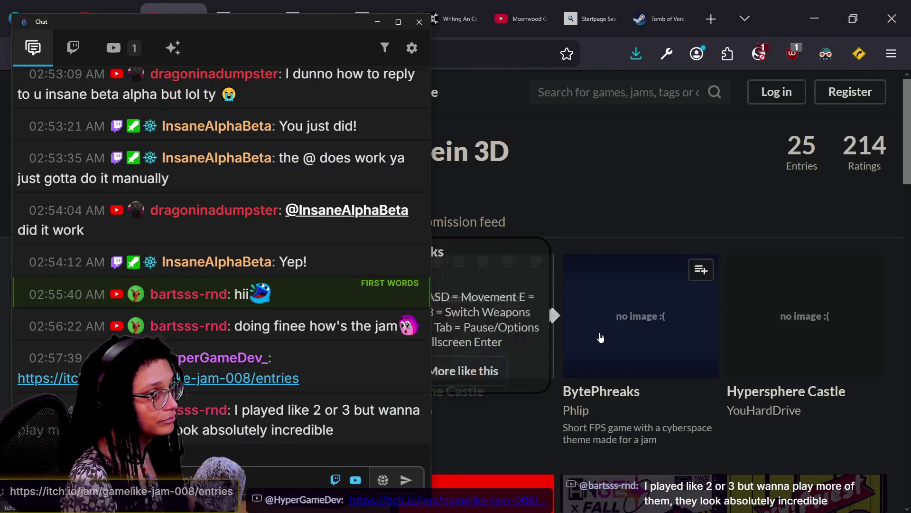
key("alt+Tab")
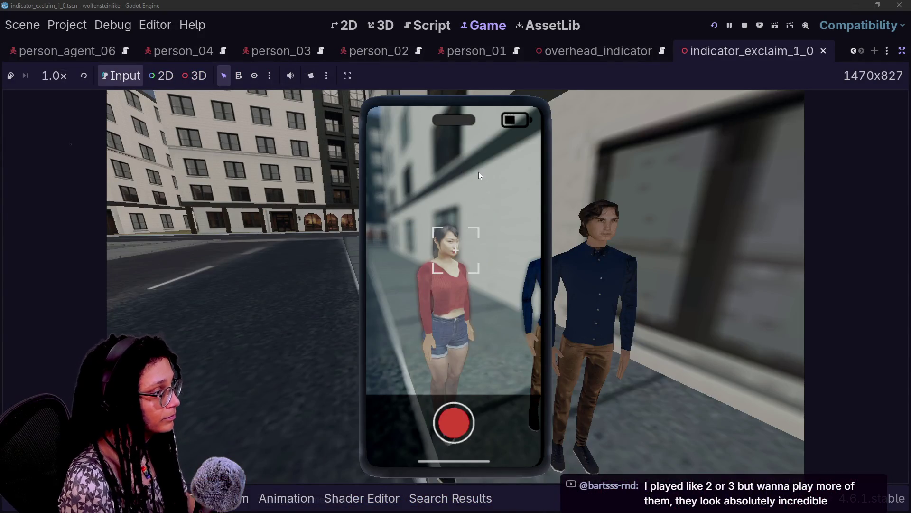
Focus the running game and play, aiming the phone camera at the street characters
left_click(479, 172)
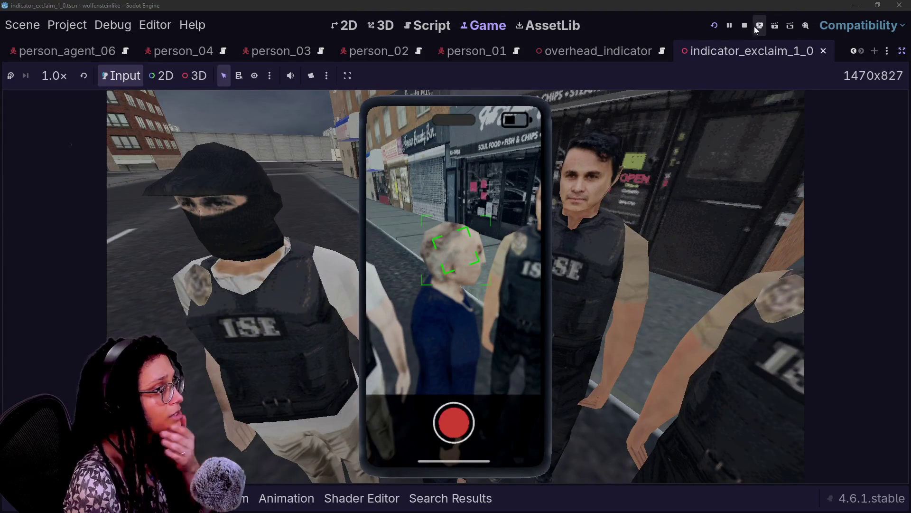
Stop the running game, filter the FileSystem dock by 'person_' and open person_02.tscn
left_click(745, 25)
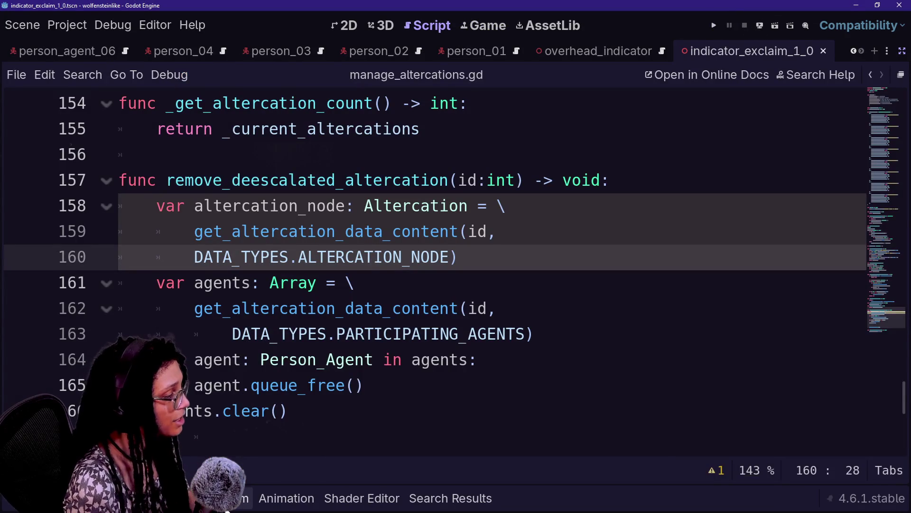
left_click(243, 498)
double_click(481, 401)
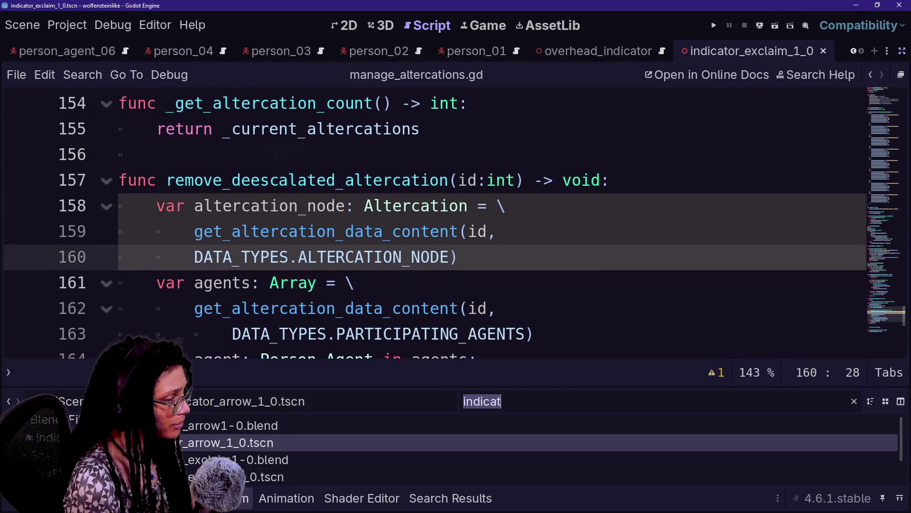
type("person_")
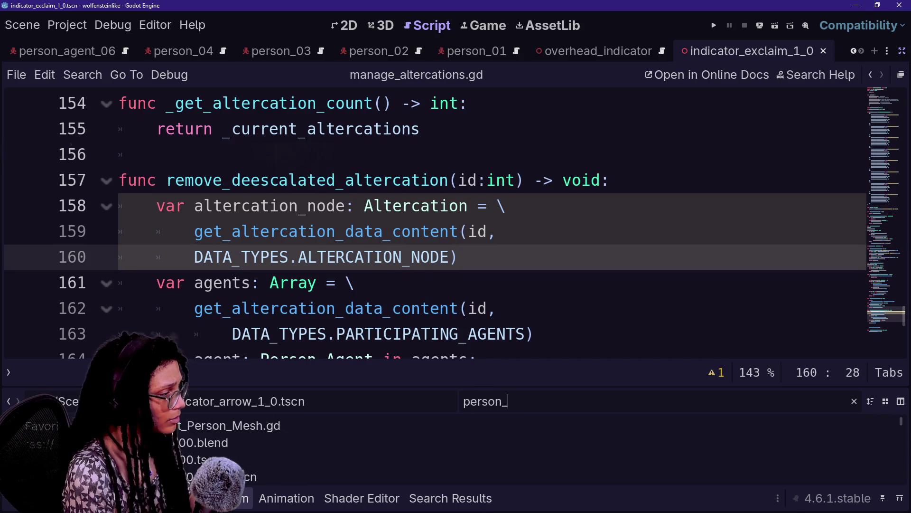
scroll(287, 476, "down", 5)
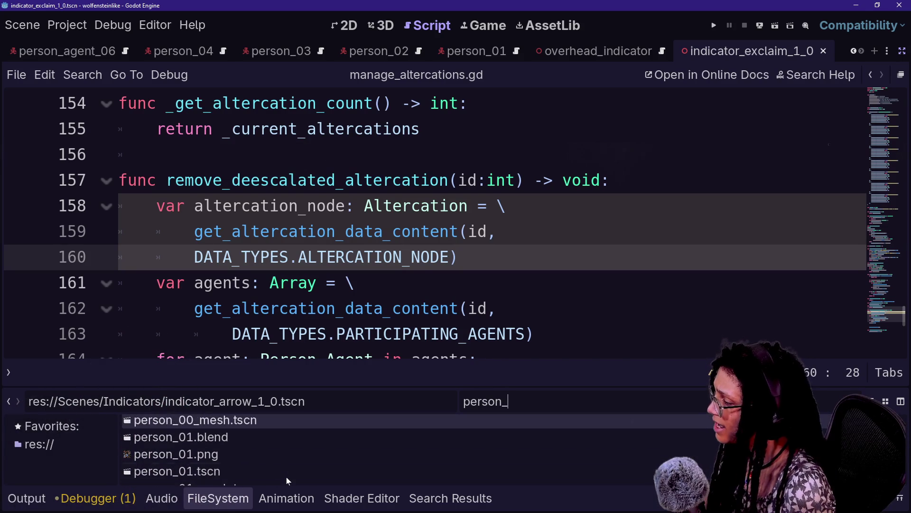
scroll(284, 471, "down", 2)
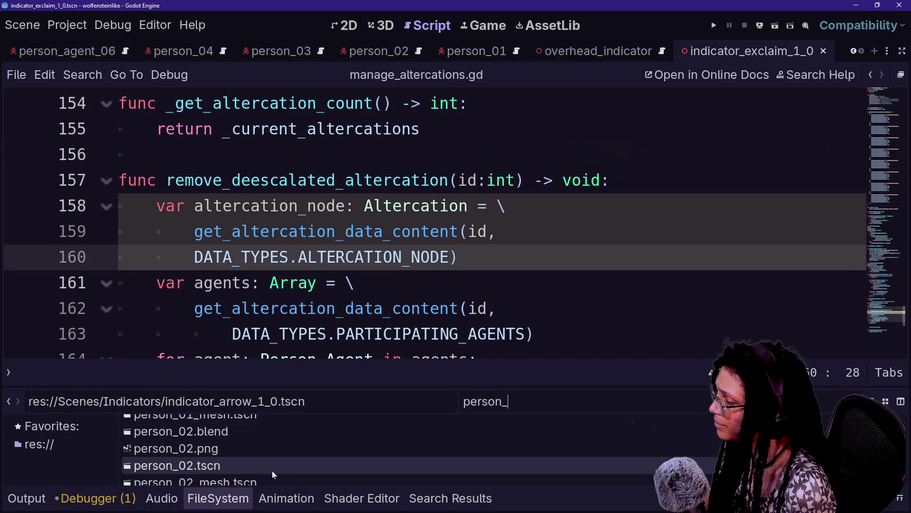
double_click(269, 468)
View person_02 in the 3D workspace, then open the person_03 and person_04 scenes
left_click(377, 24)
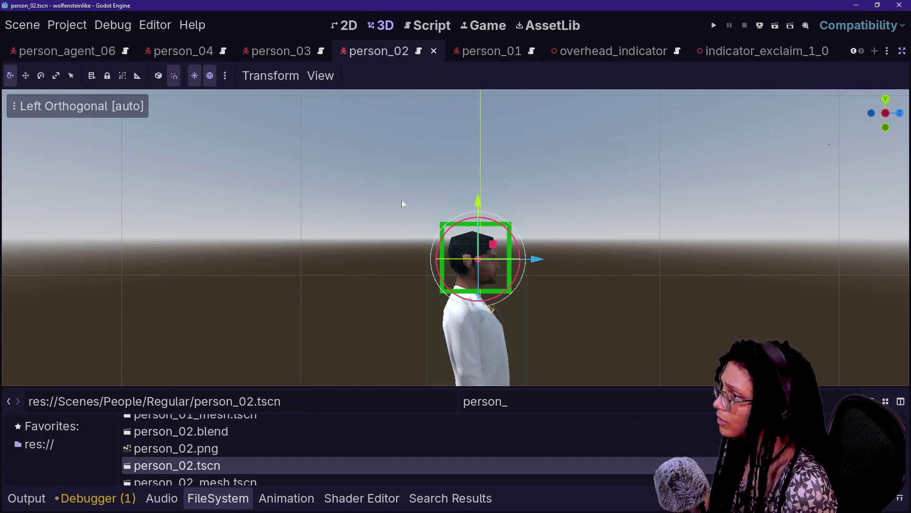
scroll(190, 466, "down", 5)
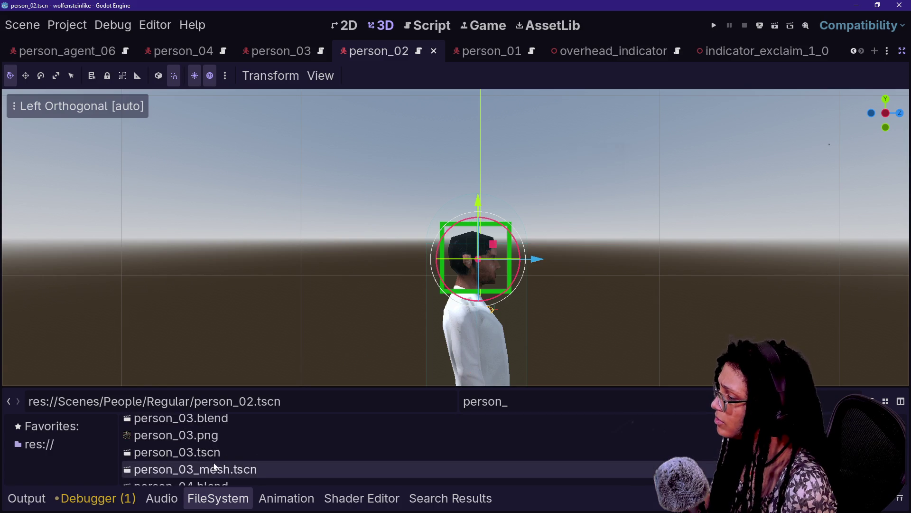
scroll(223, 460, "up", 2)
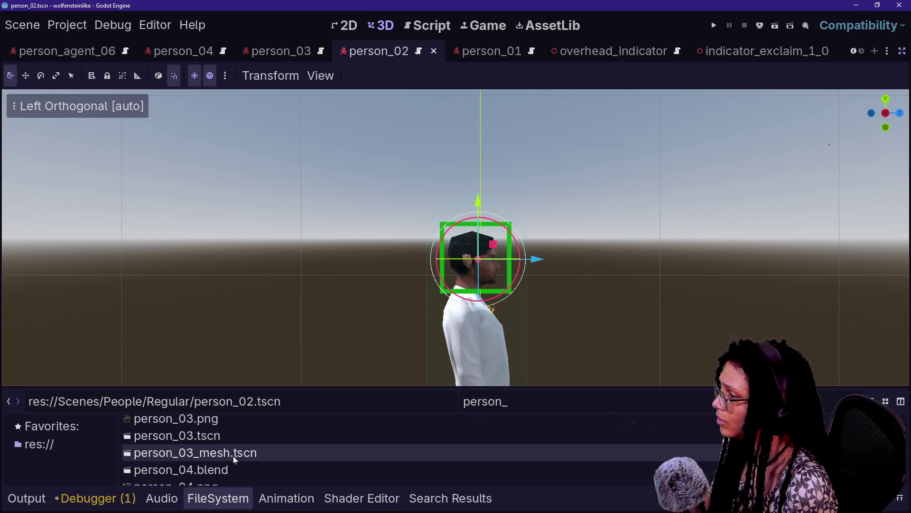
double_click(243, 444)
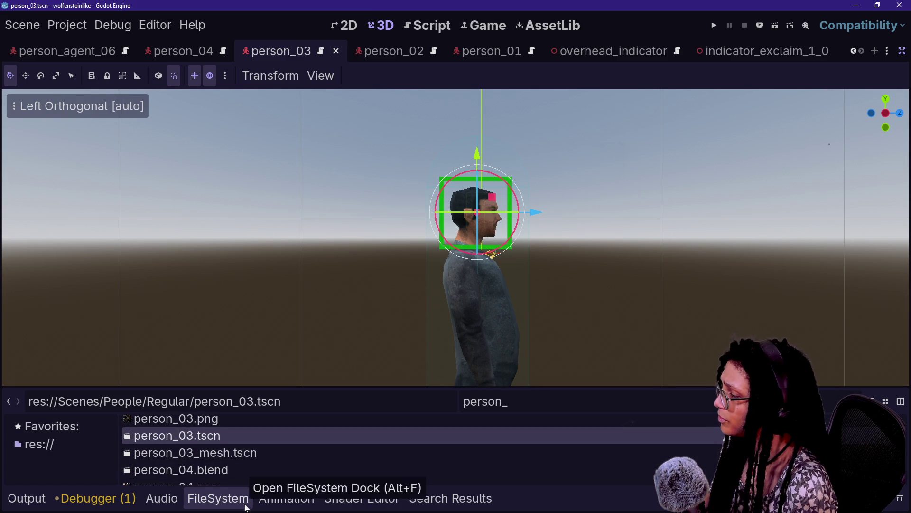
scroll(253, 479, "down", 2)
double_click(254, 475)
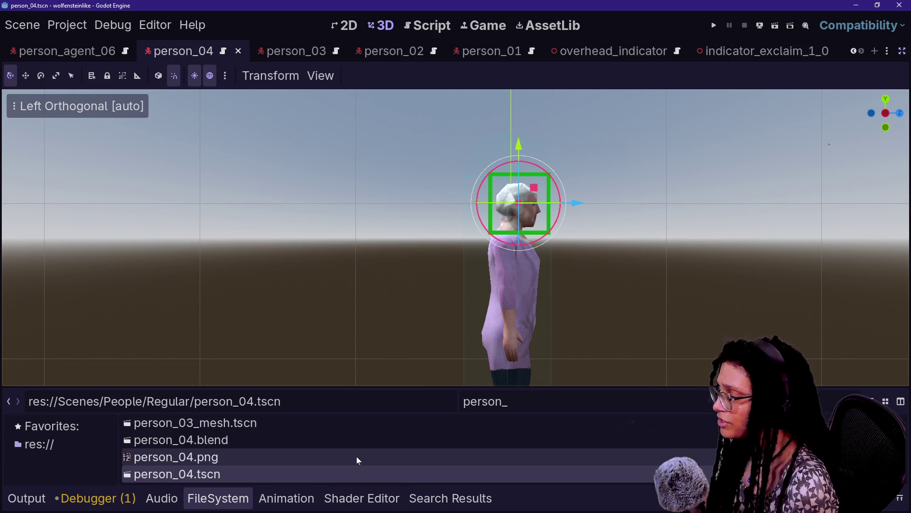
Open person_05.tscn and turn off distraction-free mode to show the scene tree and inspector
scroll(357, 460, "down", 2)
scroll(357, 460, "down", 2)
scroll(331, 474, "down", 2)
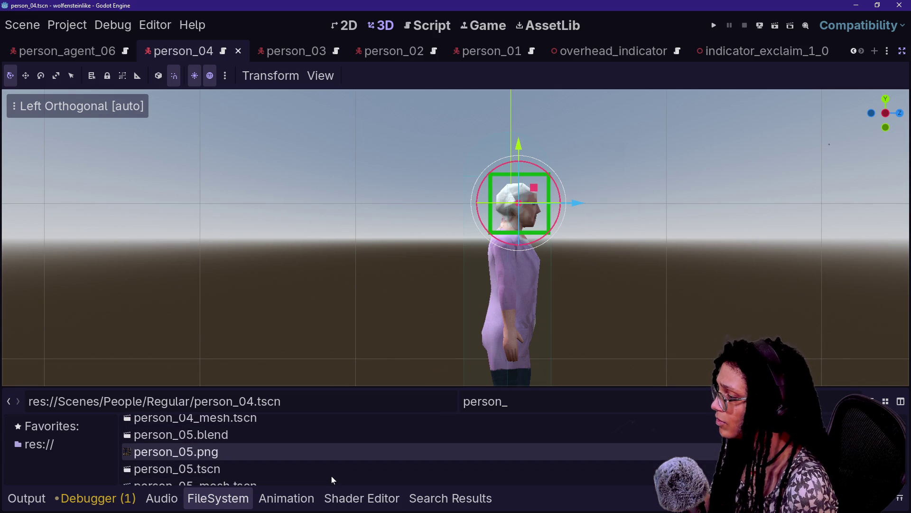
double_click(330, 469)
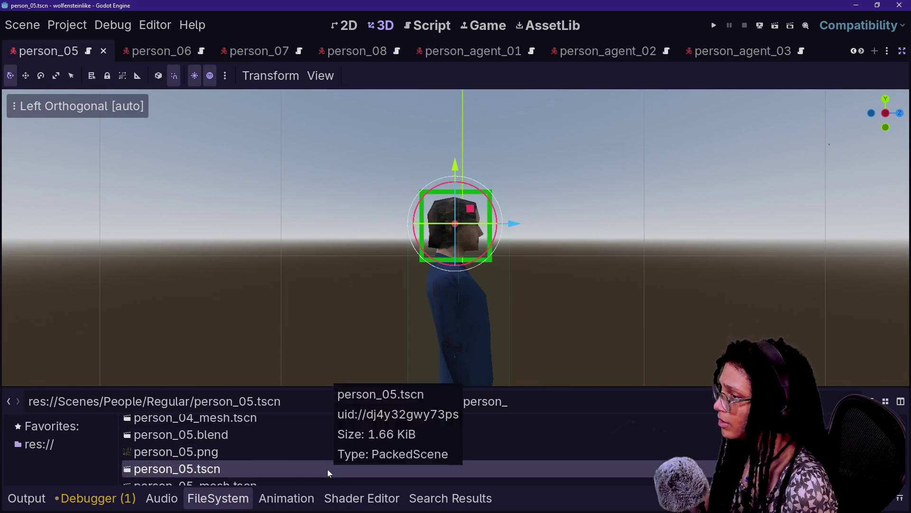
left_click(901, 51)
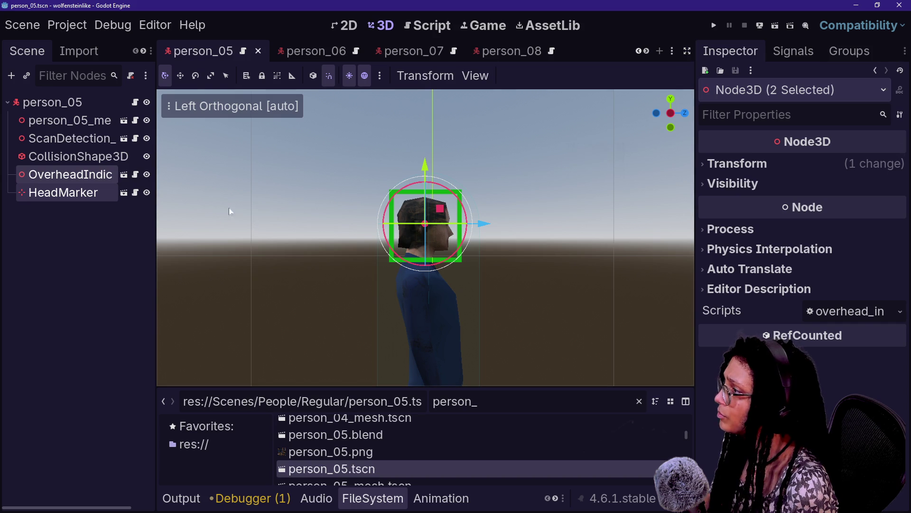
Widen the Scene tree panel and compare person_05's OverheadIndicator and HeadMarker nodes
left_click_drag(153, 222, 229, 229)
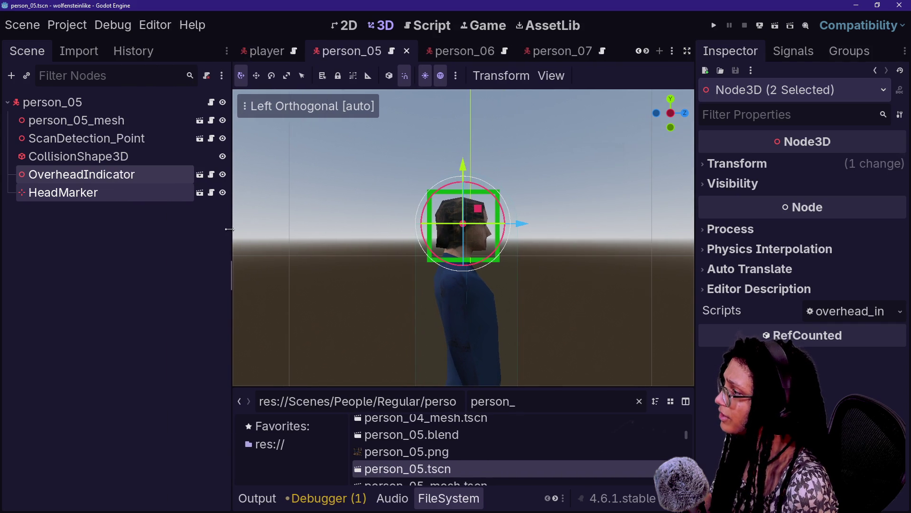
left_click(142, 230)
left_click(87, 178)
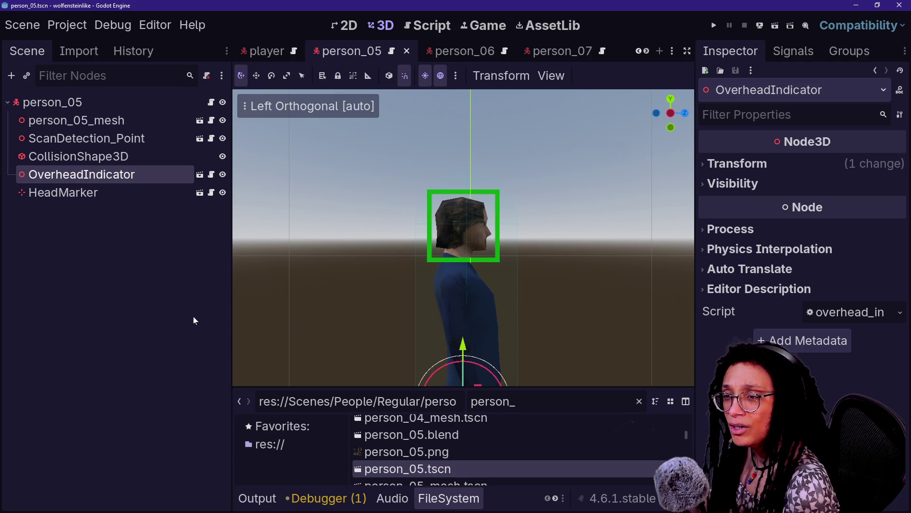
left_click(122, 191)
left_click(126, 176)
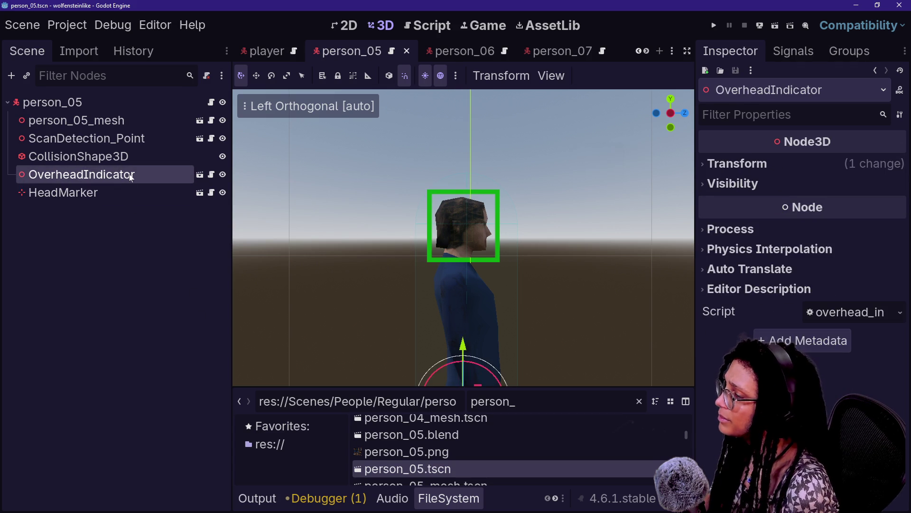
left_click(125, 191)
left_click(128, 175)
left_click(129, 190)
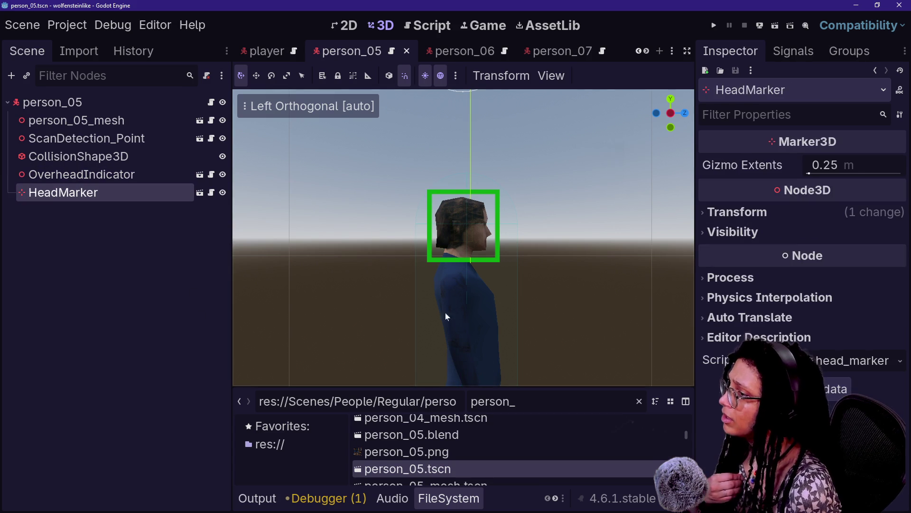
Select OverheadIndicator together with HeadMarker to compare them, ending with only HeadMarker selected
scroll(459, 320, "down", 1)
scroll(459, 321, "down", 8)
scroll(459, 320, "up", 5)
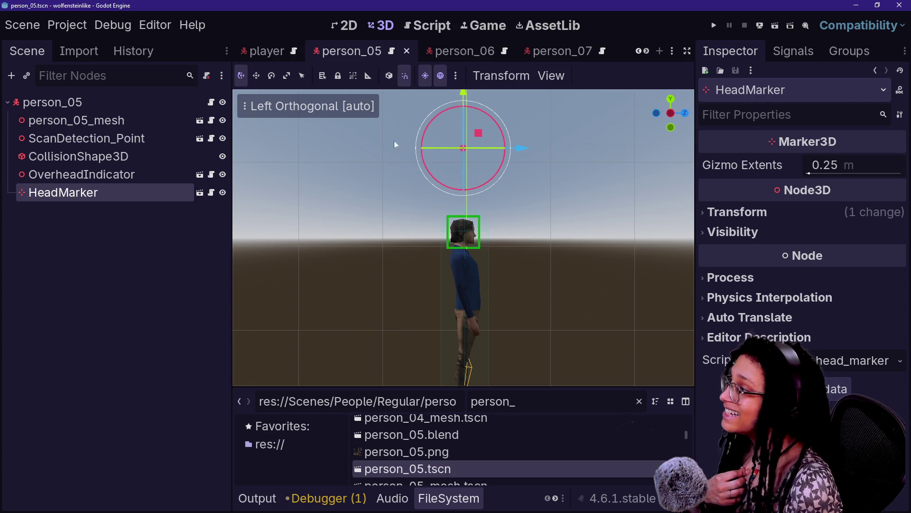
left_click(112, 177)
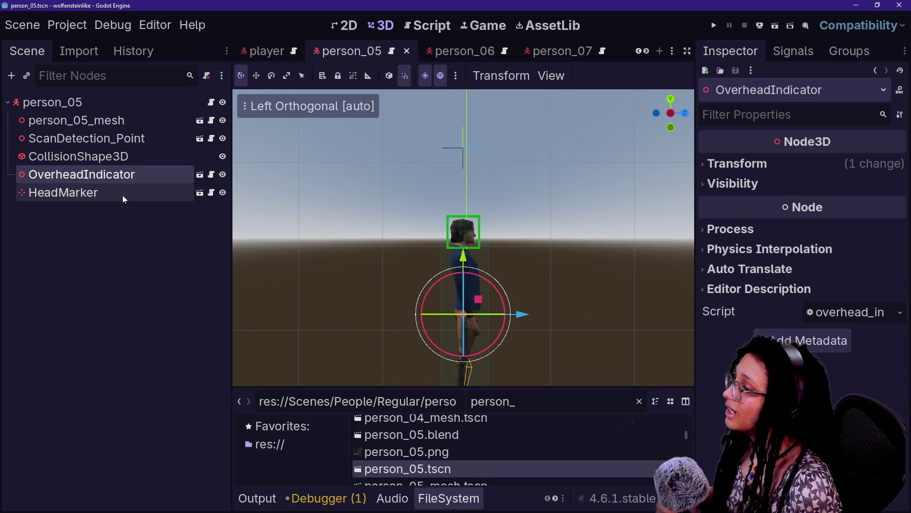
left_click(121, 192, "ctrl")
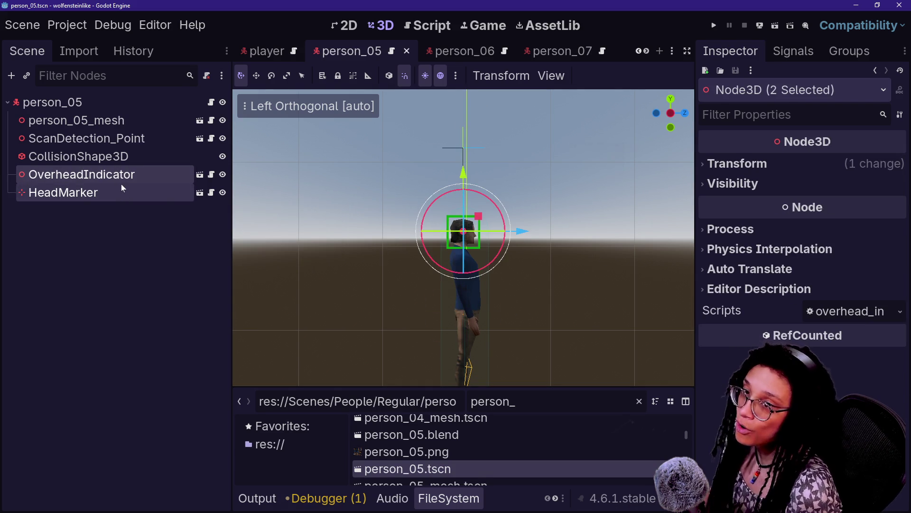
scroll(463, 237, "up", 4)
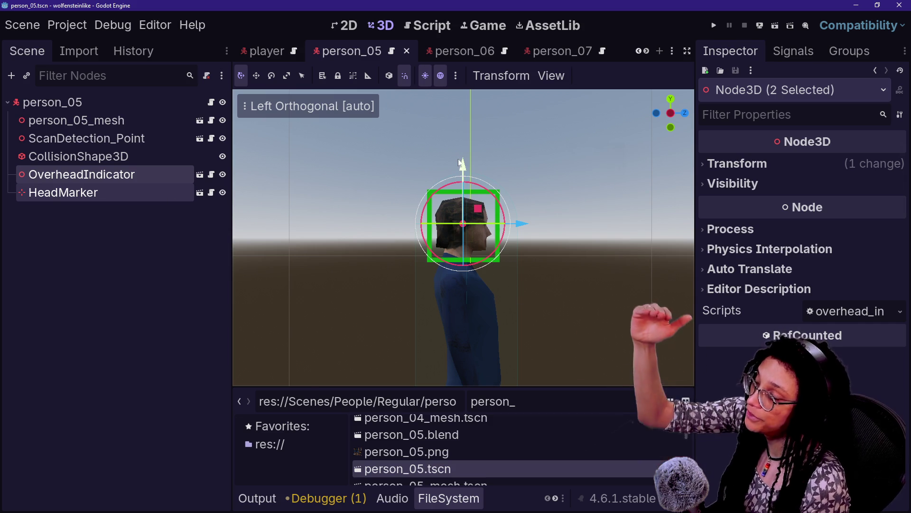
left_click(75, 196)
left_click(88, 178)
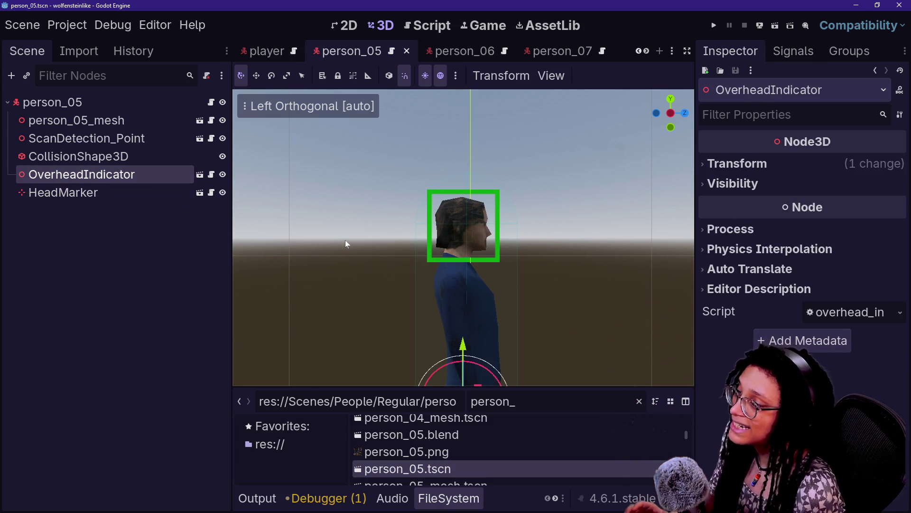
scroll(345, 240, "down", 5)
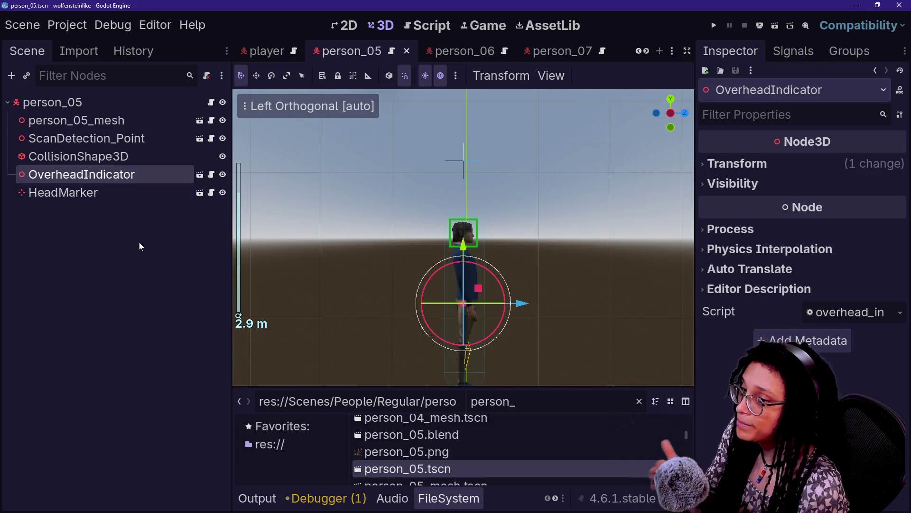
left_click(114, 190, "ctrl")
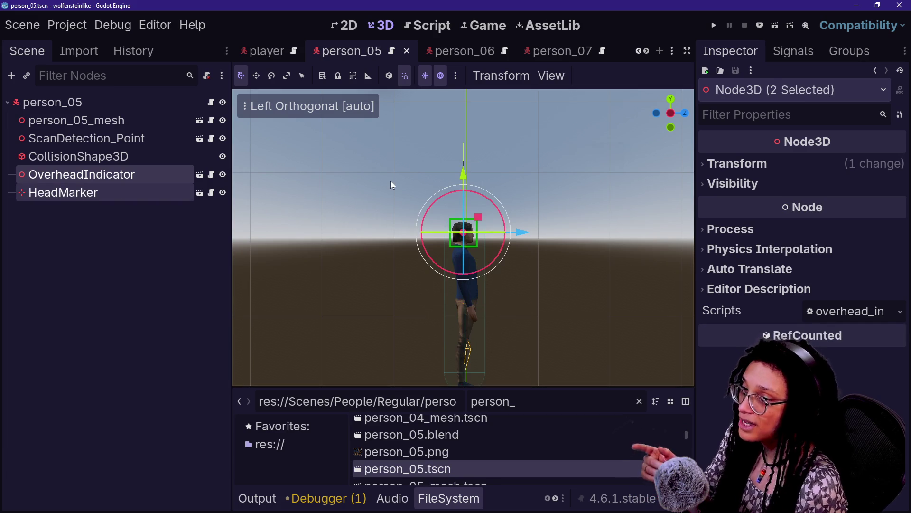
scroll(391, 182, "up", 5)
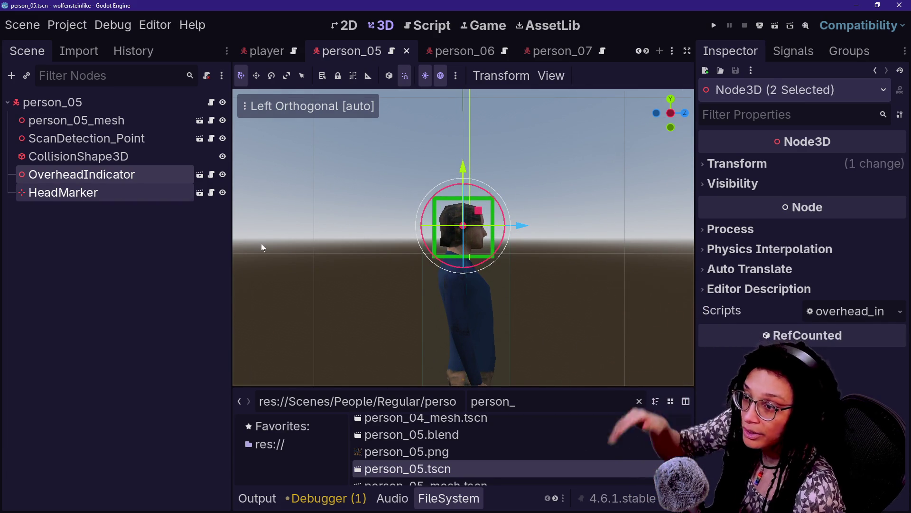
left_click(95, 193)
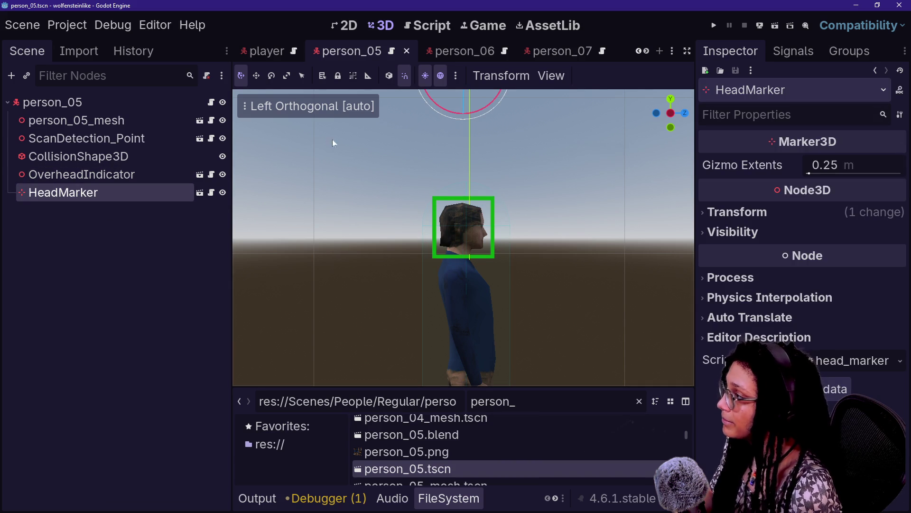
scroll(503, 120, "down", 2)
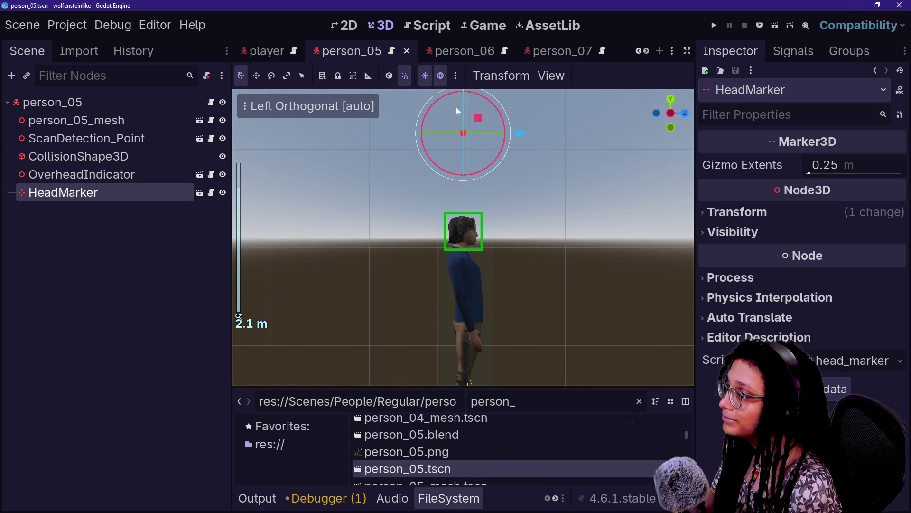
Lower person_05's HeadMarker 1 m along Y onto the character's head and save the scene
left_click_drag(465, 100, 464, 138)
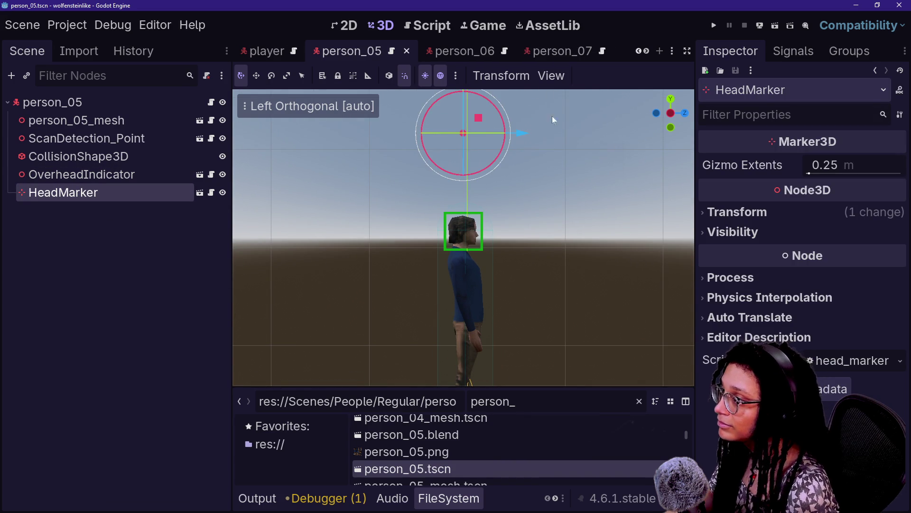
left_click_drag(570, 189, 562, 262)
left_click_drag(468, 136, 466, 317)
scroll(466, 317, "up", 2)
scroll(466, 317, "up", 2)
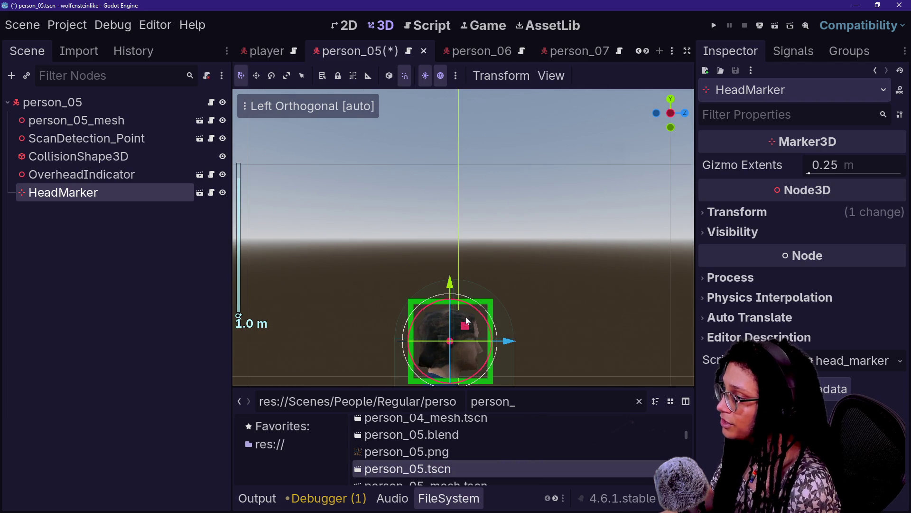
key("ctrl+s")
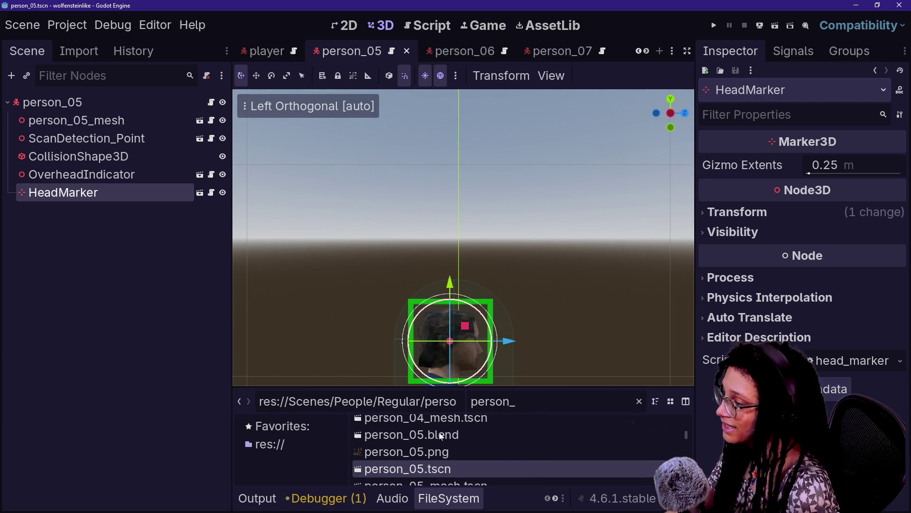
scroll(440, 451, "up", 3)
Open person_03 and person_04 and check that their HeadMarkers already sit on the heads
scroll(440, 451, "up", 2)
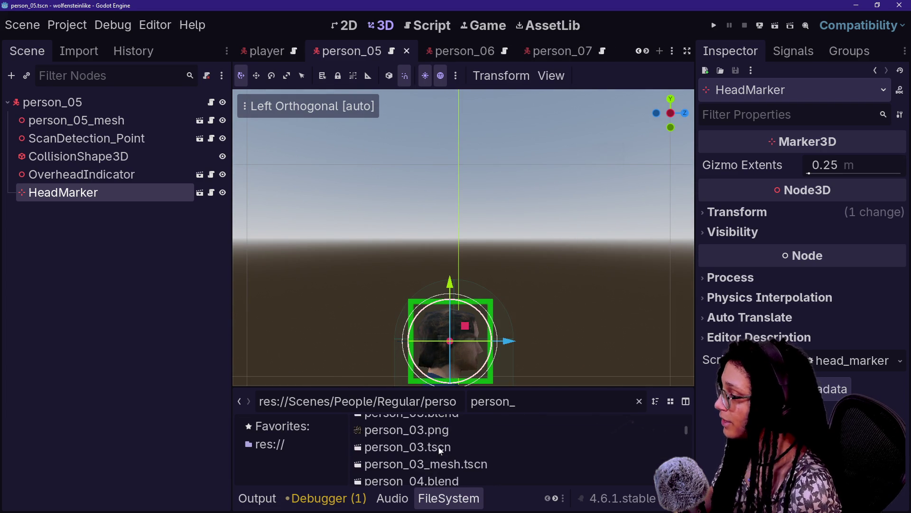
double_click(470, 448)
scroll(471, 452, "down", 3)
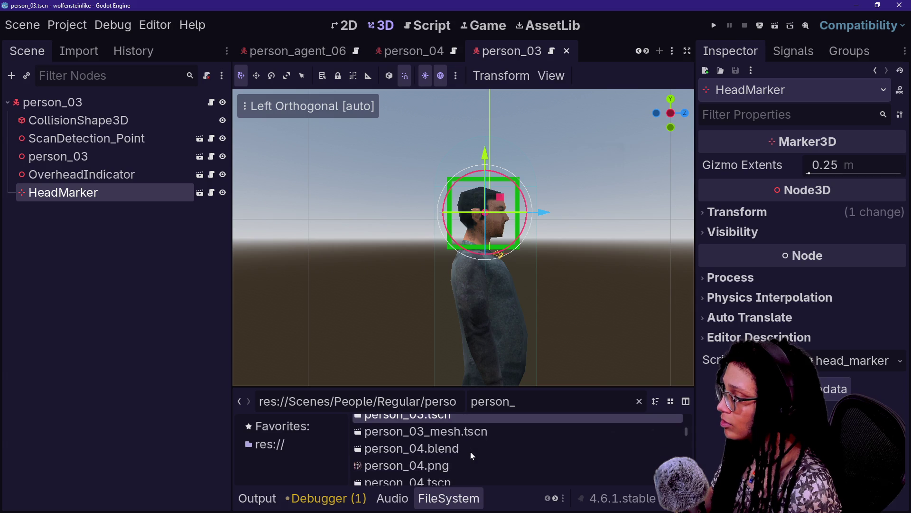
double_click(458, 445)
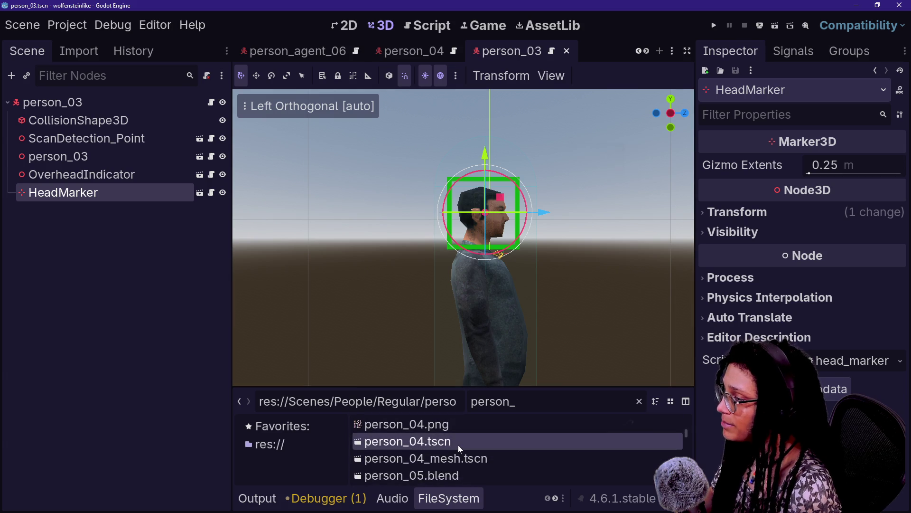
key("Up")
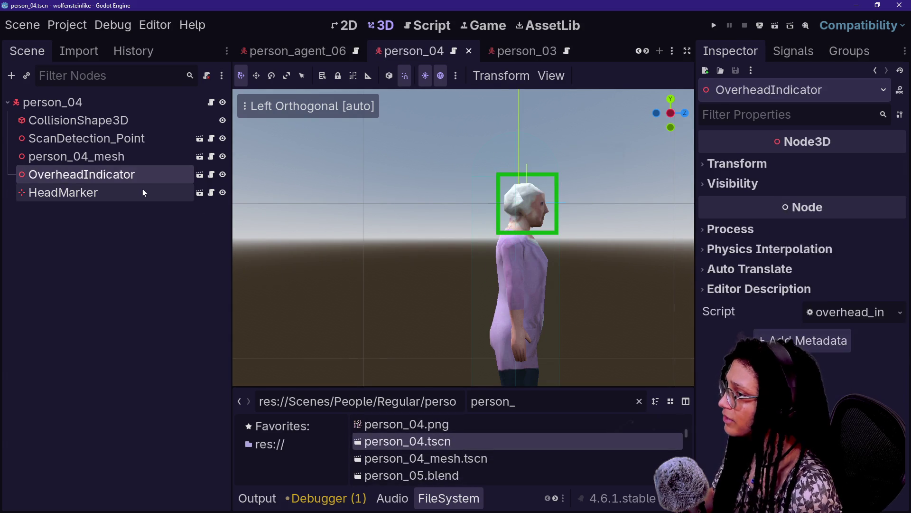
key("Down")
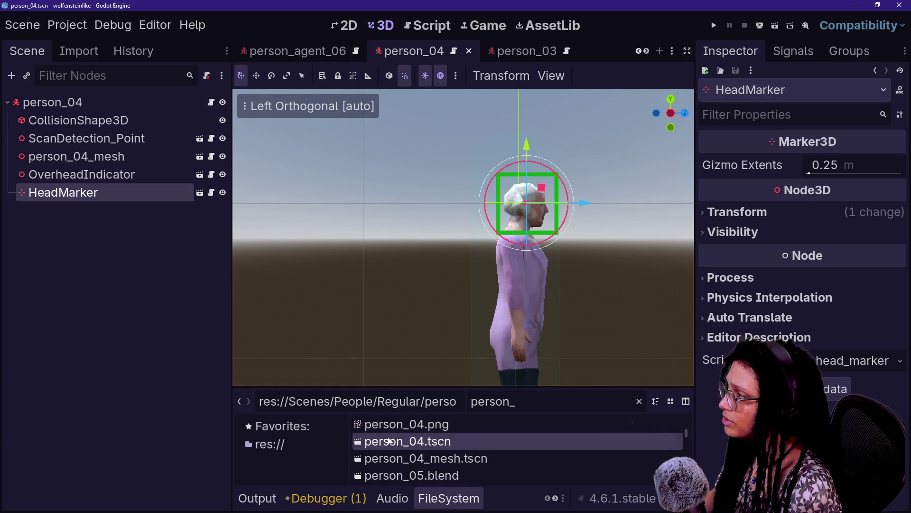
Reopen person_05.tscn and select the person_06 scene file
scroll(394, 451, "down", 4)
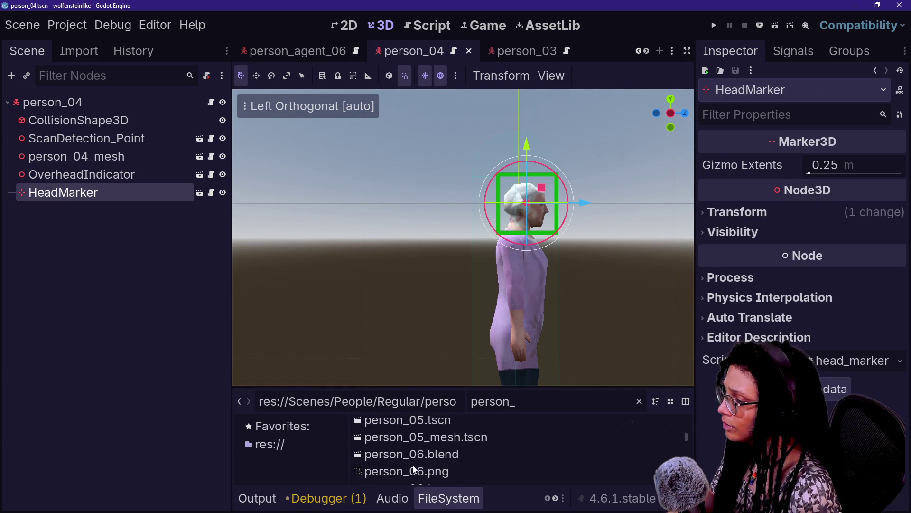
double_click(423, 424)
scroll(425, 427, "down", 1)
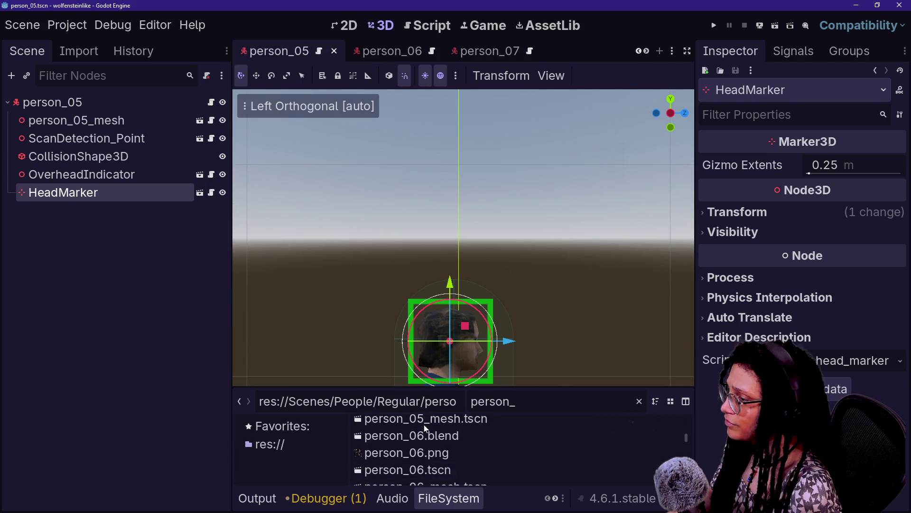
scroll(424, 427, "down", 2)
left_click(436, 441)
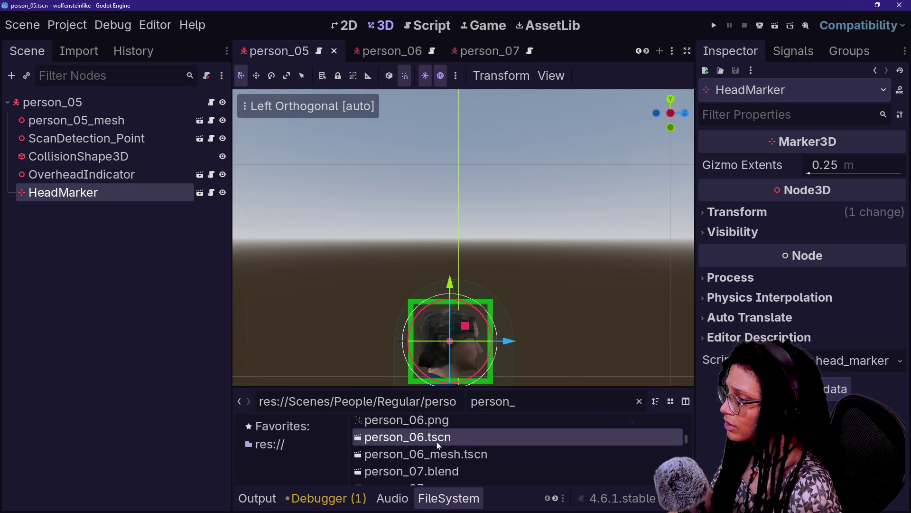
Open person_06, lower its HeadMarker 1 m onto the character's head, and save the scene
double_click(437, 442)
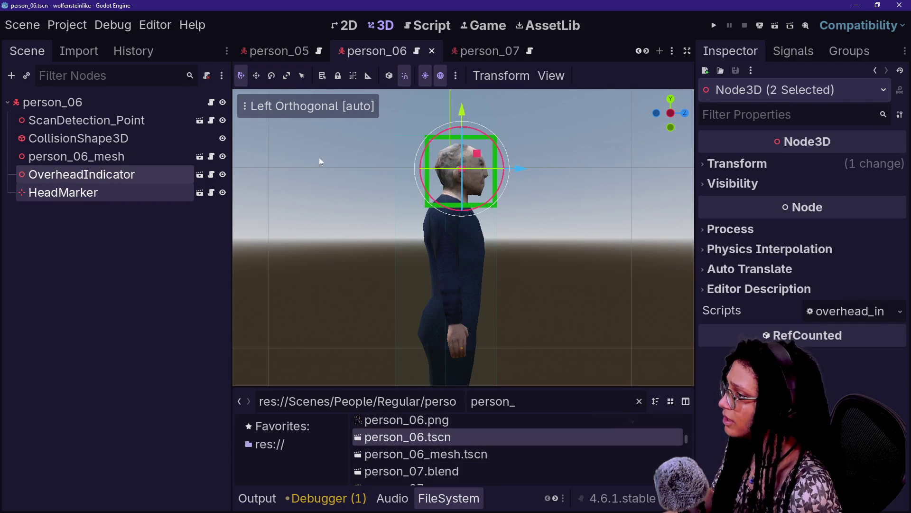
left_click(66, 197)
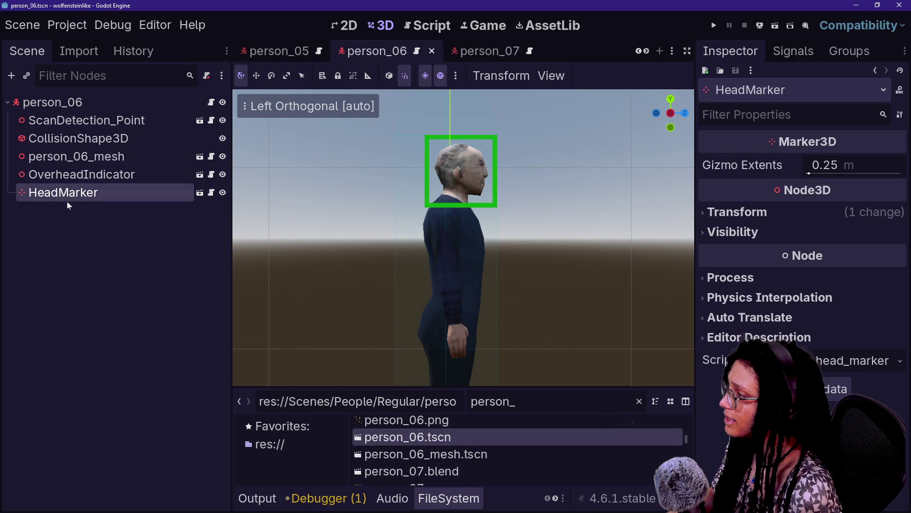
scroll(472, 134, "down", 5)
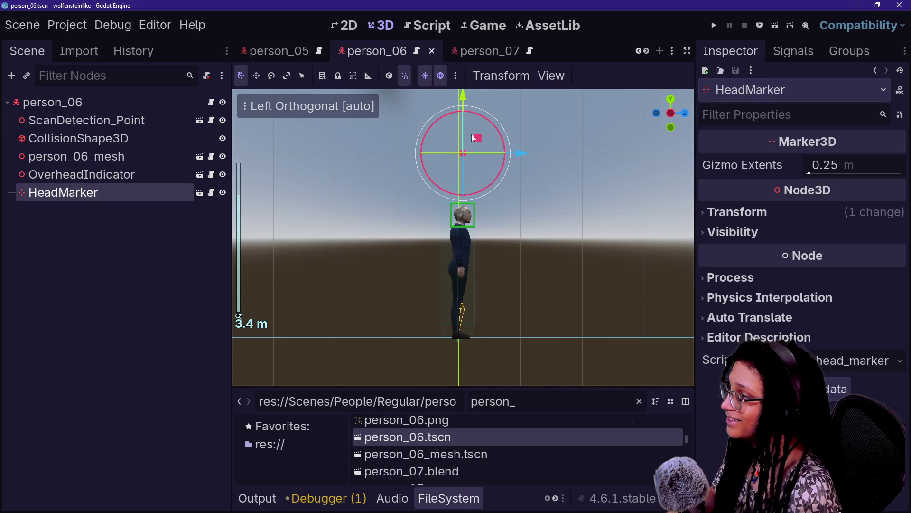
left_click_drag(463, 97, 463, 135)
key("Escape")
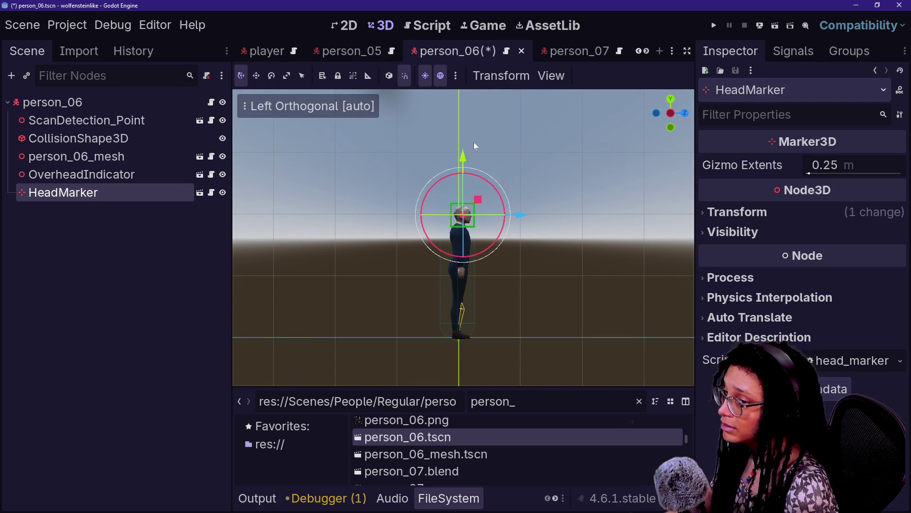
scroll(474, 143, "up", 5)
scroll(473, 143, "up", 3)
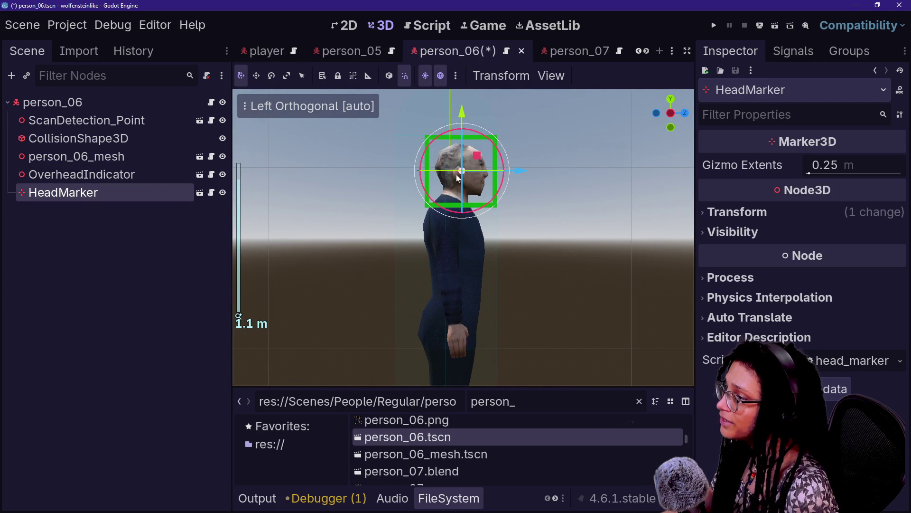
key("ctrl+s")
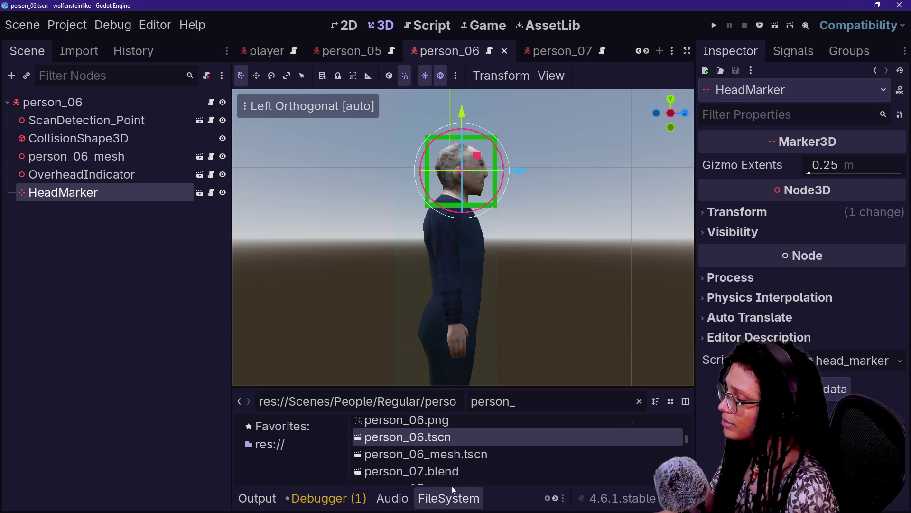
scroll(458, 451, "down", 1)
mouse_move(463, 474)
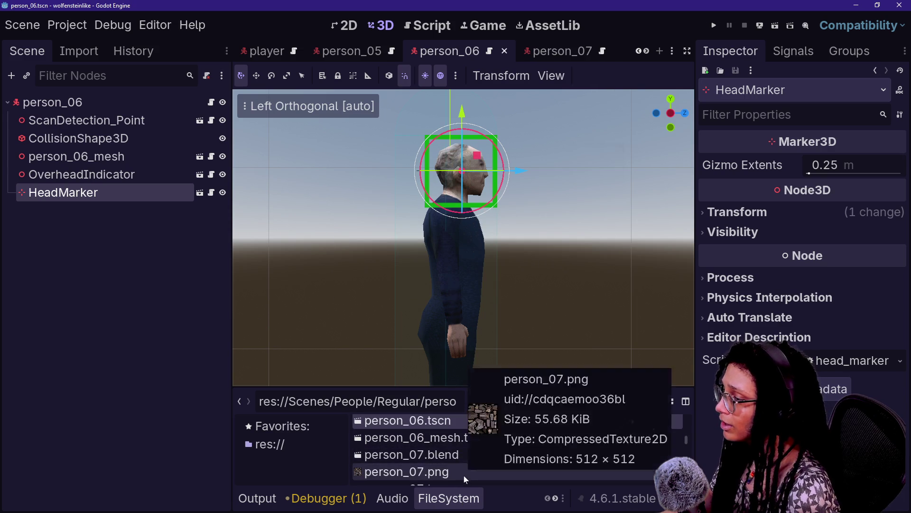
scroll(463, 474, "down", 1)
Open person_07, lower its HeadMarker 1 m onto the head, and save the scene
double_click(463, 472)
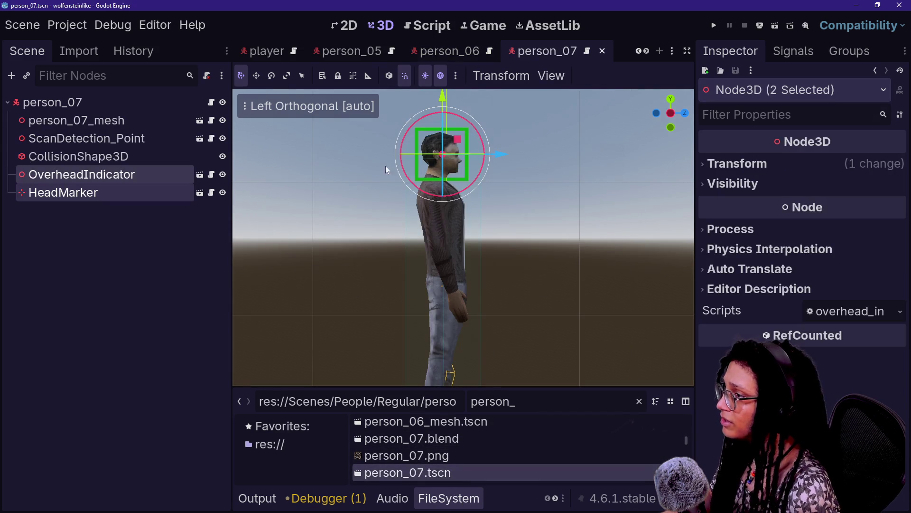
left_click(94, 202)
left_click(108, 191)
scroll(477, 146, "down", 4)
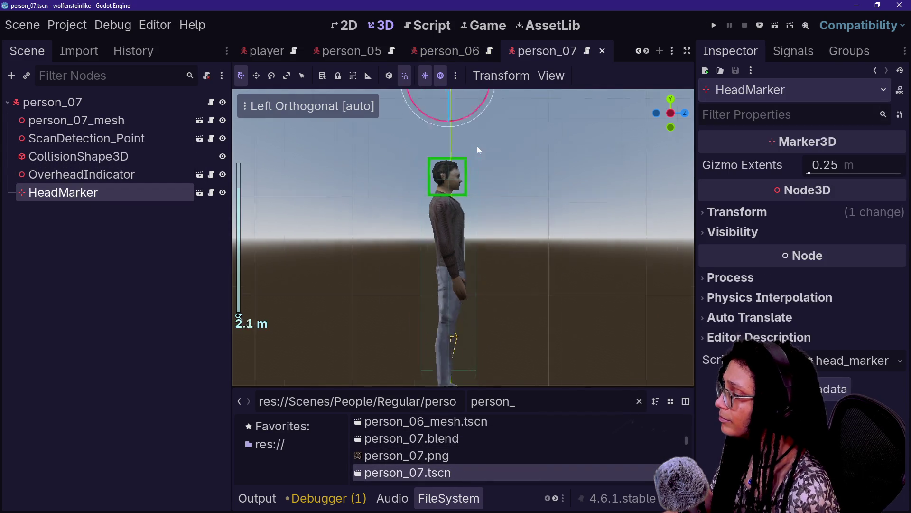
left_click_drag(456, 116, 460, 141)
key("ctrl+s")
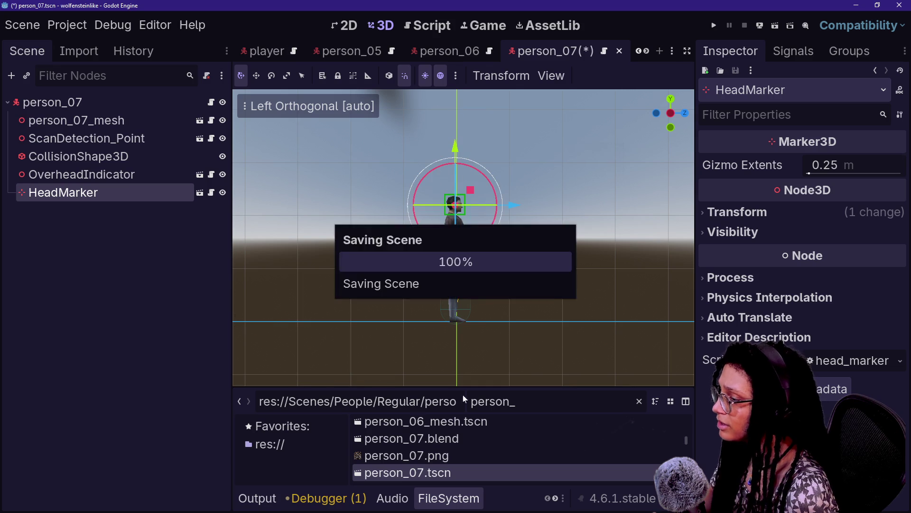
scroll(466, 442, "down", 2)
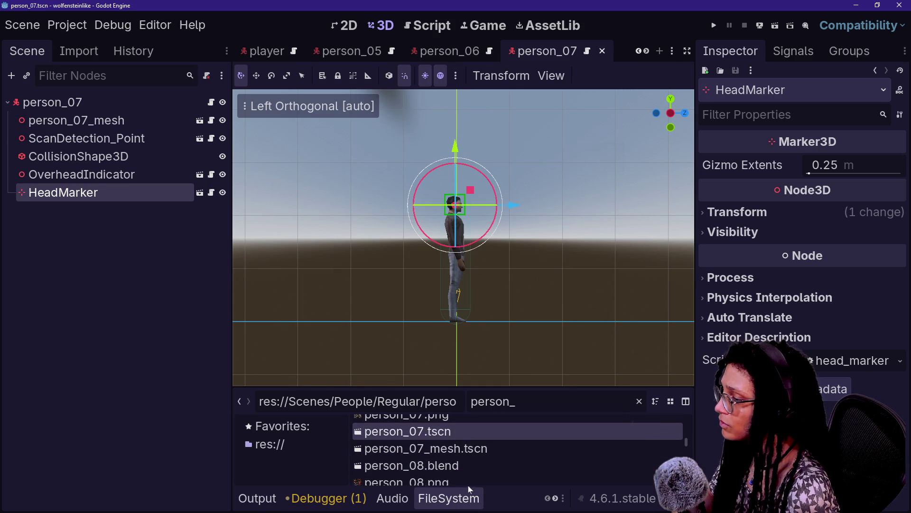
scroll(470, 461, "down", 2)
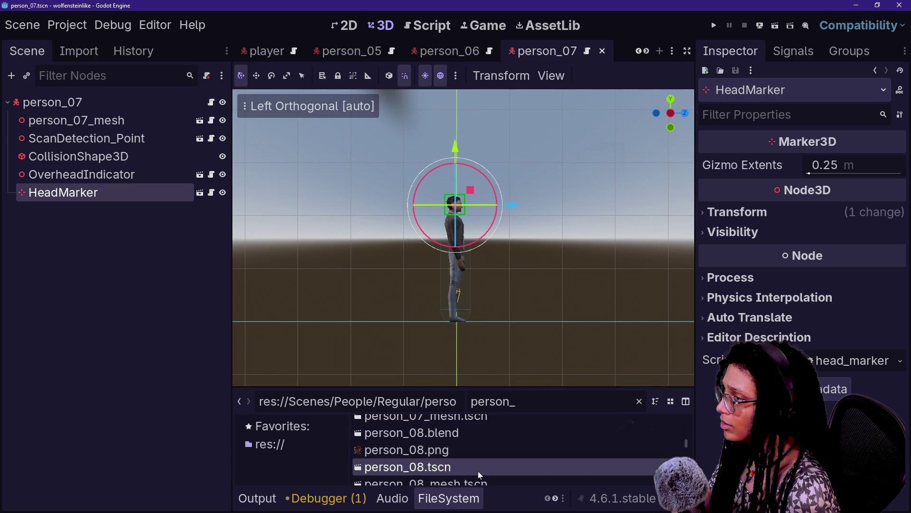
Open person_08 and lower its HeadMarker 1 m to head height
double_click(478, 471)
left_click(135, 218)
left_click(119, 192)
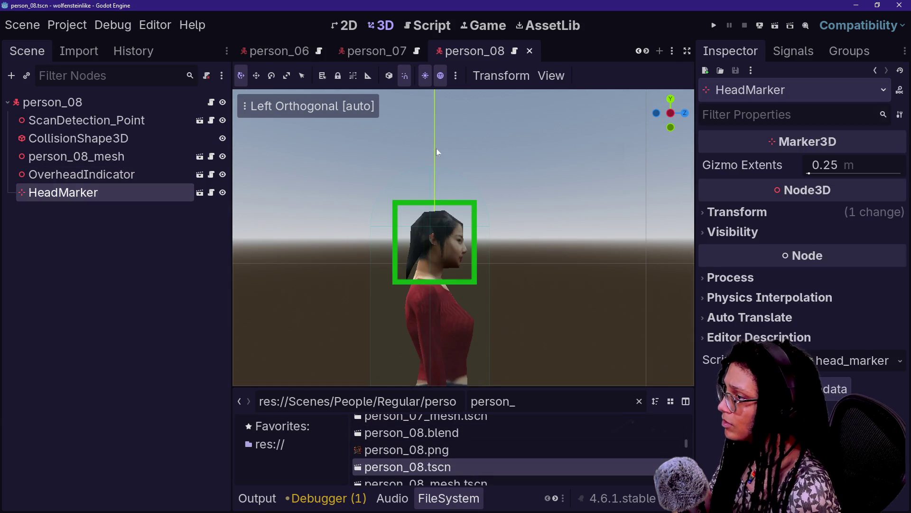
scroll(436, 149, "down", 5)
left_click_drag(454, 100, 462, 171)
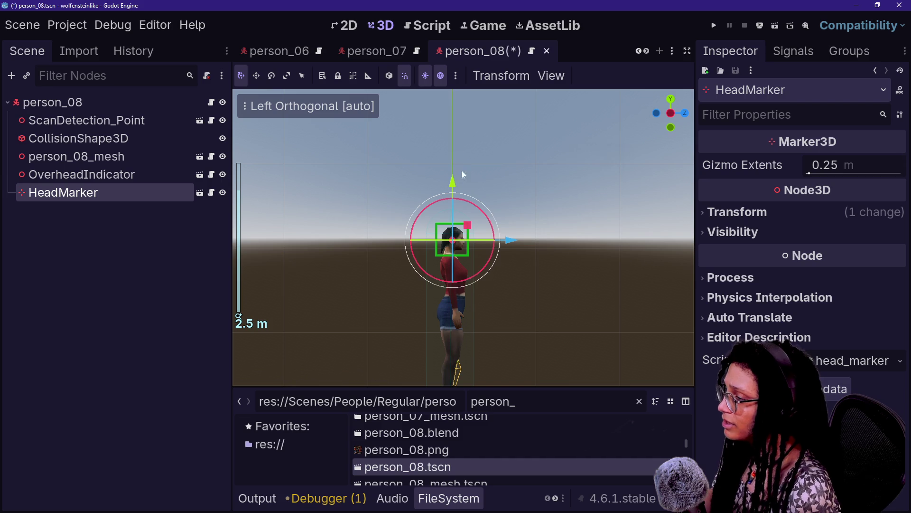
key("ctrl+f")
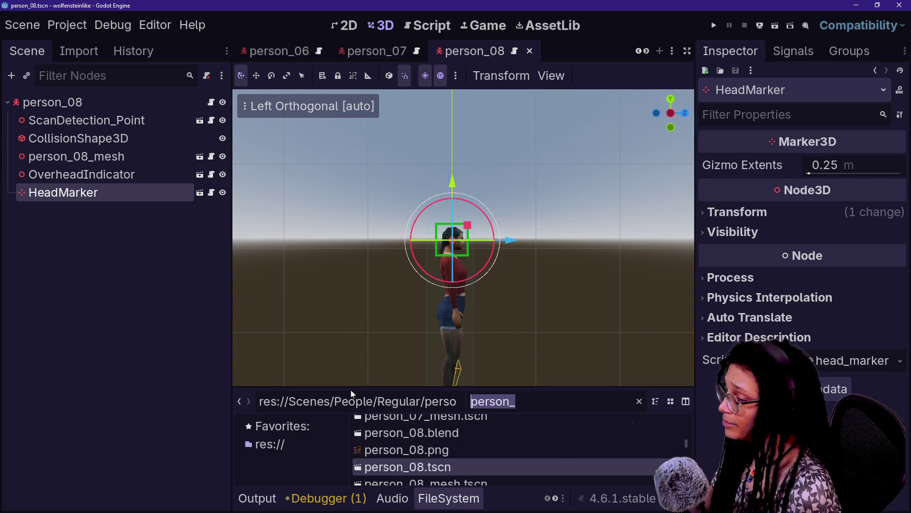
Filter FileSystem by 'person_agent_' and check person_agent_01's HeadMarker against its OverheadIndicator
key("End")
type("agent_")
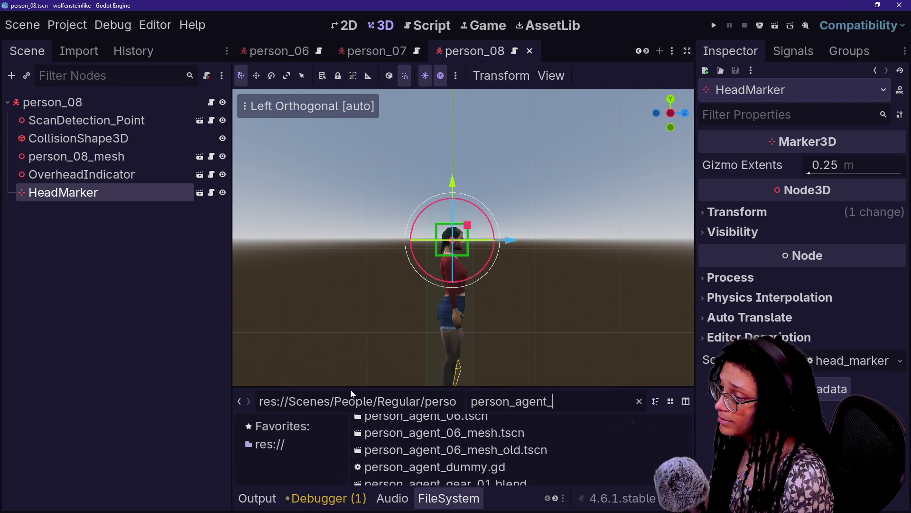
scroll(466, 441, "up", 5)
scroll(466, 441, "up", 3)
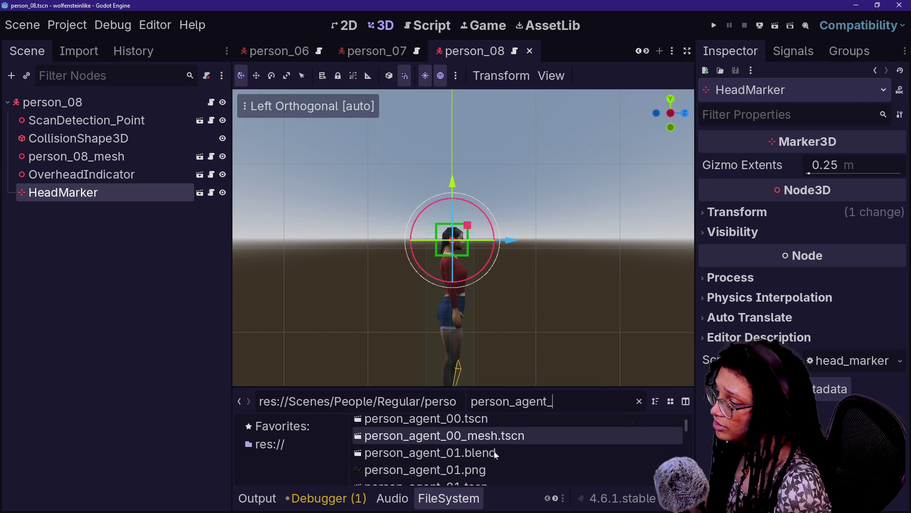
scroll(475, 475, "down", 1)
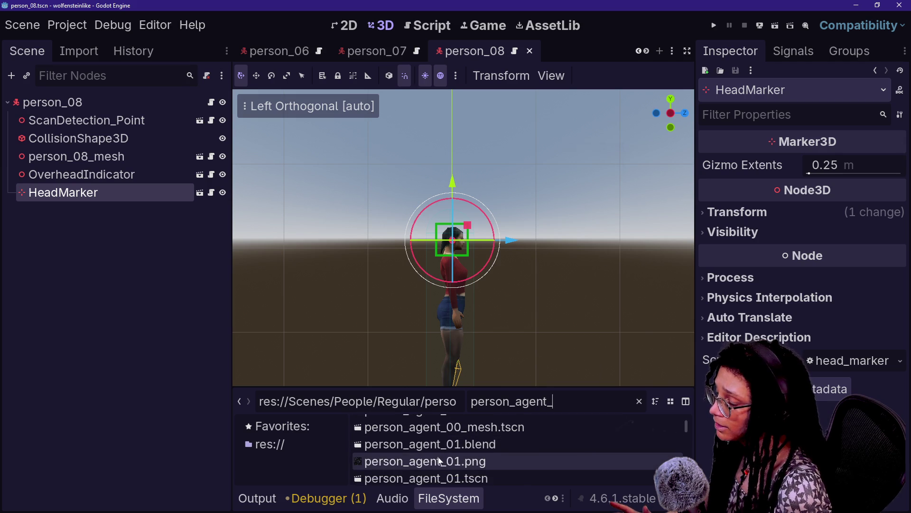
scroll(446, 468, "down", 2)
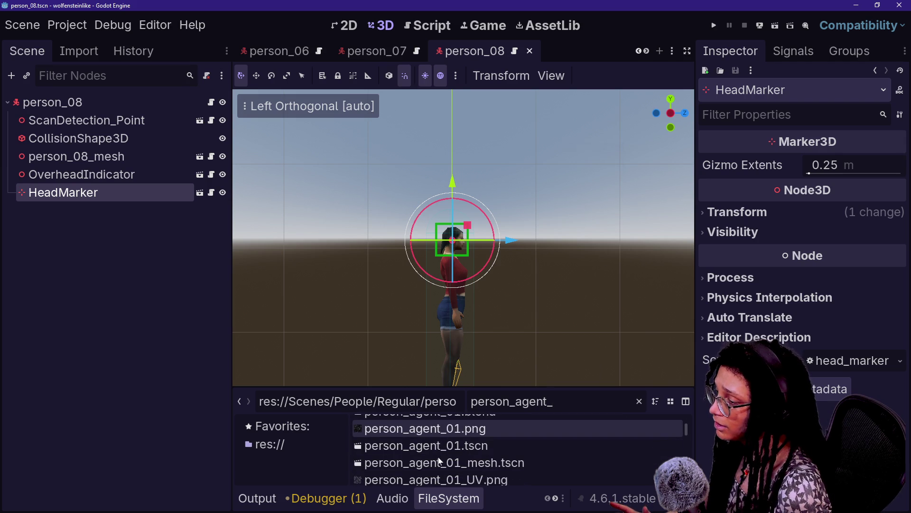
double_click(484, 448)
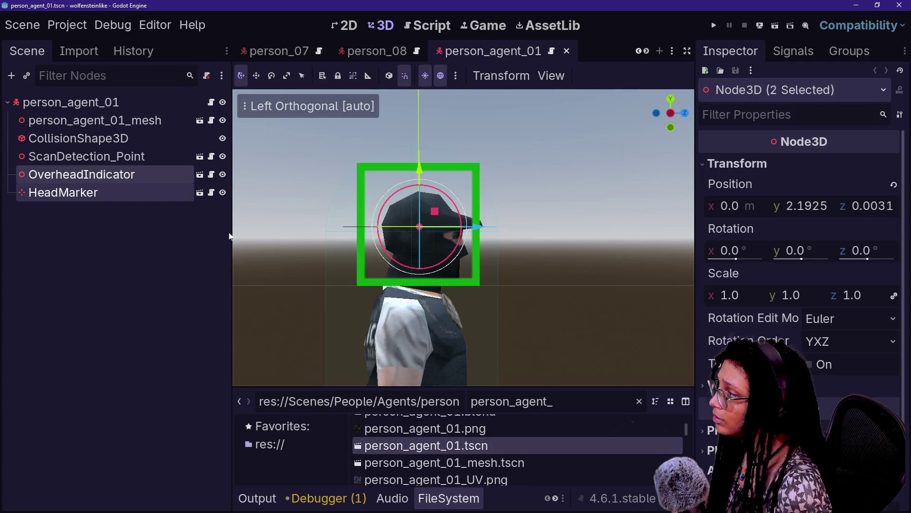
left_click(112, 257)
scroll(309, 220, "down", 4)
left_click(103, 189)
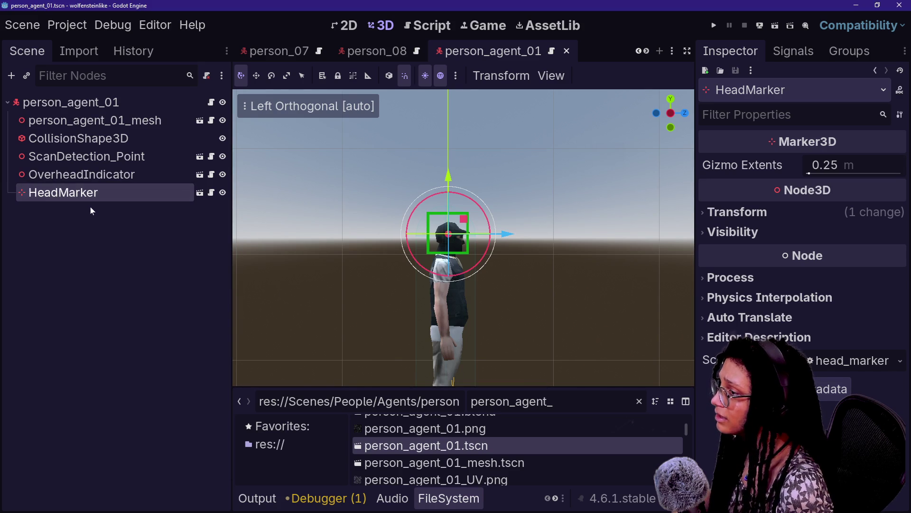
left_click(99, 176)
left_click(103, 194)
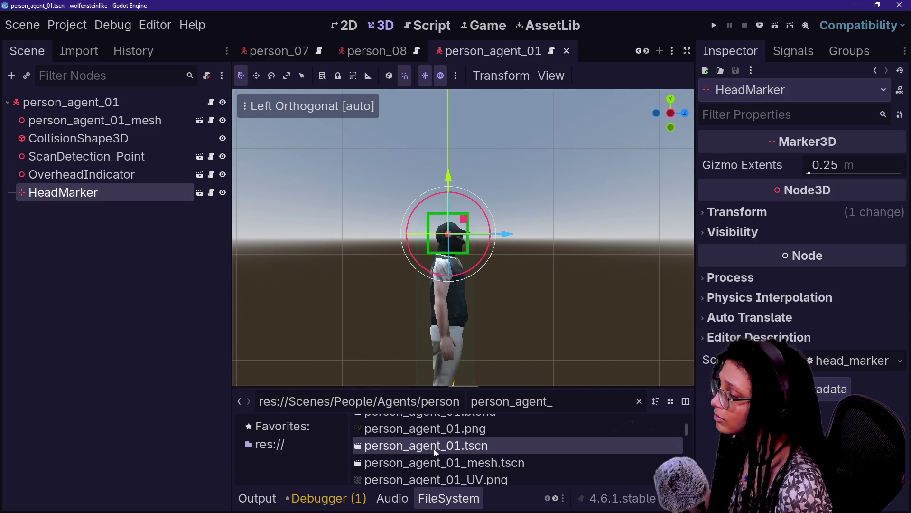
scroll(460, 466, "down", 3)
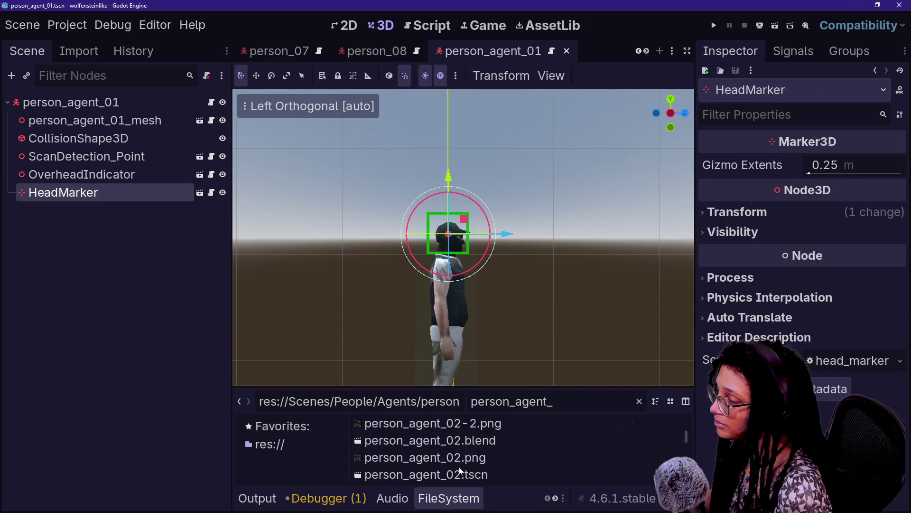
Check the HeadMarker positions in person_agent_02, person_agent_03 and person_agent_04
double_click(460, 476)
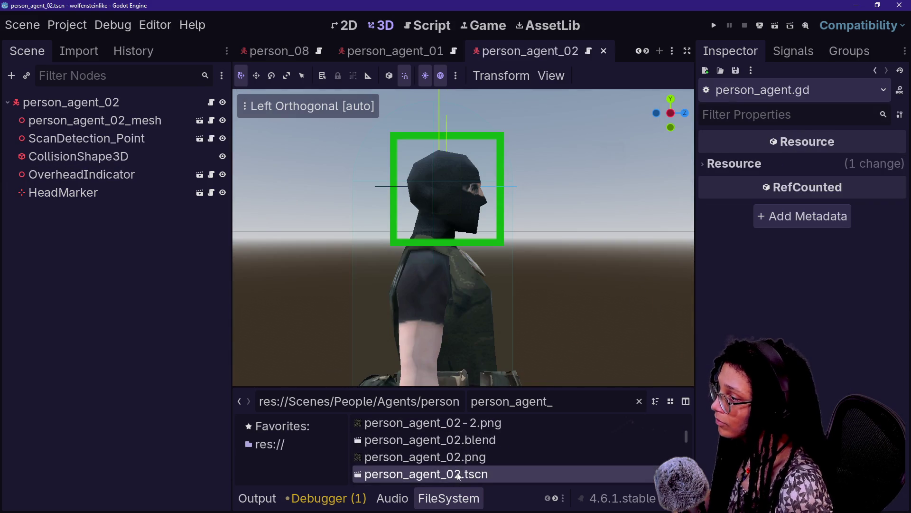
left_click(97, 194)
scroll(508, 458, "down", 3)
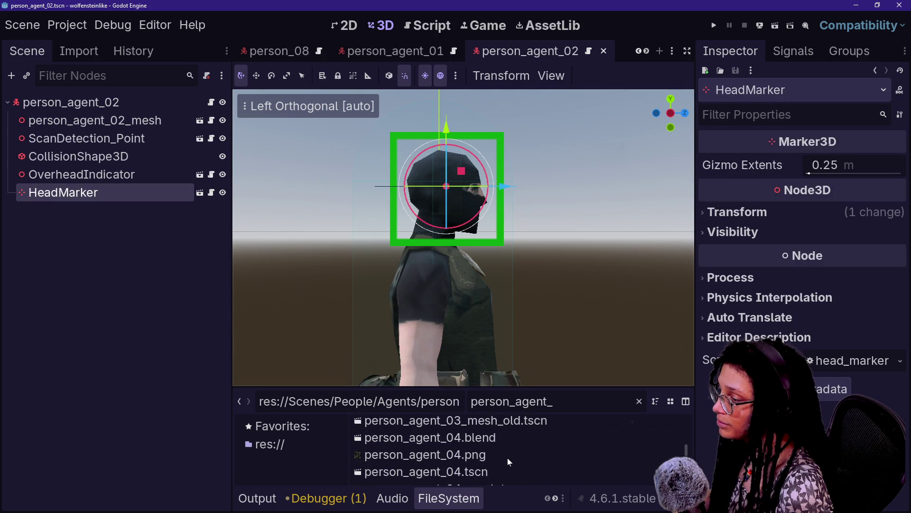
scroll(489, 448, "up", 2)
scroll(491, 451, "up", 1)
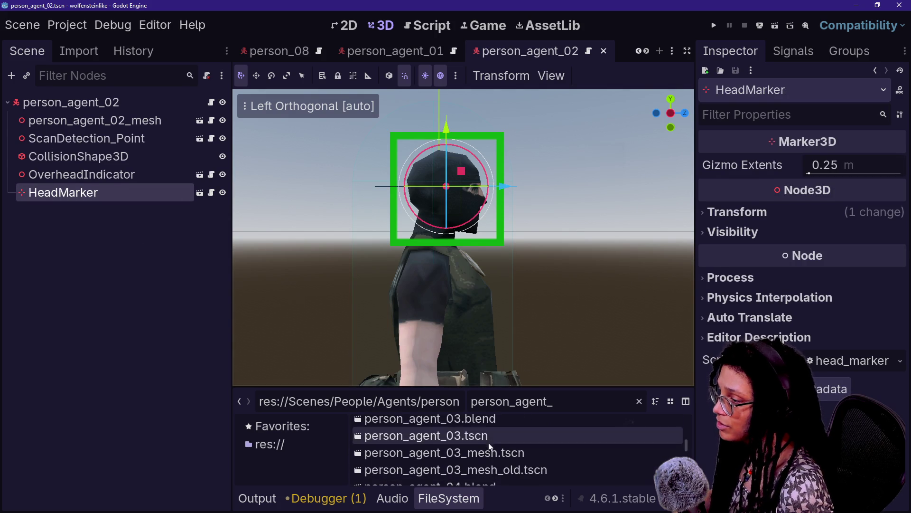
double_click(488, 434)
left_click(99, 191)
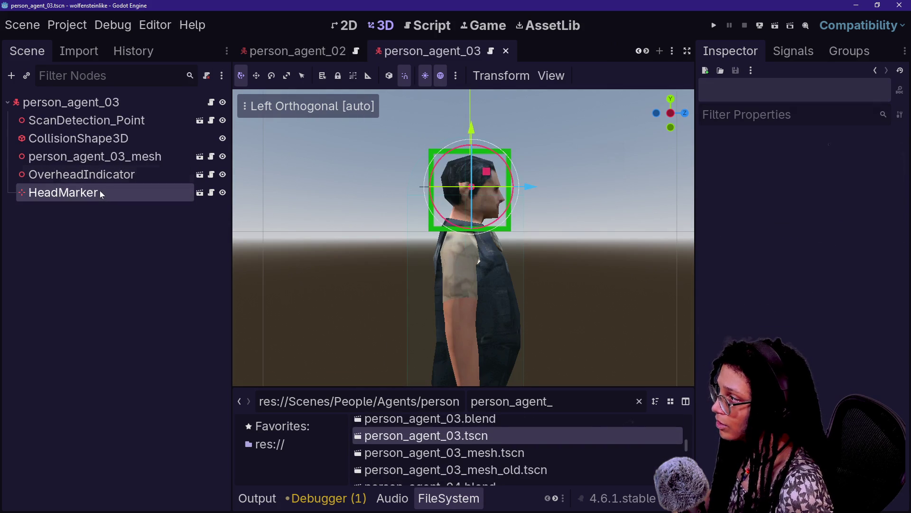
scroll(469, 462, "down", 3)
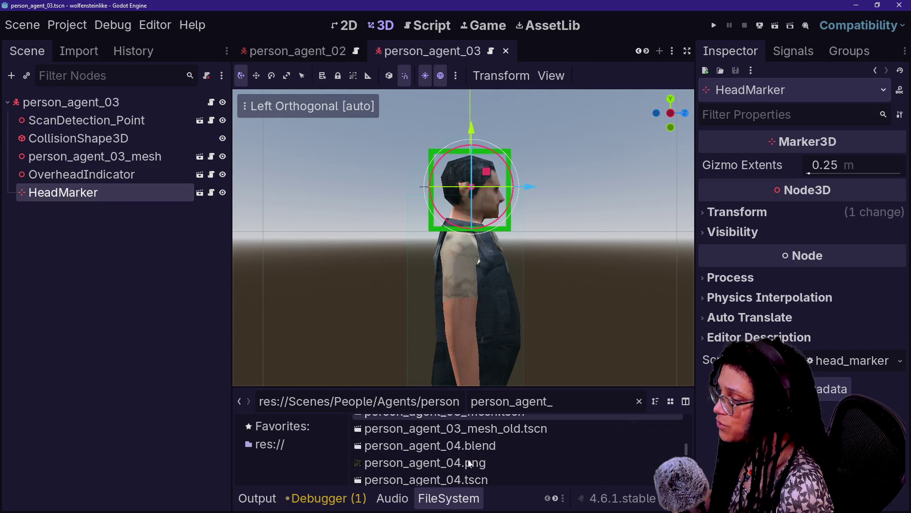
double_click(450, 474)
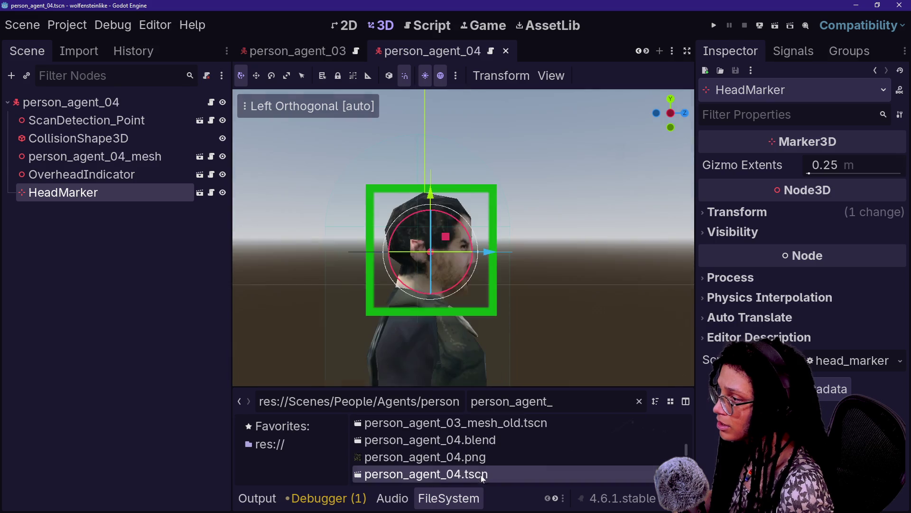
left_click(53, 197)
scroll(505, 453, "down", 1)
scroll(505, 453, "down", 3)
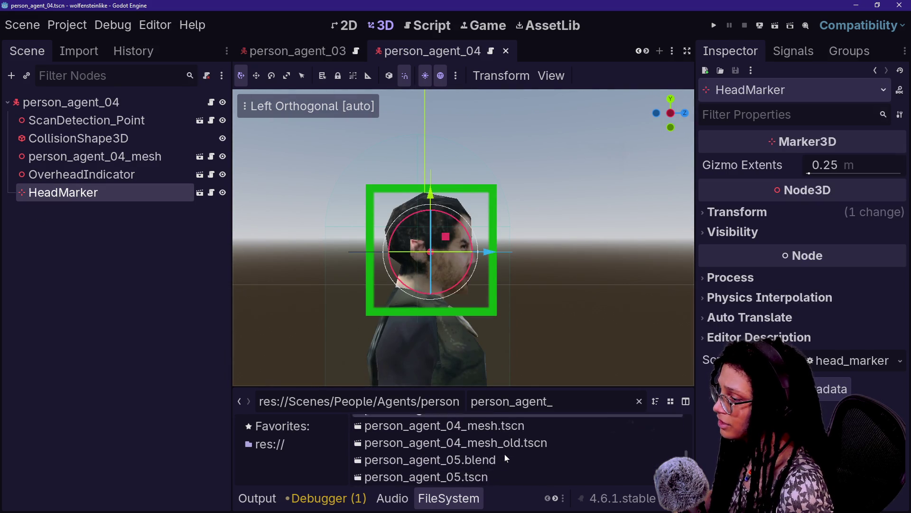
Open person_agent_05, lower its HeadMarker onto the character's head, and save the scene
double_click(505, 468)
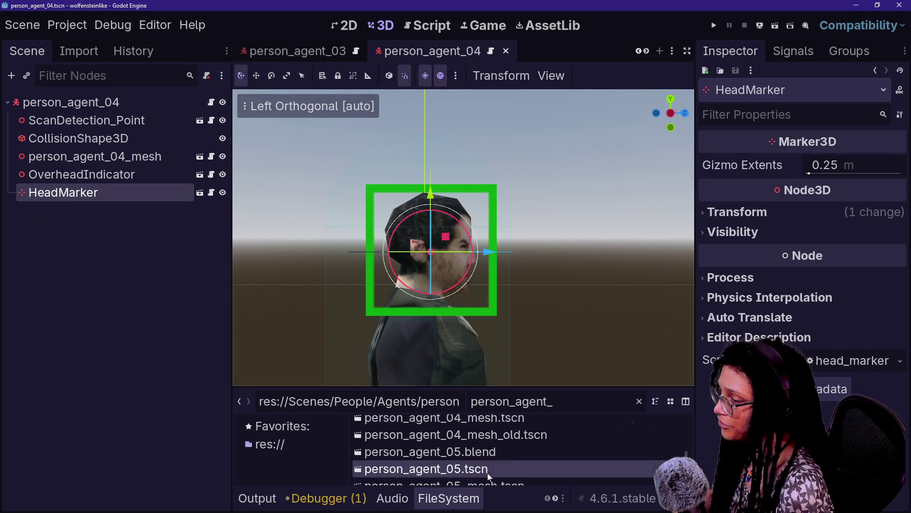
left_click(73, 194)
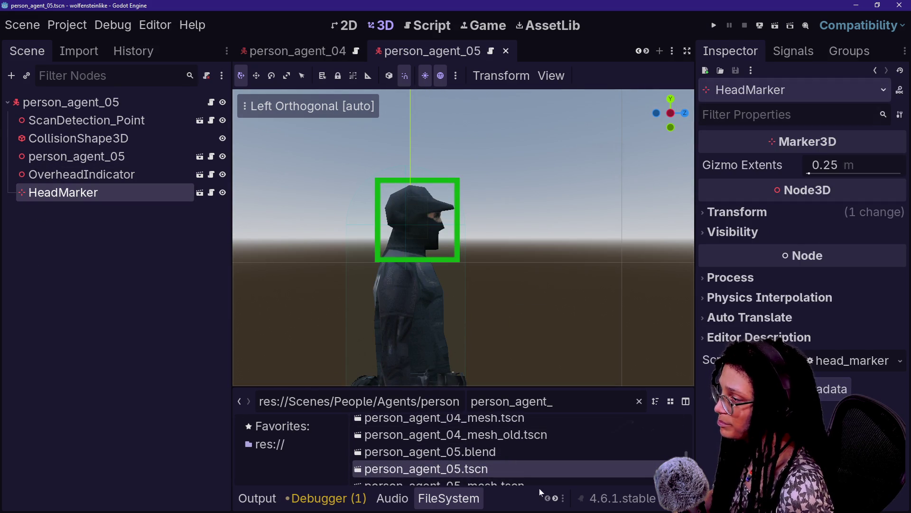
scroll(400, 314, "down", 5)
scroll(400, 314, "up", 2)
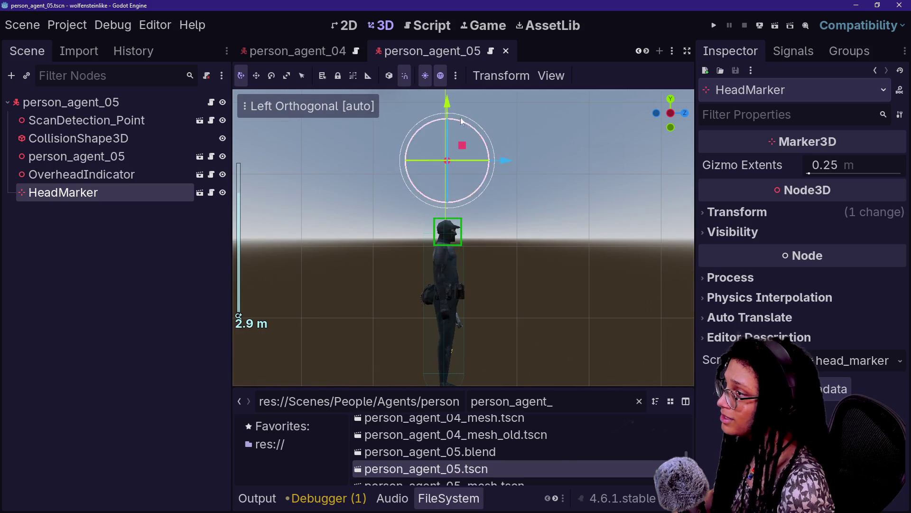
left_click_drag(452, 112, 457, 172)
key("ctrl+s")
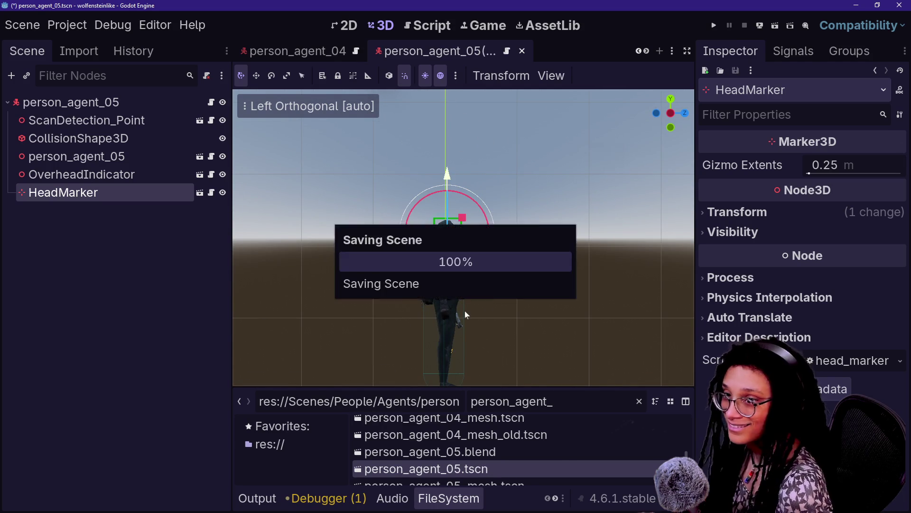
scroll(480, 457, "down", 2)
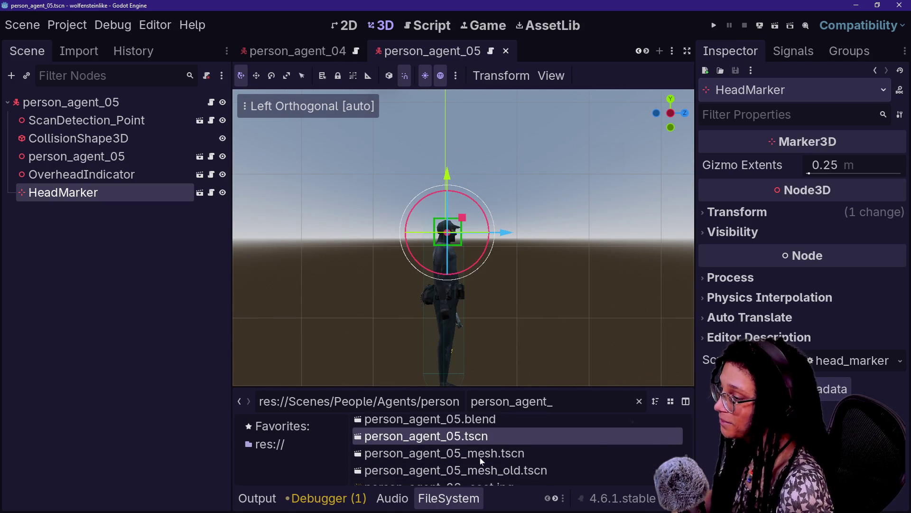
scroll(481, 461, "down", 4)
scroll(481, 469, "down", 3)
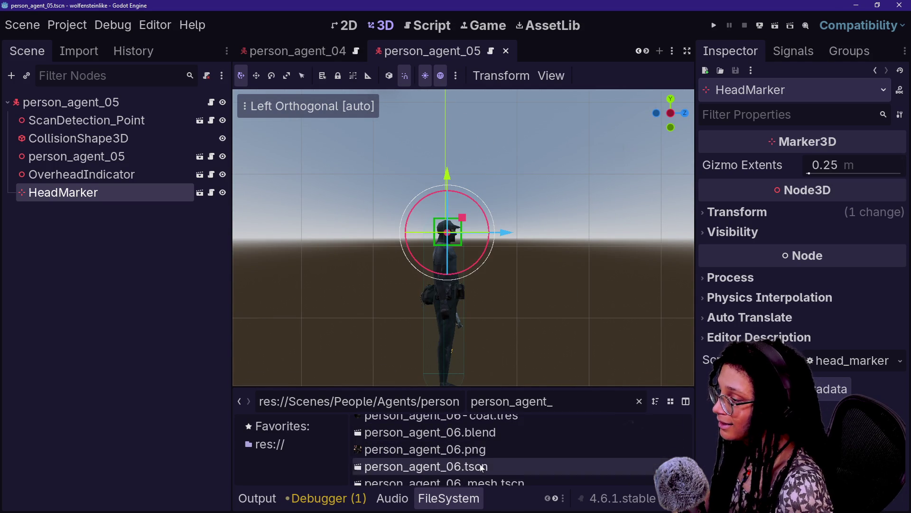
Check person_agent_06's HeadMarker and save the scene
double_click(495, 459)
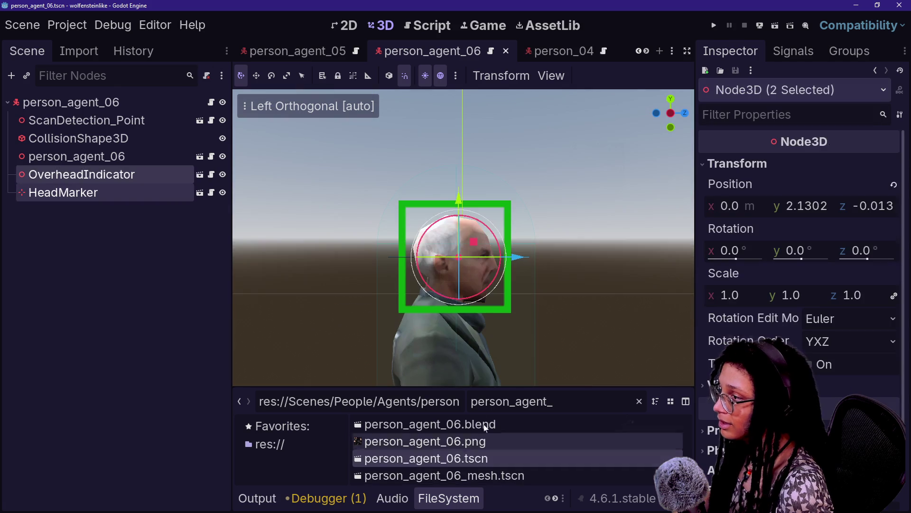
left_click(156, 264)
left_click(157, 192)
key("ctrl+s")
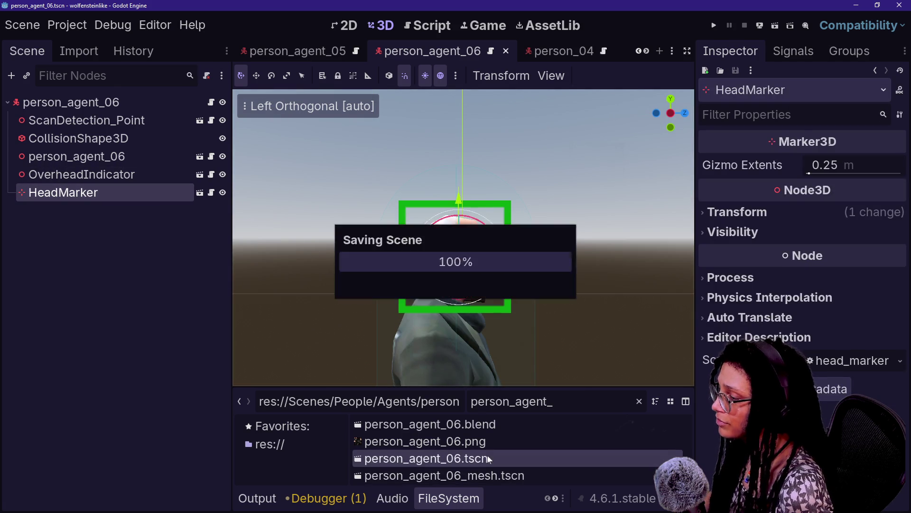
key("BackSpace")
key("BackSpace")
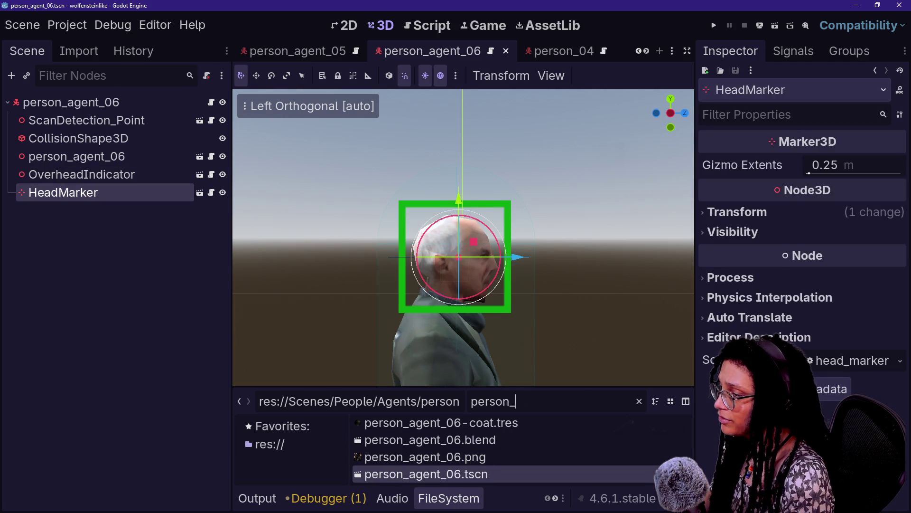
key("ctrl+s")
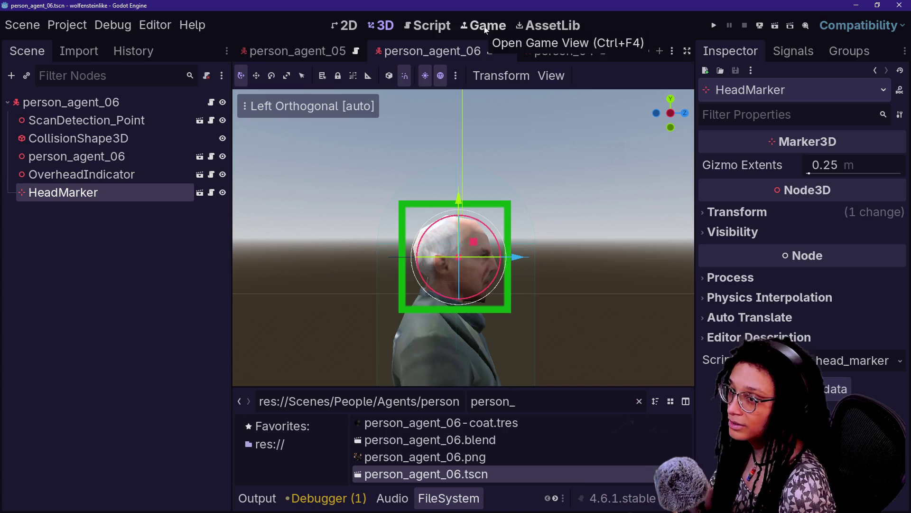
key("alt+Tab")
Commit the 10 files as 'agents disappear on deescalation; fixed head marker positions' and push to origin
type("agents disappea")
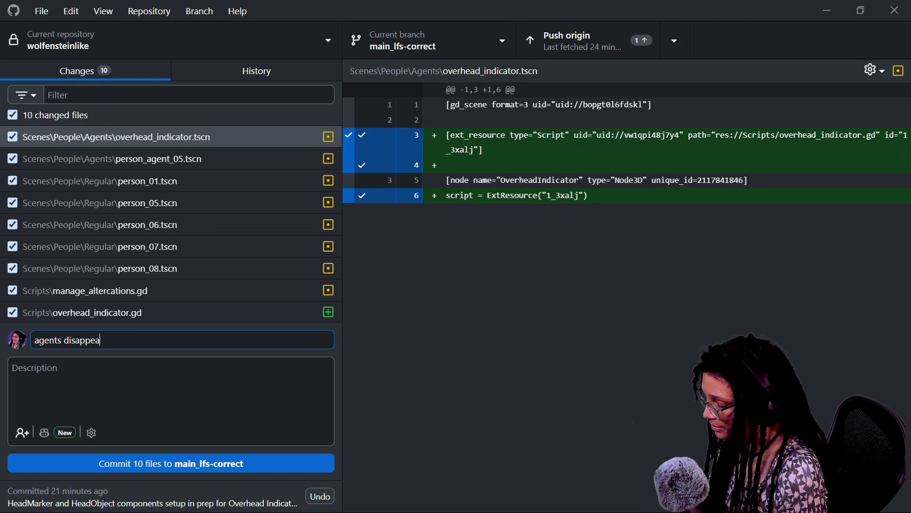
type("r on deesca")
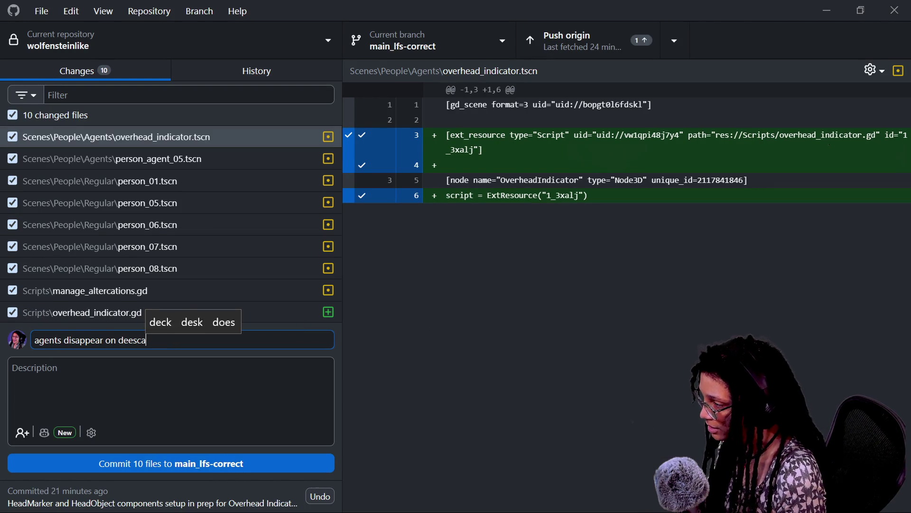
type("lation; fixe")
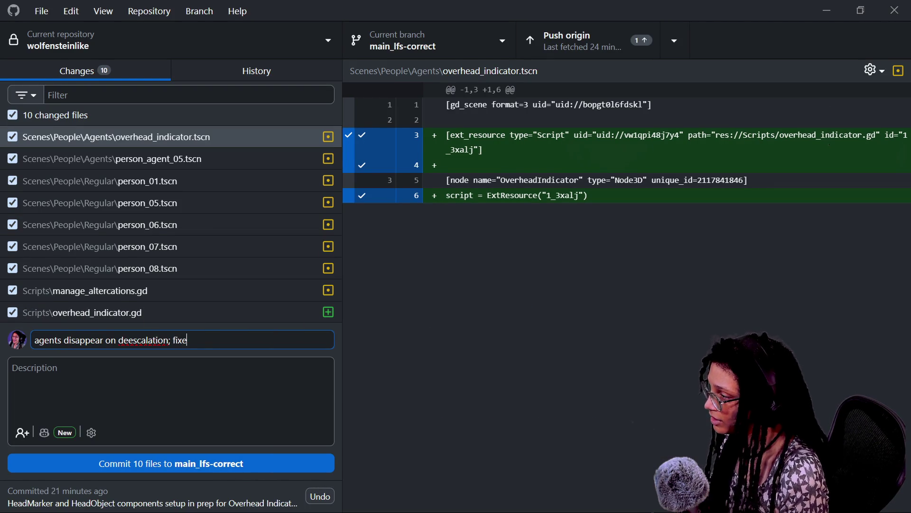
type("d head arker positions")
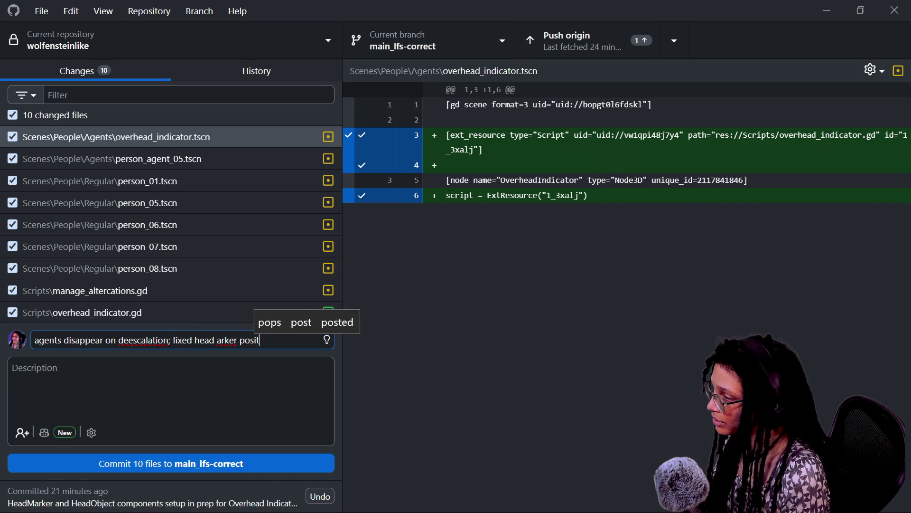
left_click(217, 339)
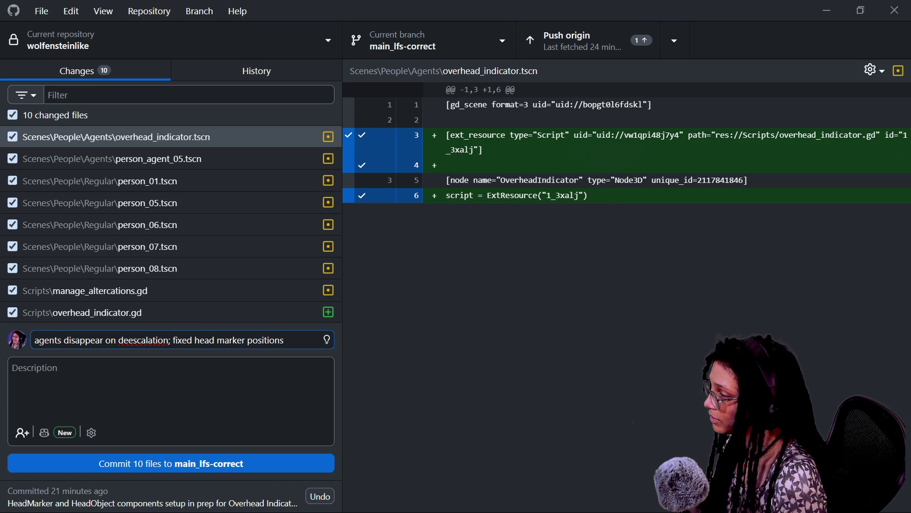
key("ctrl+Return")
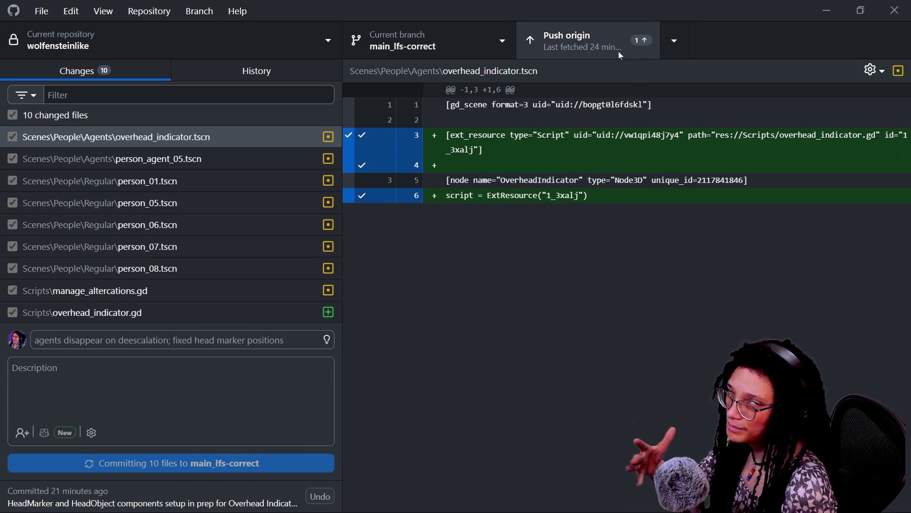
left_click(618, 50)
key("alt+Tab")
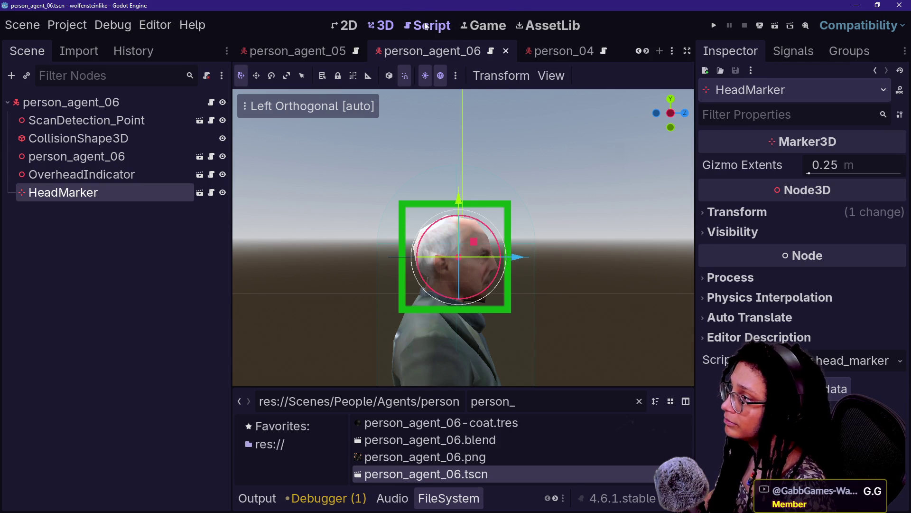
Switch to the Person_Agent script, shrink the code font, and open Quick Open listing project scripts
left_click(426, 26)
type("F")
scroll(442, 214, "up", 5)
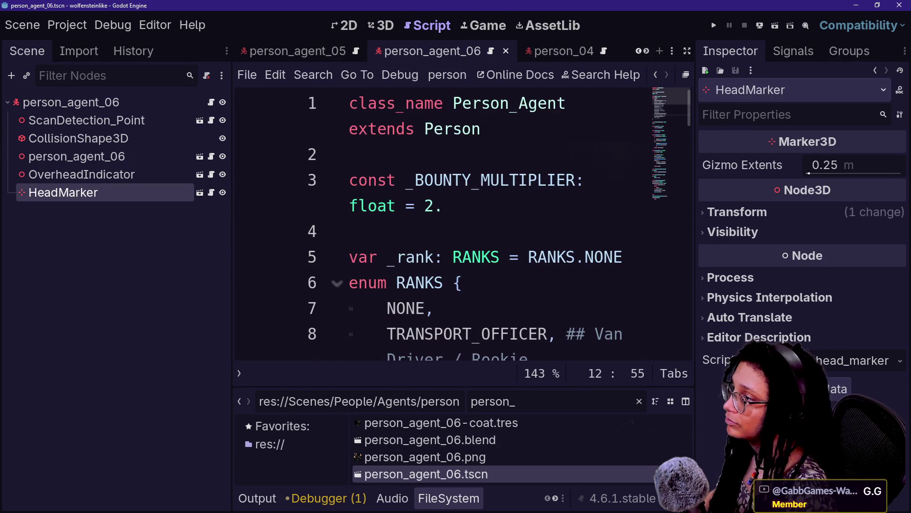
key("ctrl+minus")
key("ctrl+minus")
key("ctrl+minus")
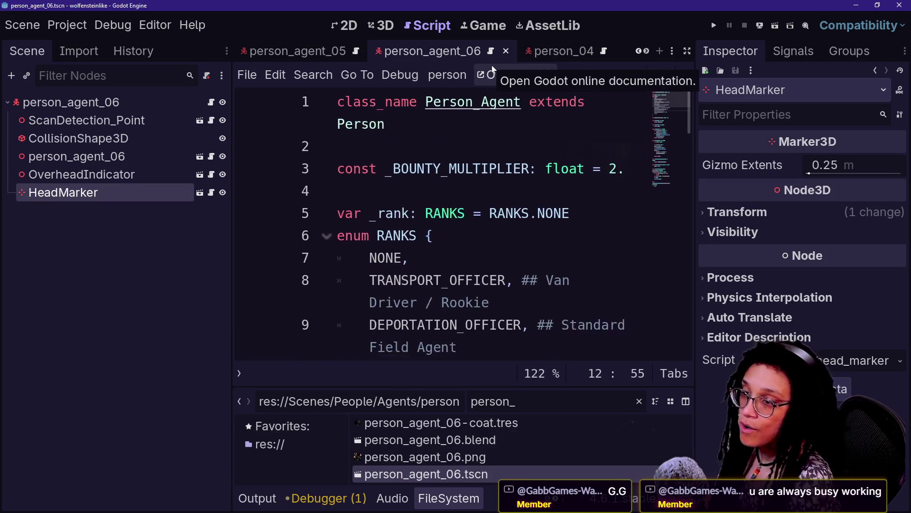
left_click(400, 223)
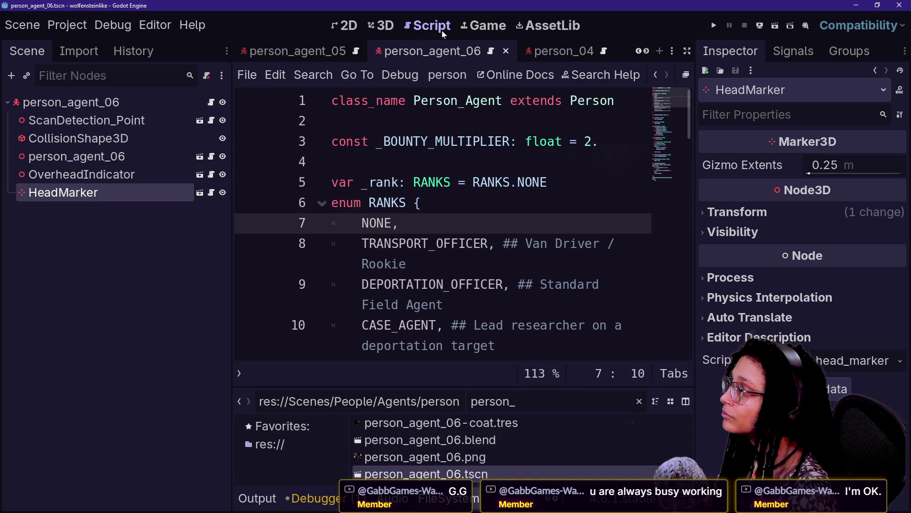
key("Up")
key("ctrl+alt+o")
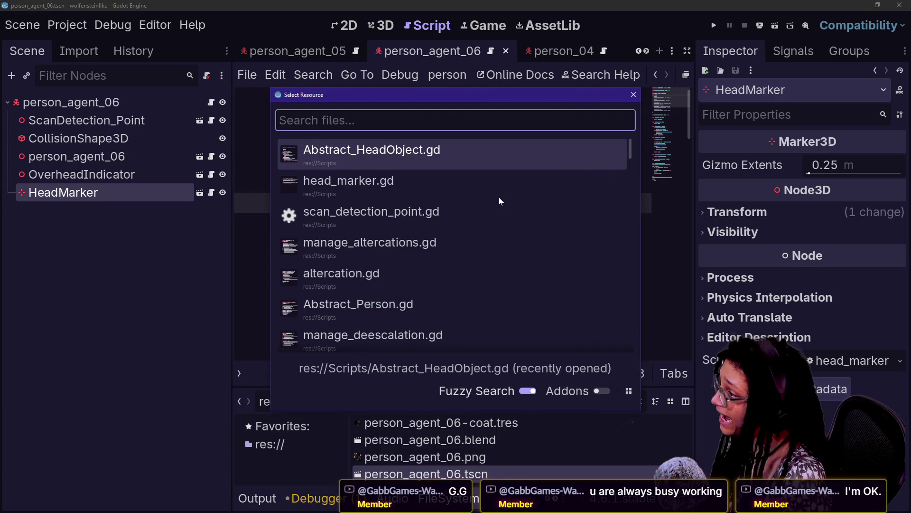
Open manage_altercations.gd through Quick Open and hide the side panels to widen the code
type("manage")
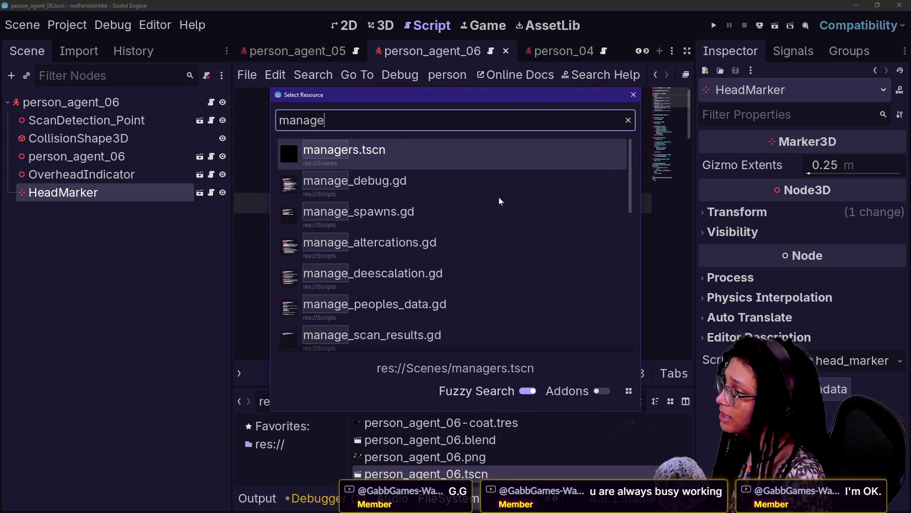
key("Down")
key("Down")
key("Down")
key("Return")
key("ctrl+shift+F11")
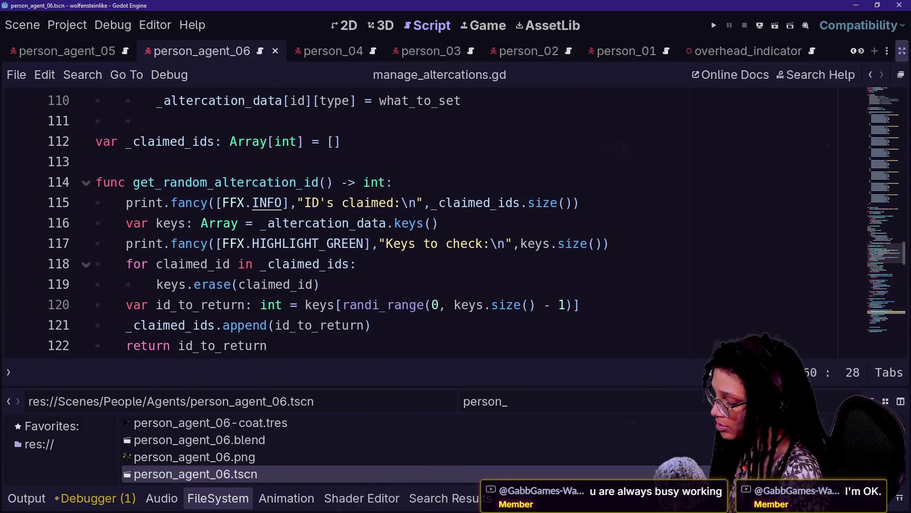
scroll(427, 199, "down", 20)
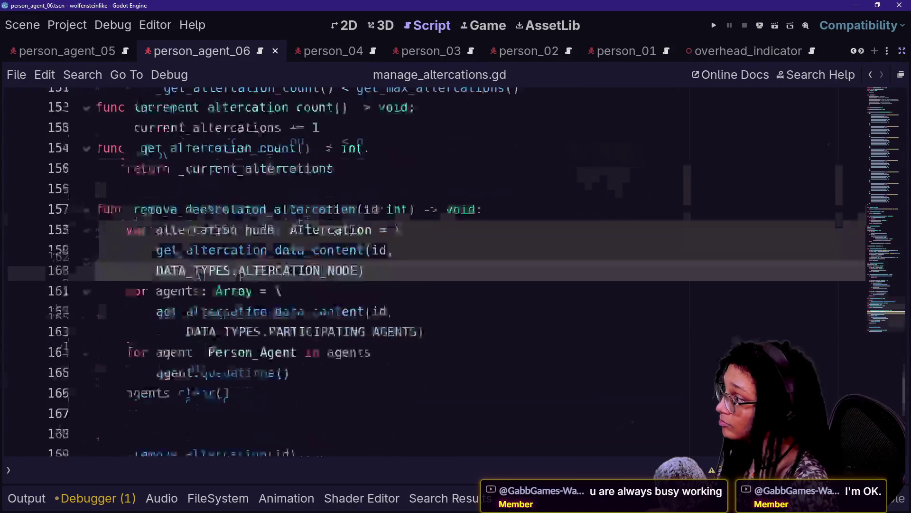
scroll(427, 200, "up", 3)
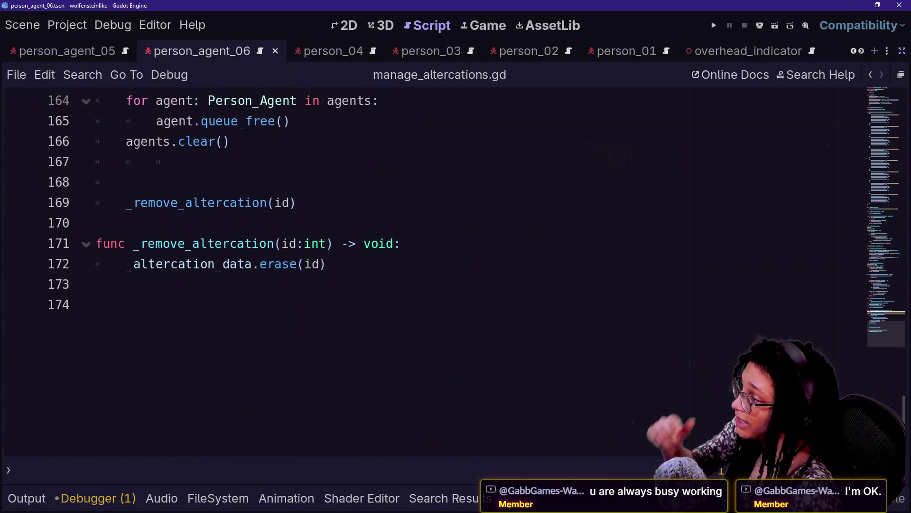
scroll(332, 285, "up", 3)
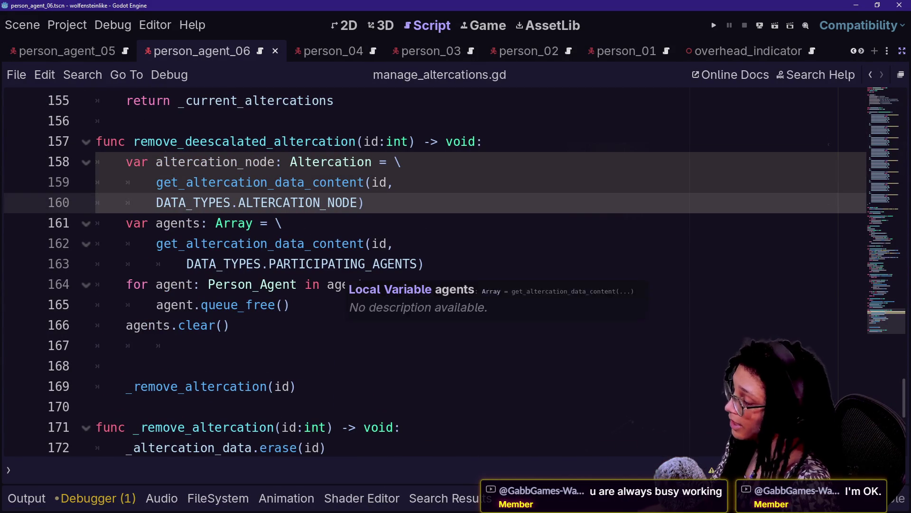
Inspect the function header and its agent-freeing loop with queue_free() and agents.clear()
left_click(290, 304)
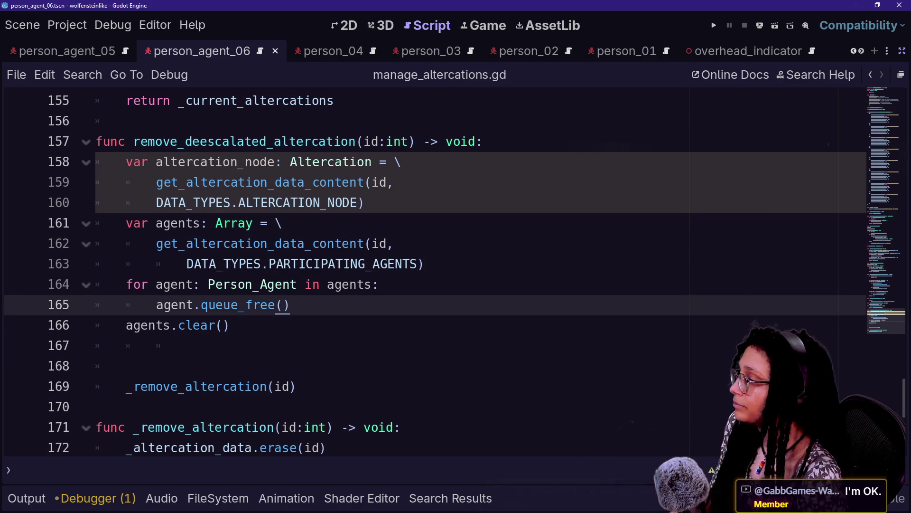
left_click(283, 284)
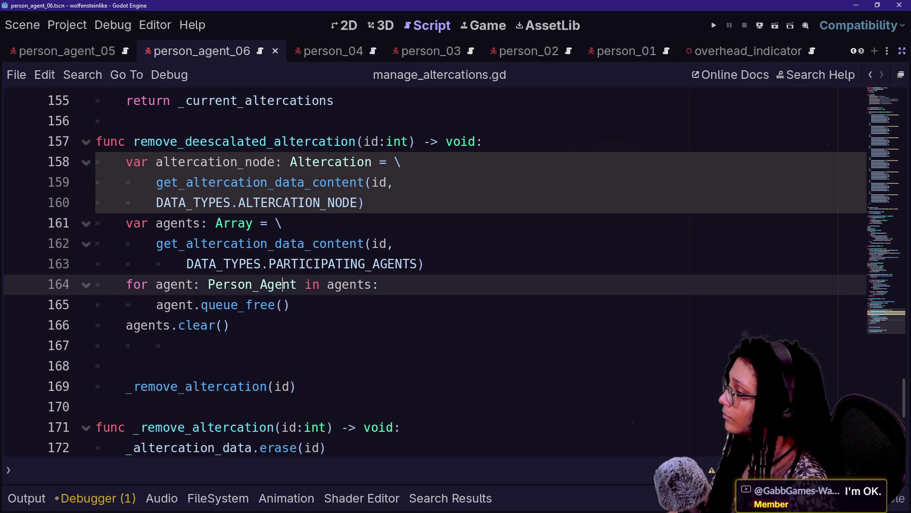
left_click(230, 325)
left_click_drag(97, 121, 375, 182)
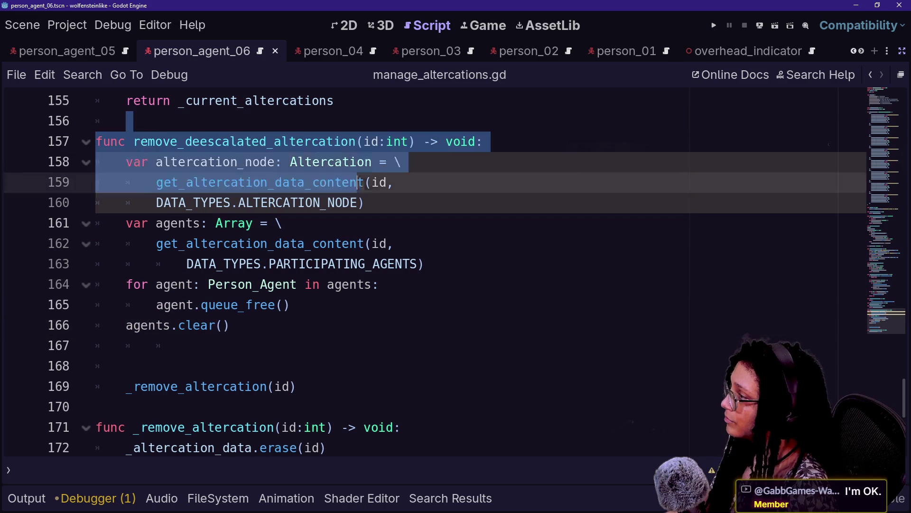
left_click(375, 182)
left_click_drag(126, 284, 291, 304)
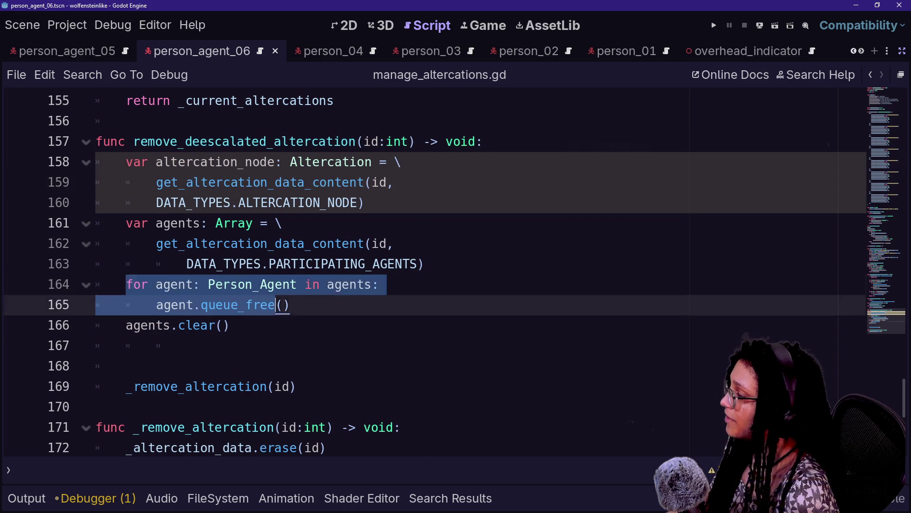
left_click(290, 304)
Scroll up to line 157 and select the remove_deescalated_altercation function name
scroll(290, 305, "up", 2)
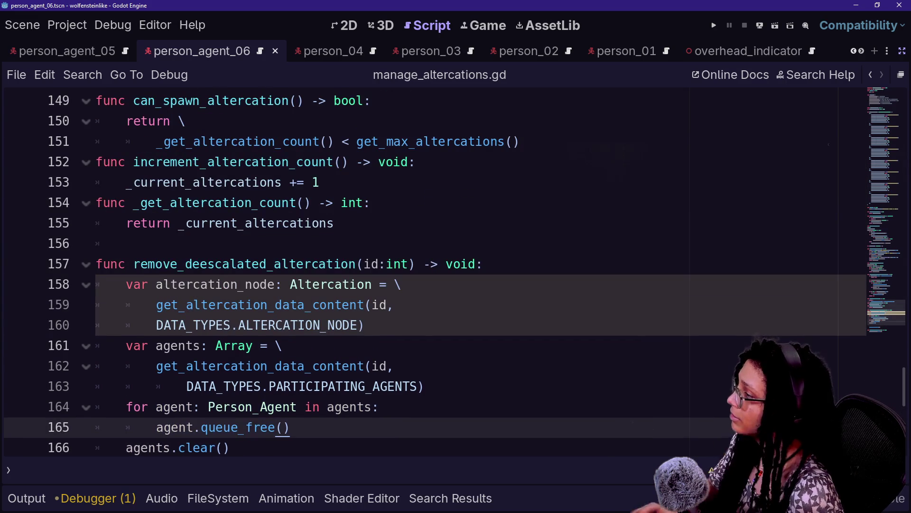
scroll(291, 305, "up", 2)
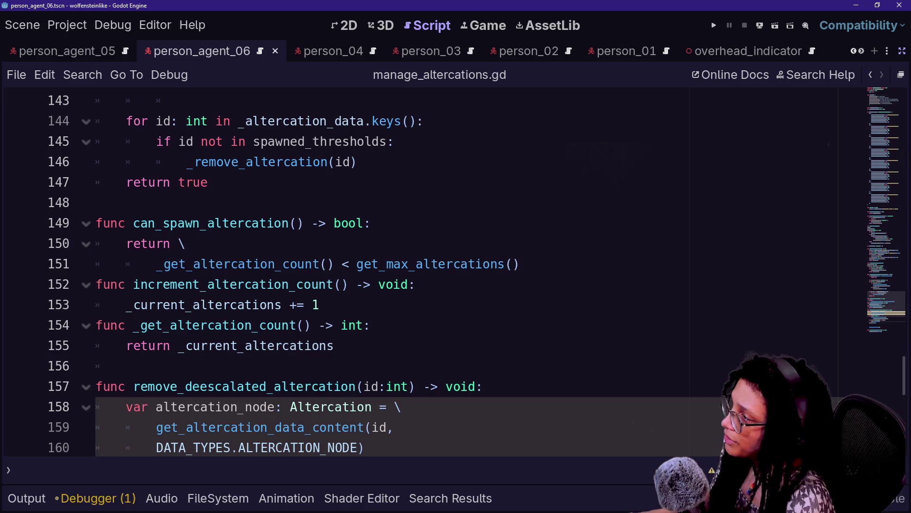
scroll(315, 301, "up", 4)
scroll(315, 300, "up", 1)
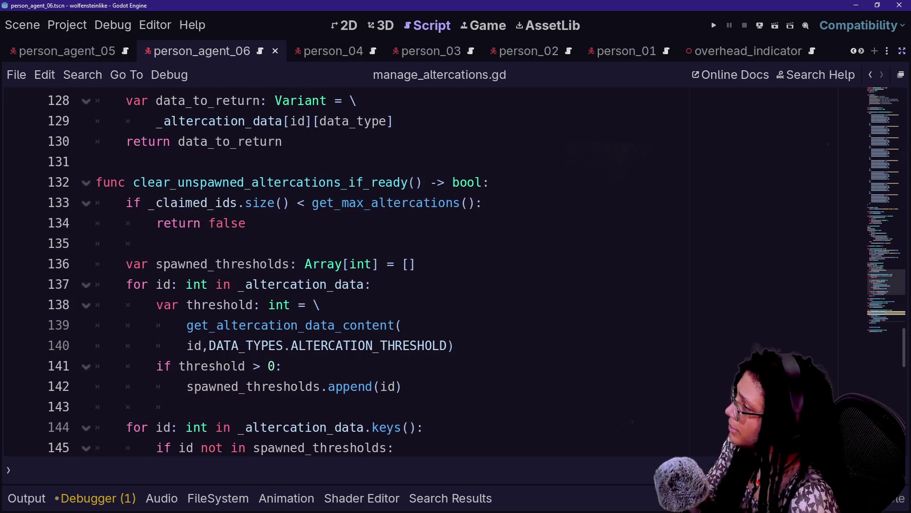
scroll(315, 300, "up", 4)
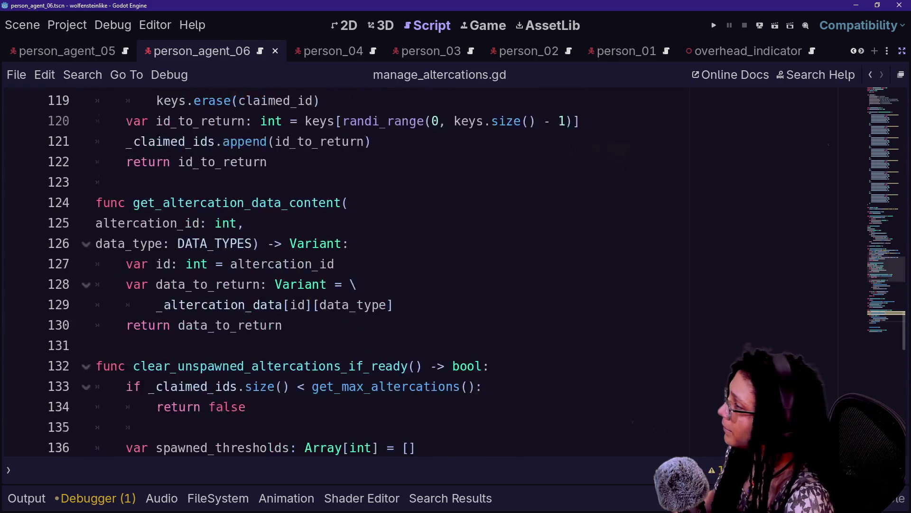
scroll(316, 301, "down", 10)
left_click(131, 203)
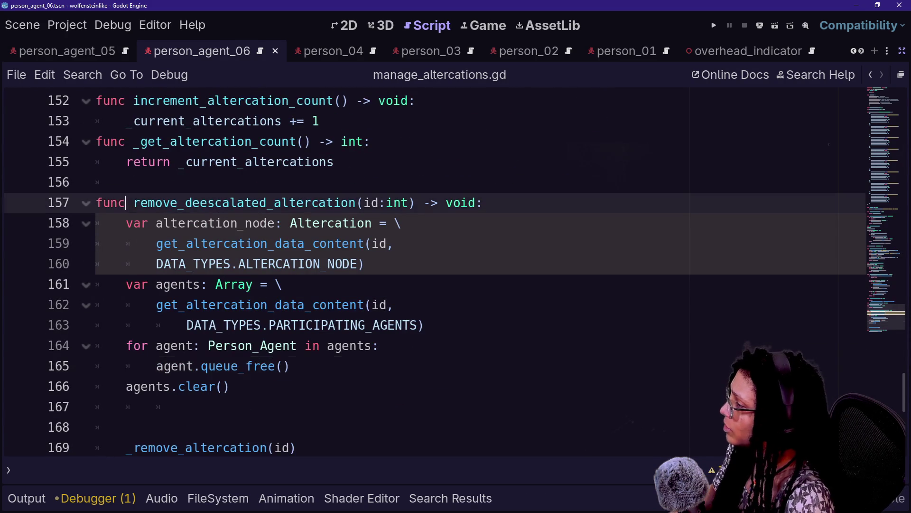
mouse_move(133, 203)
left_mouse_down()
mouse_move(292, 223)
mouse_move(350, 203)
left_mouse_up()
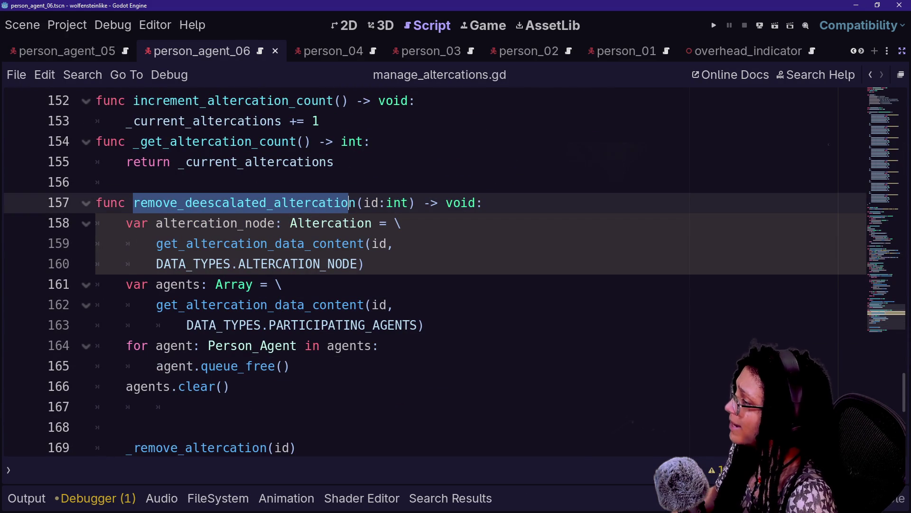
Search all project files for remove_deescalated_altercation and open its line-43 call in manage_deescalation.gd
key("ctrl+shift+d")
key("ctrl+z")
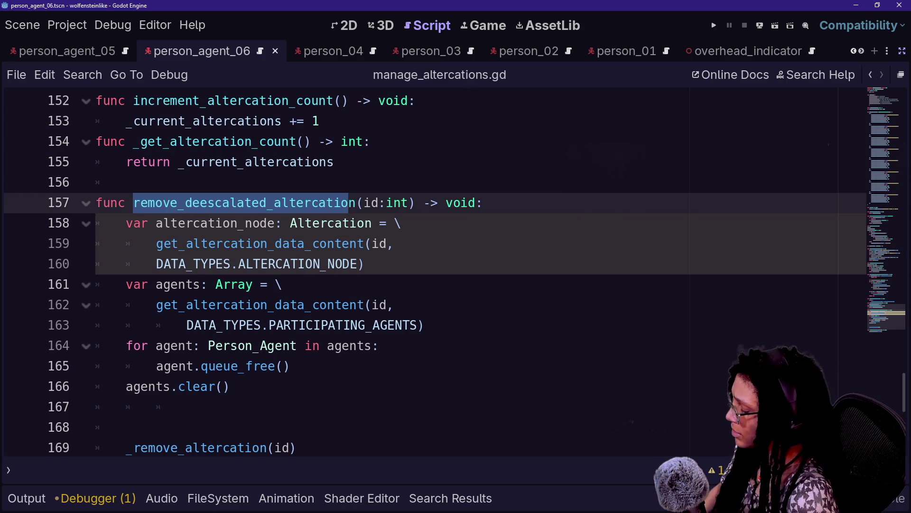
key("ctrl+shift+d")
key("ctrl+z")
key("ctrl+shift+f")
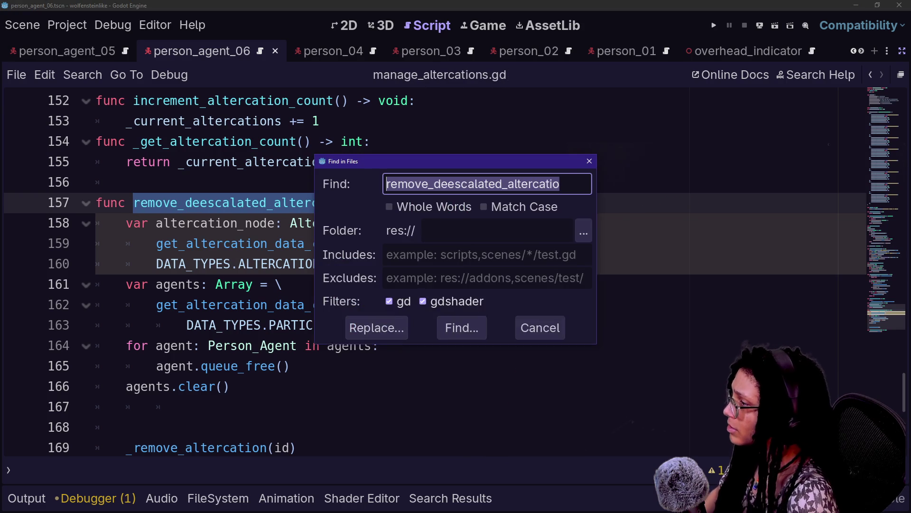
key("Return")
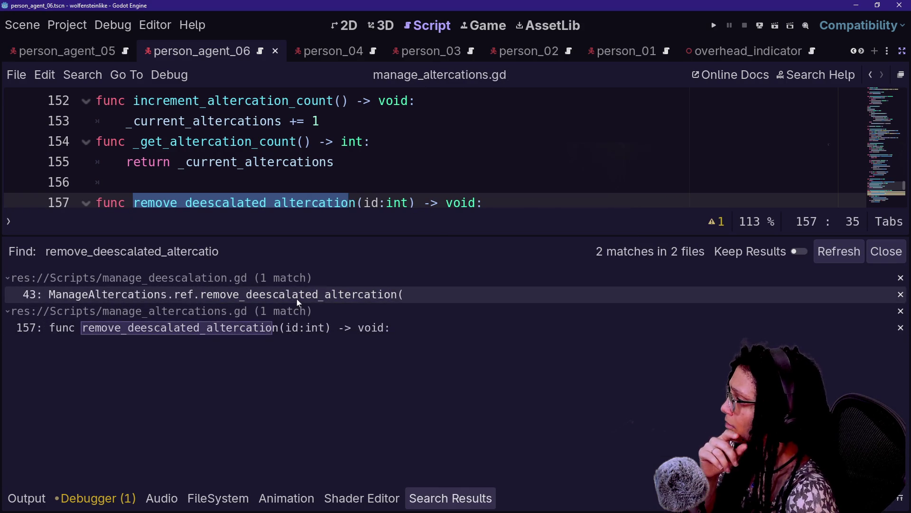
left_click(296, 299)
left_click(127, 162)
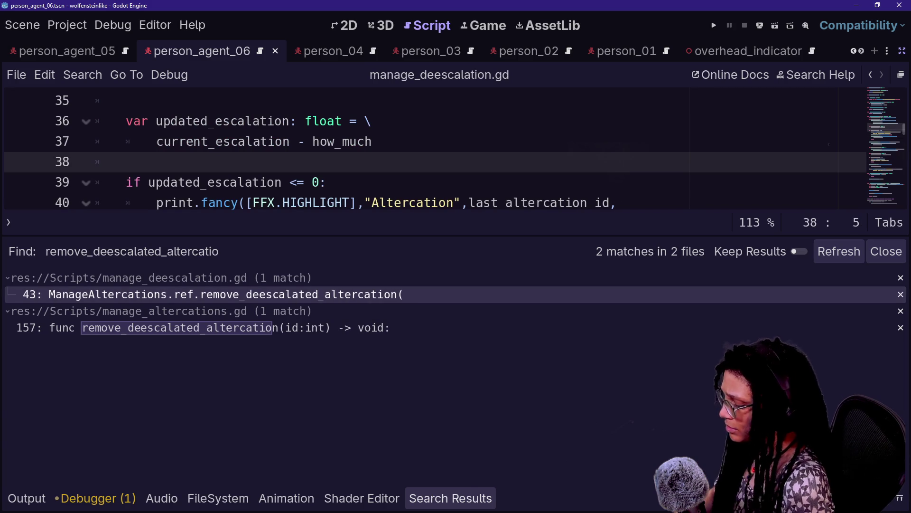
Collapse the search results and look over update_deescalation around line 42
key("ctrl+j")
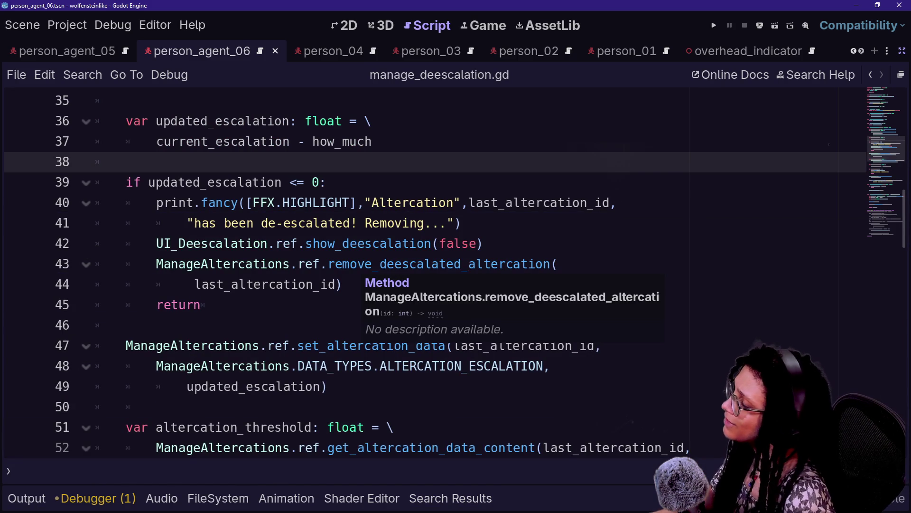
left_click(366, 243)
scroll(365, 243, "down", 7)
scroll(366, 243, "up", 3)
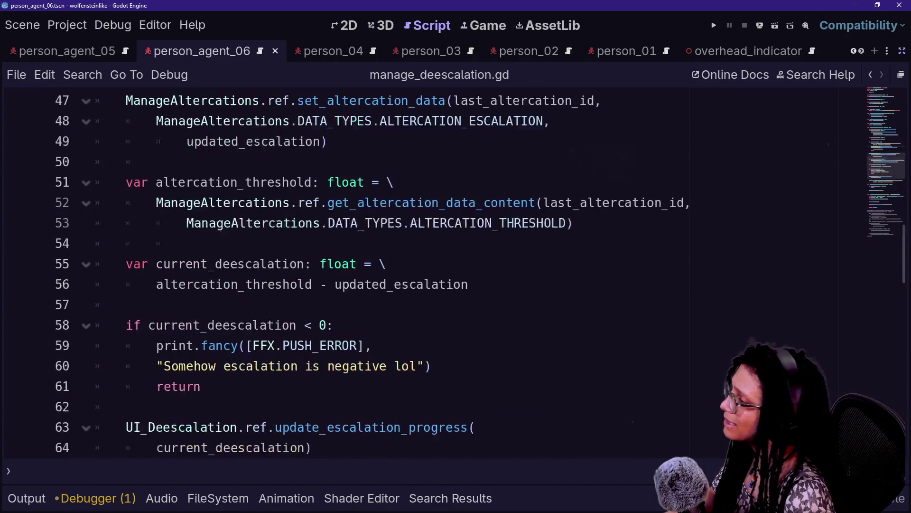
scroll(365, 243, "down", 7)
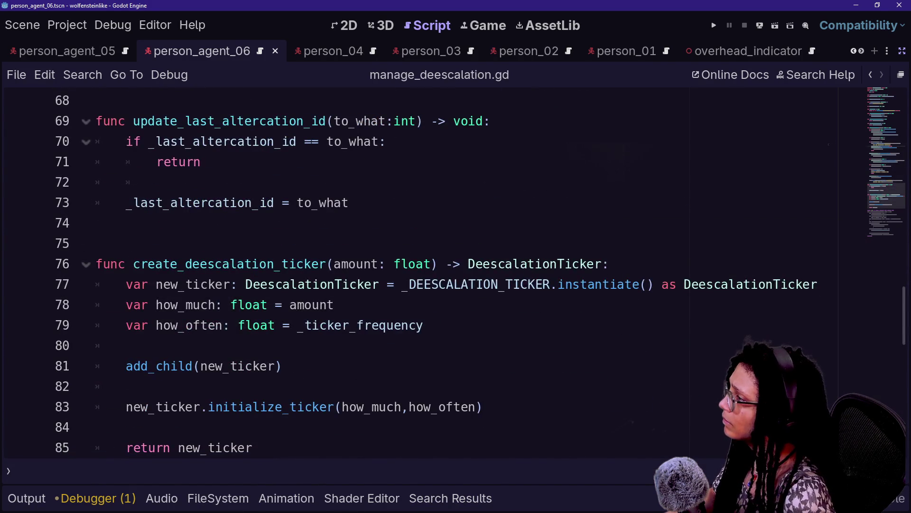
scroll(427, 272, "up", 9)
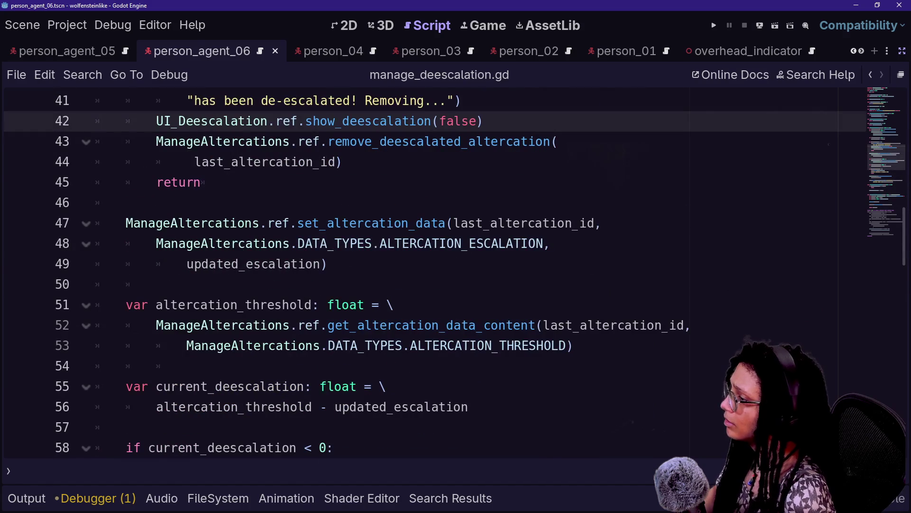
key("ctrl+f")
key("Escape")
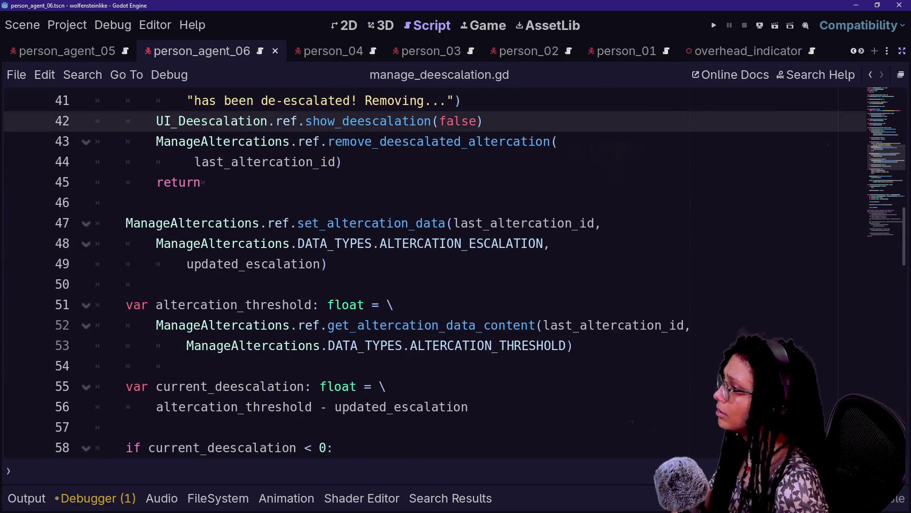
scroll(427, 273, "up", 3)
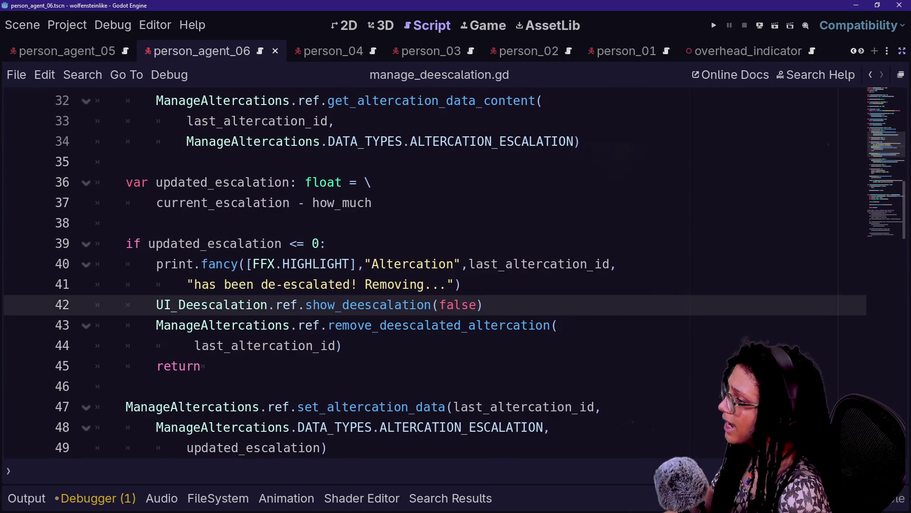
Review the de-escalated message on line 41, then place the caret at the end of the if line
left_click_drag(187, 284, 462, 284)
scroll(427, 273, "up", 3)
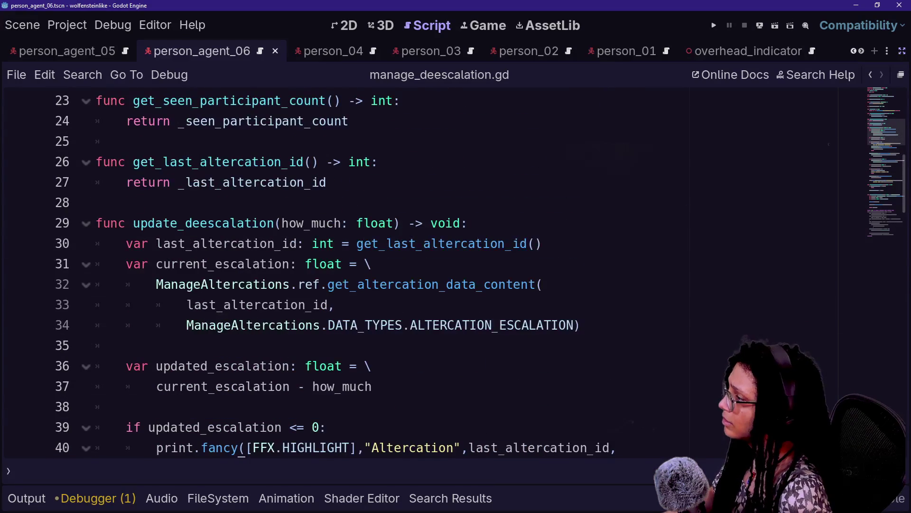
left_click_drag(156, 223, 371, 264)
scroll(371, 264, "down", 2)
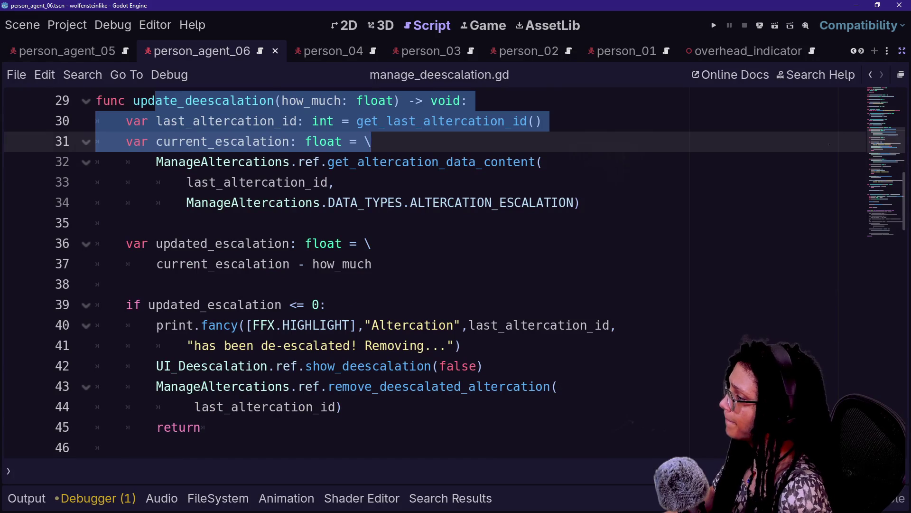
left_click(125, 284)
left_click(327, 305)
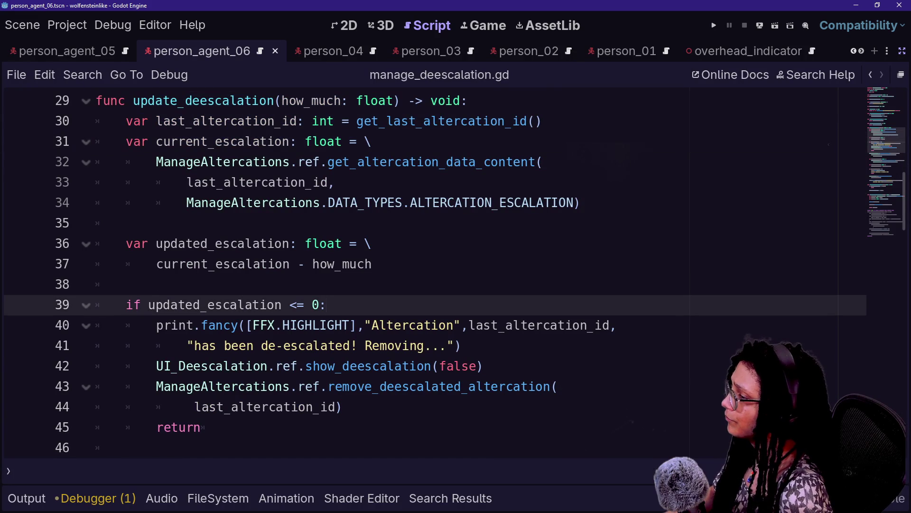
Below the if line, declare 'func _do_deescalation() -> void:', correcting typos in the name
key("Return")
key("Return")
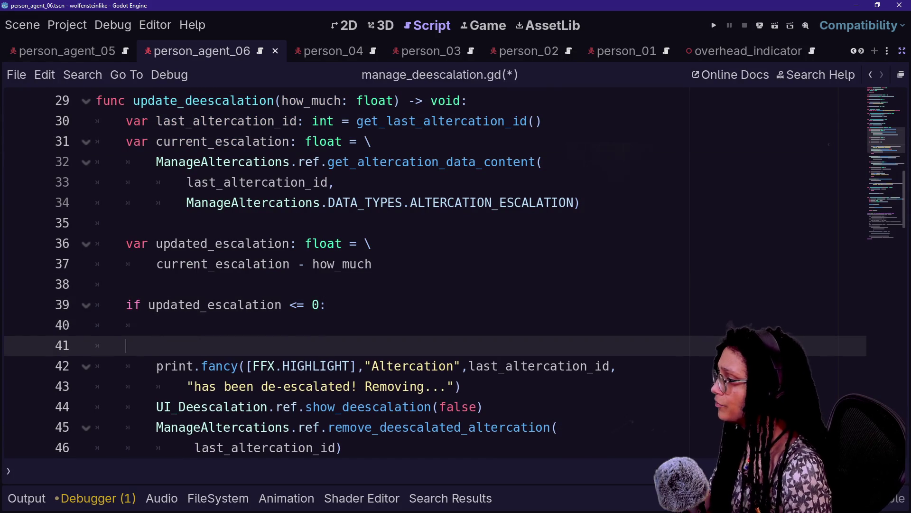
type("func _de")
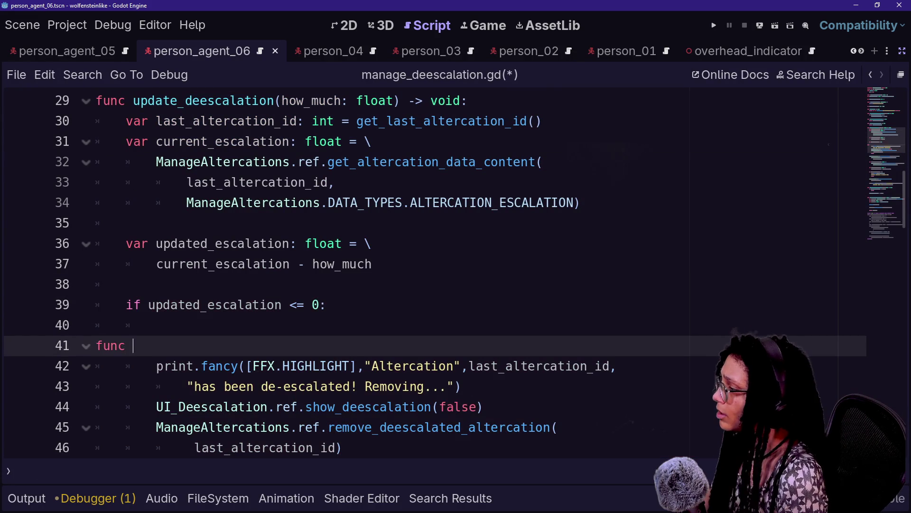
type("o_")
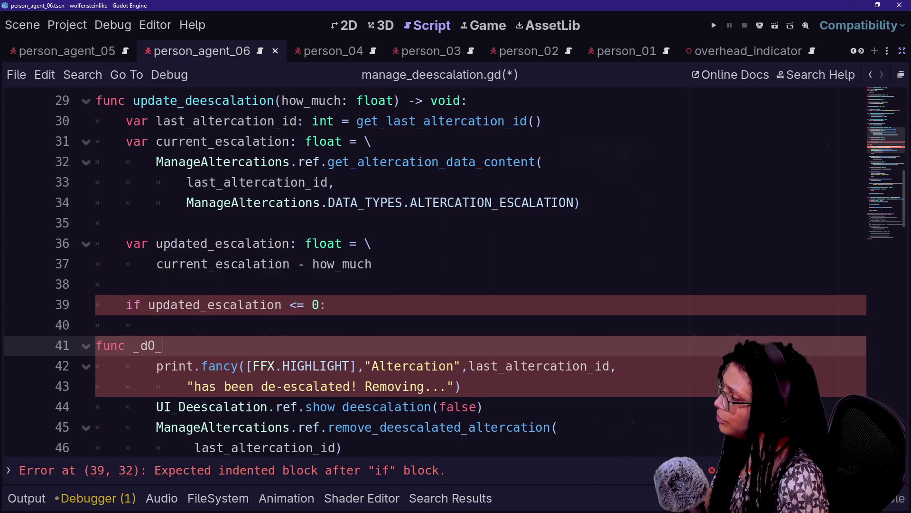
key("BackSpace")
key("BackSpace")
type("o_deesc")
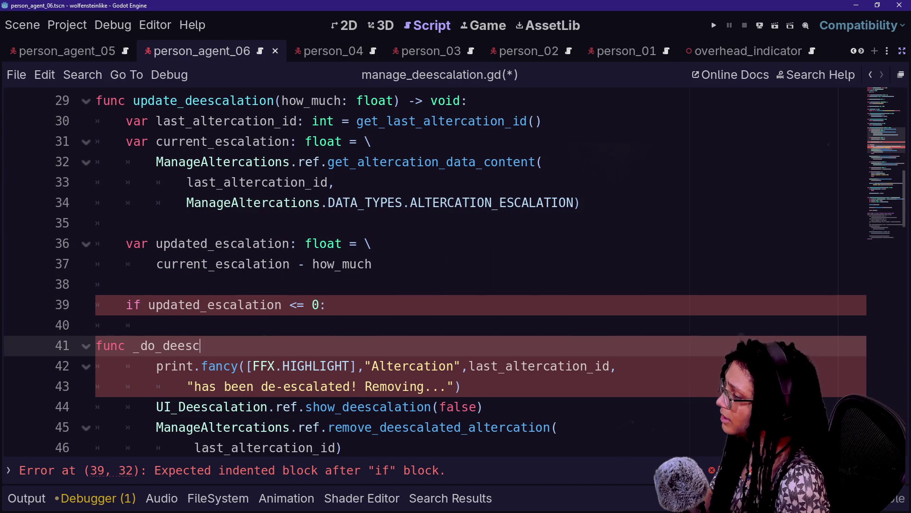
key("BackSpace")
key("BackSpace")
key("BackSpace")
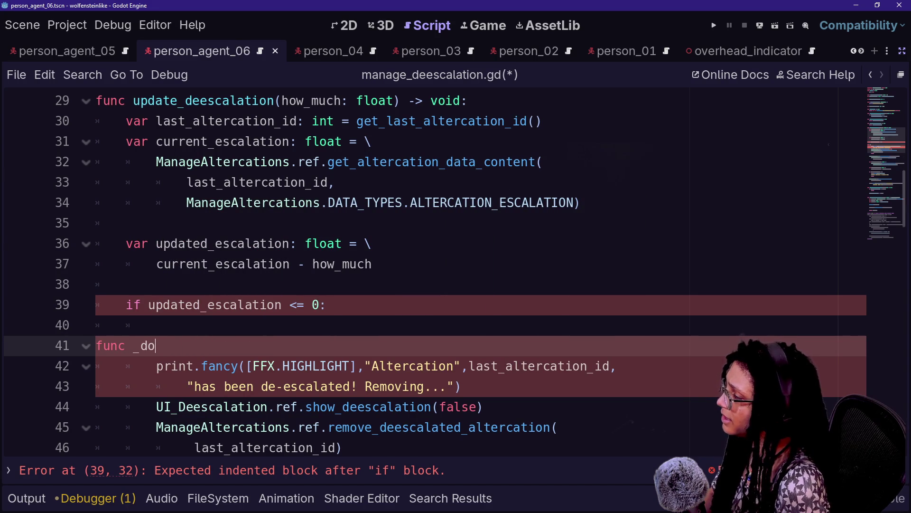
type("alation")
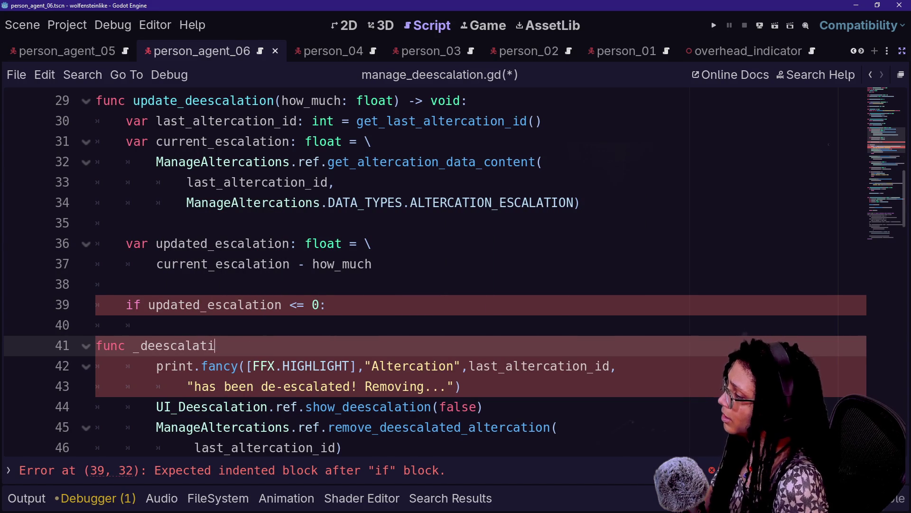
key("BackSpace")
key("BackSpace")
key("BackSpace")
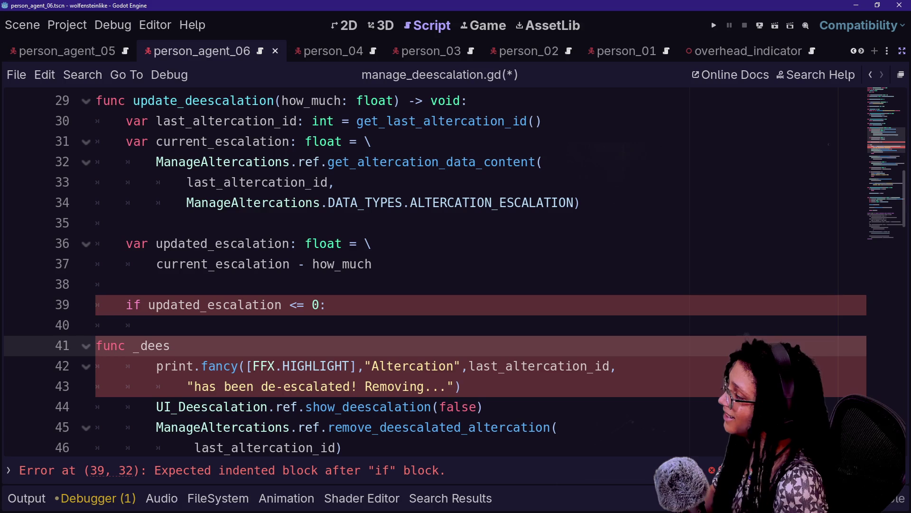
type("calation_")
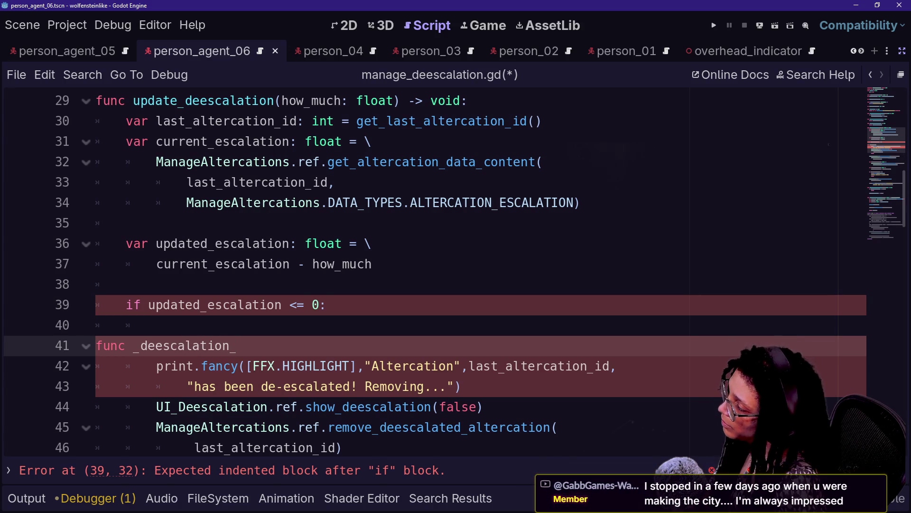
key("Left")
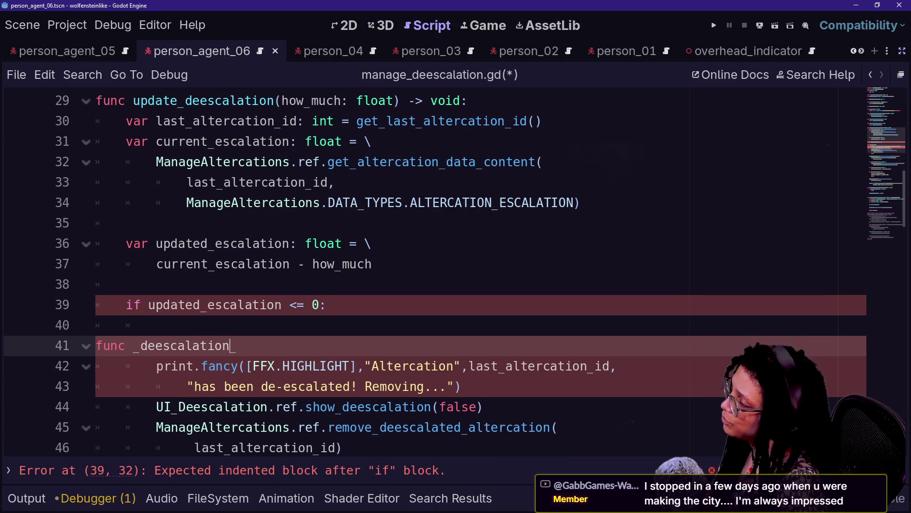
key("Left")
key("Left")
type("do_")
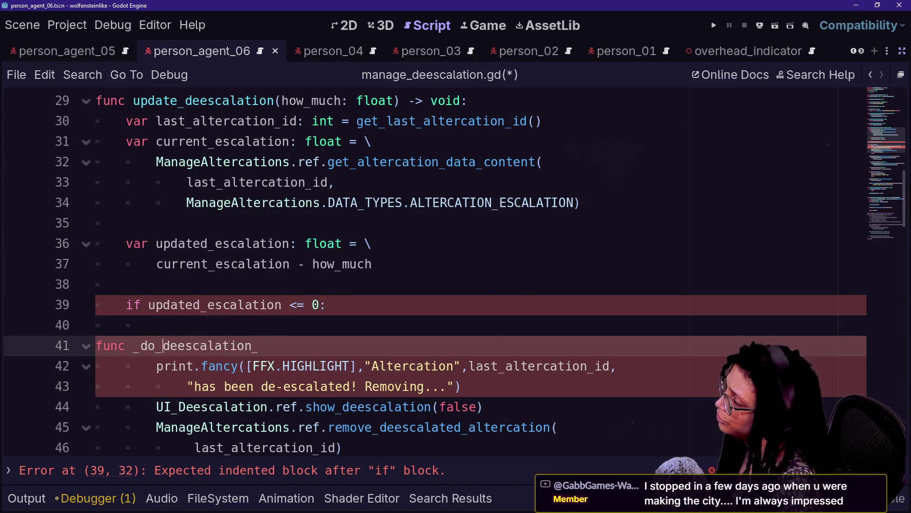
key("Up")
key("Down")
key("End")
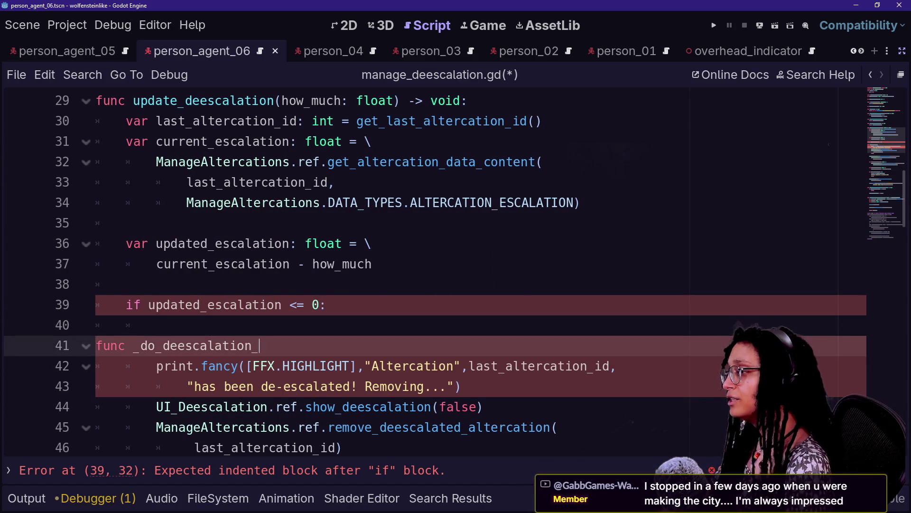
type("() -> ")
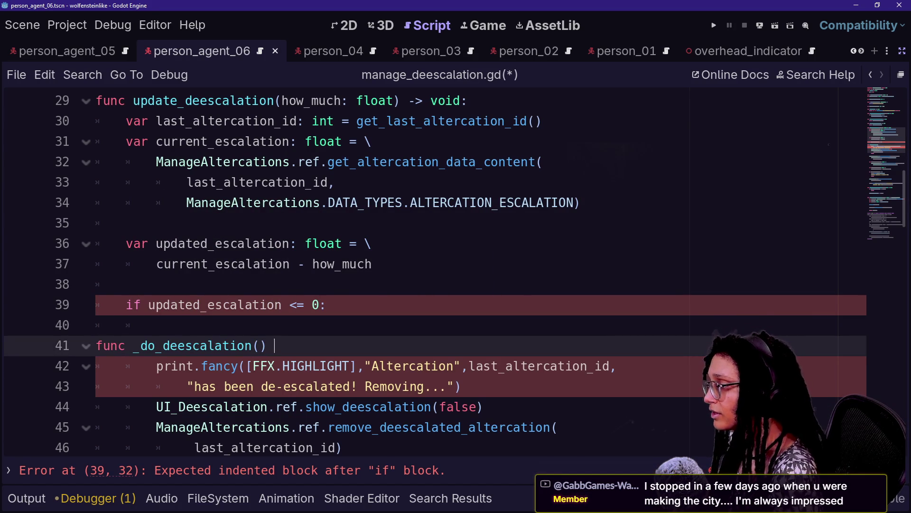
type("void:")
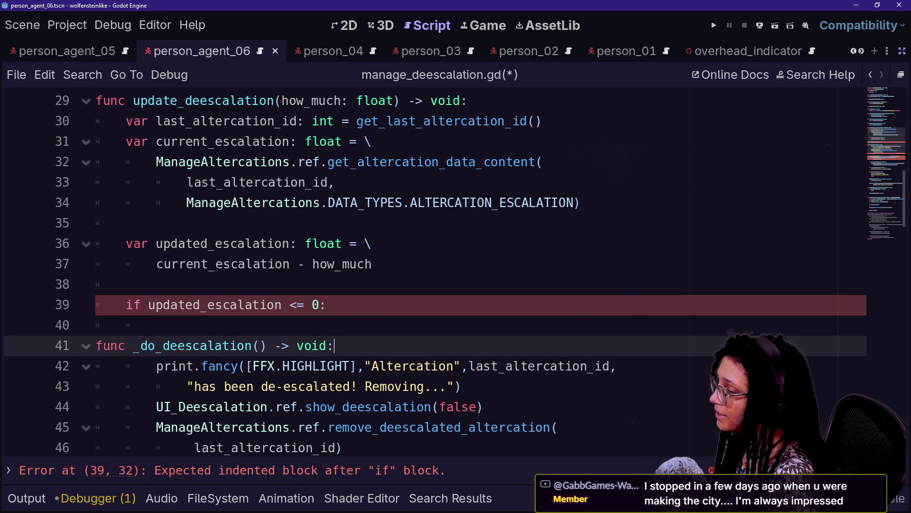
Scroll through the script to review the new _do_deescalation declaration and the empty if body
scroll(427, 271, "down", 1)
key("Up")
key("Up")
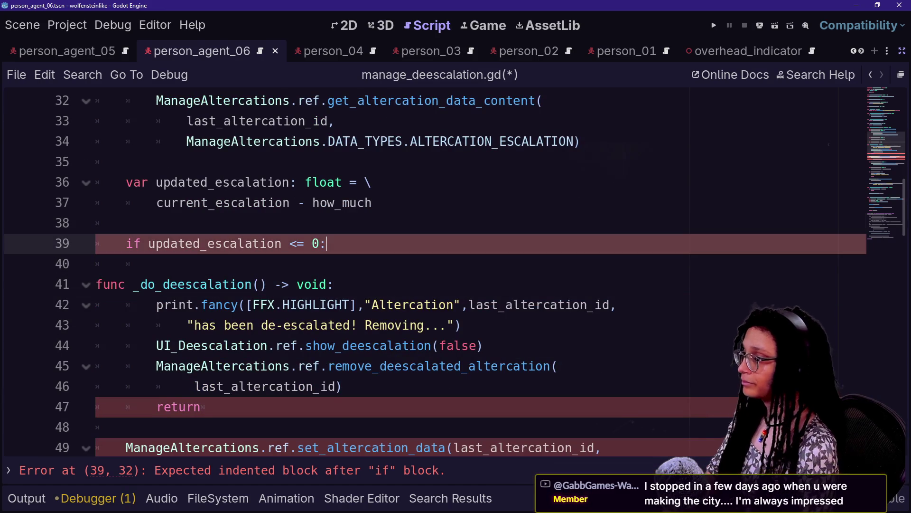
scroll(427, 270, "up", 3)
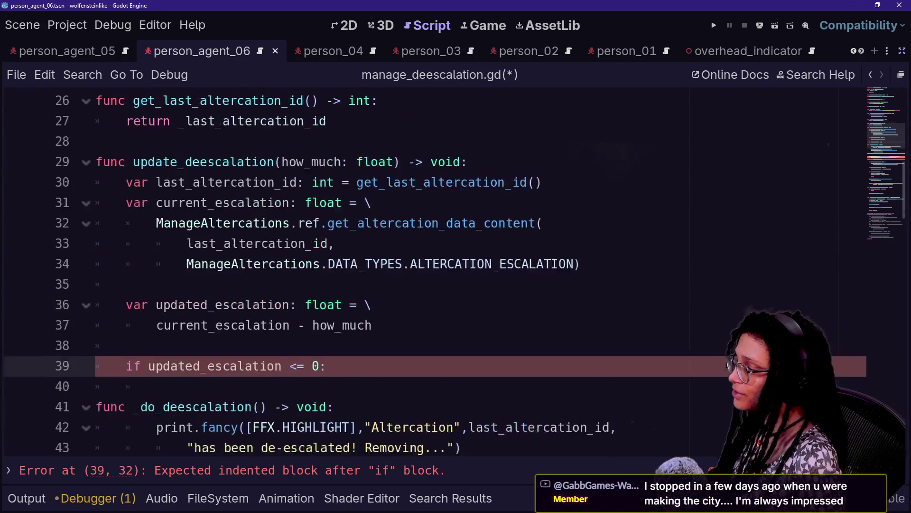
scroll(427, 270, "down", 1)
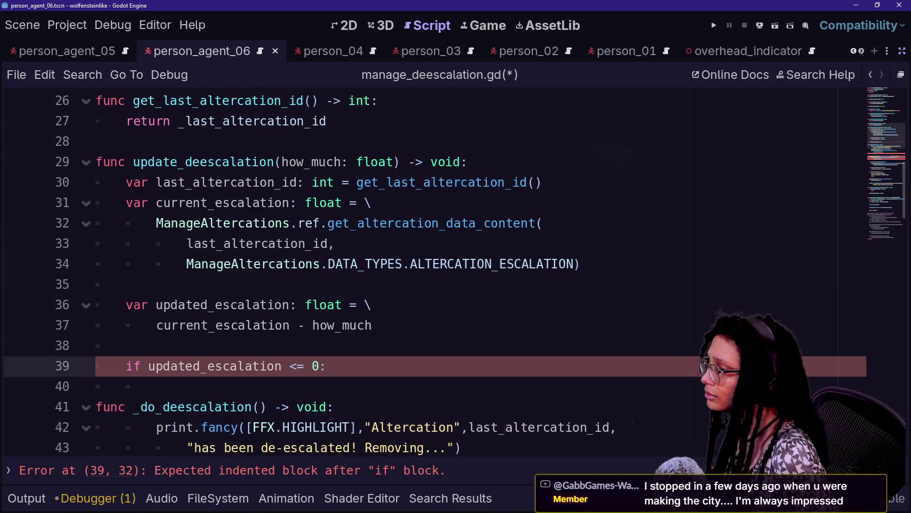
scroll(427, 271, "down", 3)
scroll(427, 271, "up", 1)
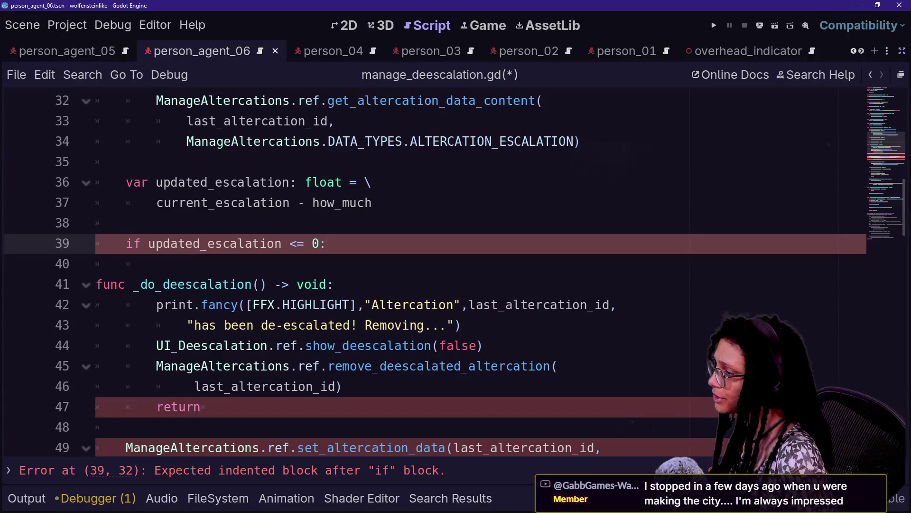
scroll(427, 271, "down", 1)
scroll(427, 271, "up", 1)
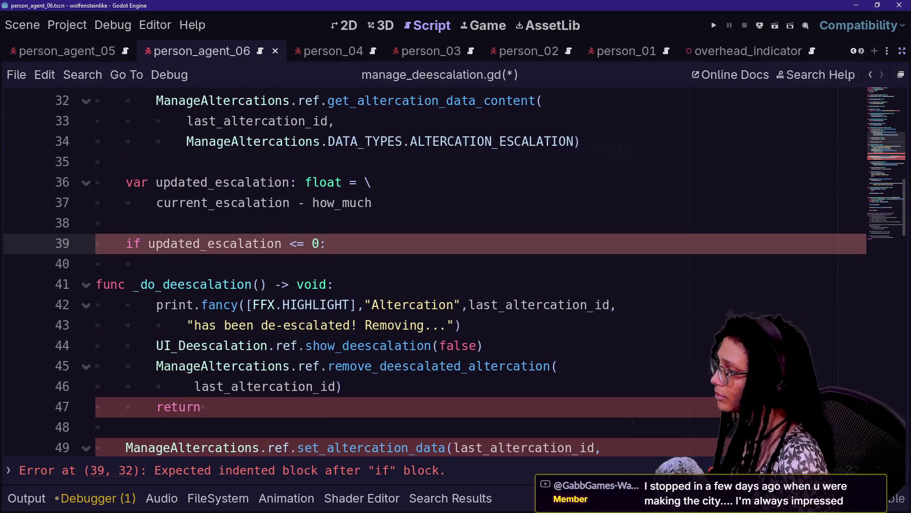
Add a _do_deescalation() call inside the updated_escalation <= 0 branch via autocomplete
key("Return")
type("_do")
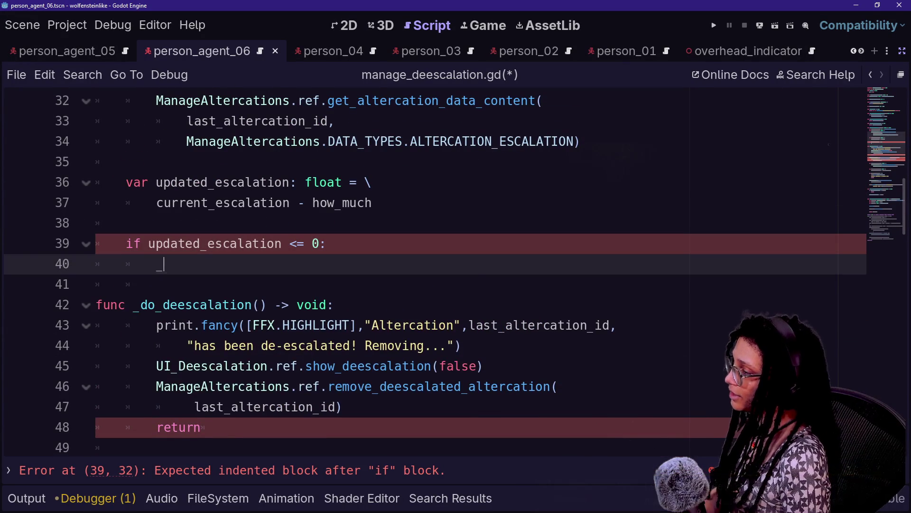
key("Return")
left_click(222, 243)
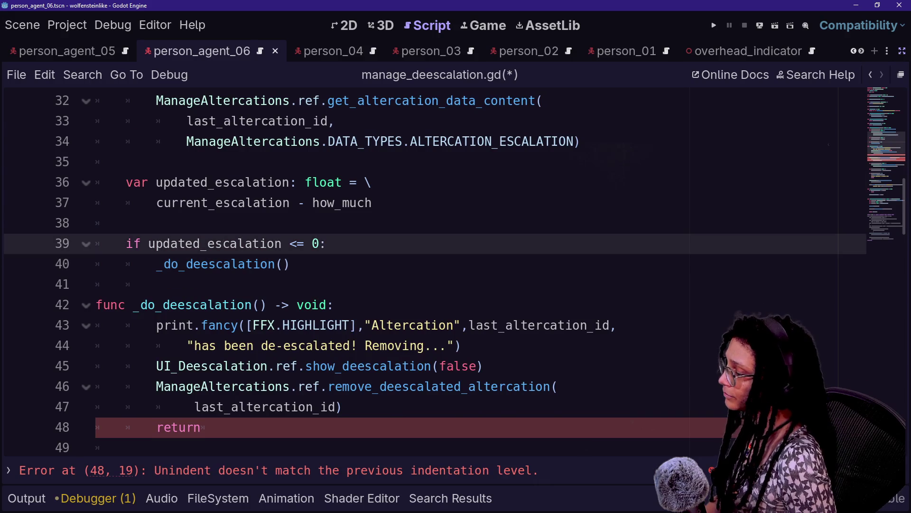
Select the new function's body from the print line down to return to review it
scroll(332, 285, "down", 2)
left_click(216, 305)
left_click_drag(217, 304, 238, 203)
left_click(253, 385)
scroll(253, 386, "down", 3)
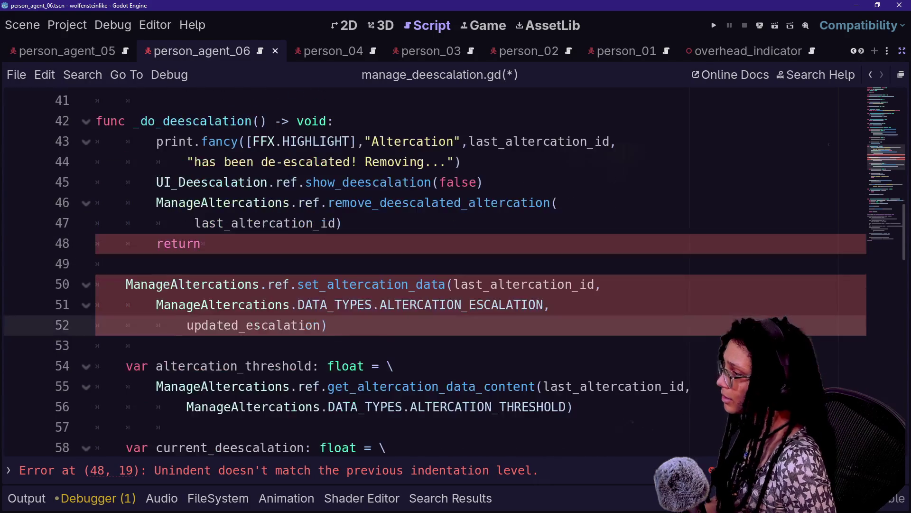
scroll(333, 271, "up", 6)
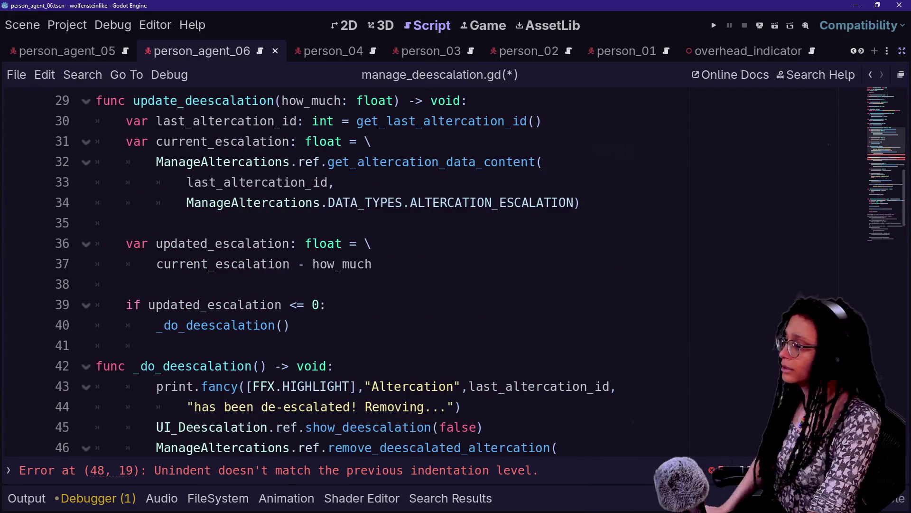
Look over the opening lines of _do_deescalation, where an unindent error appears at line 48
scroll(332, 270, "down", 8)
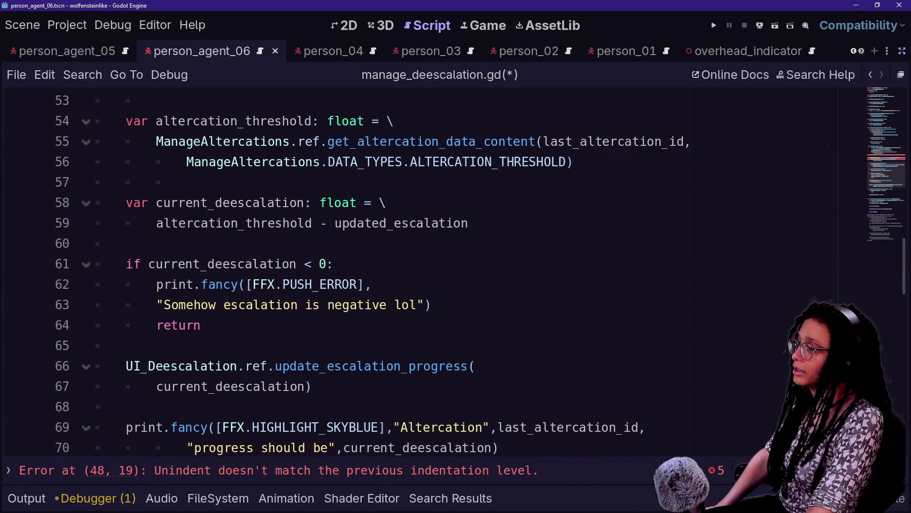
scroll(332, 270, "down", 2)
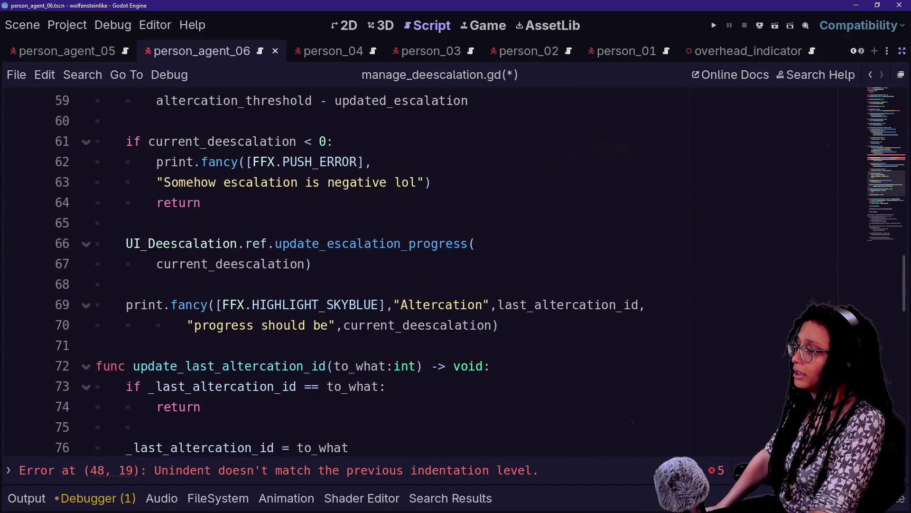
scroll(332, 271, "up", 1)
scroll(427, 270, "up", 4)
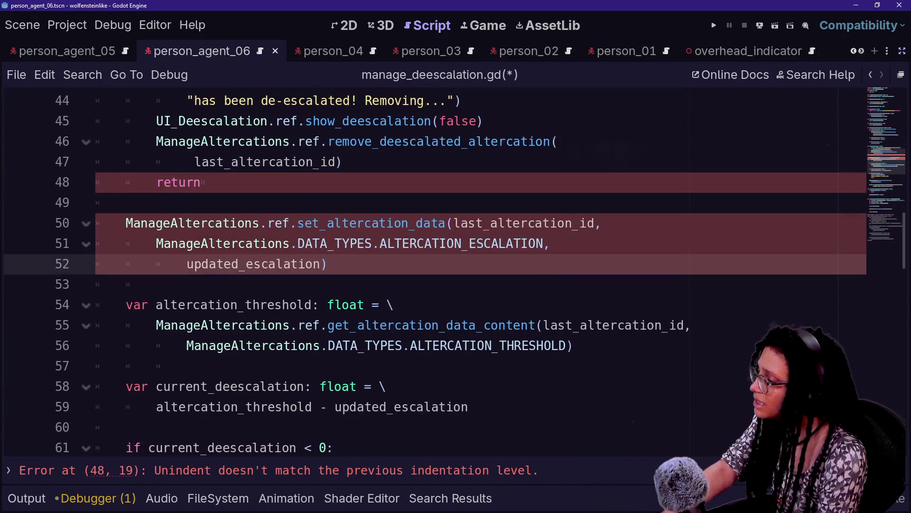
scroll(427, 271, "up", 3)
left_click(343, 346)
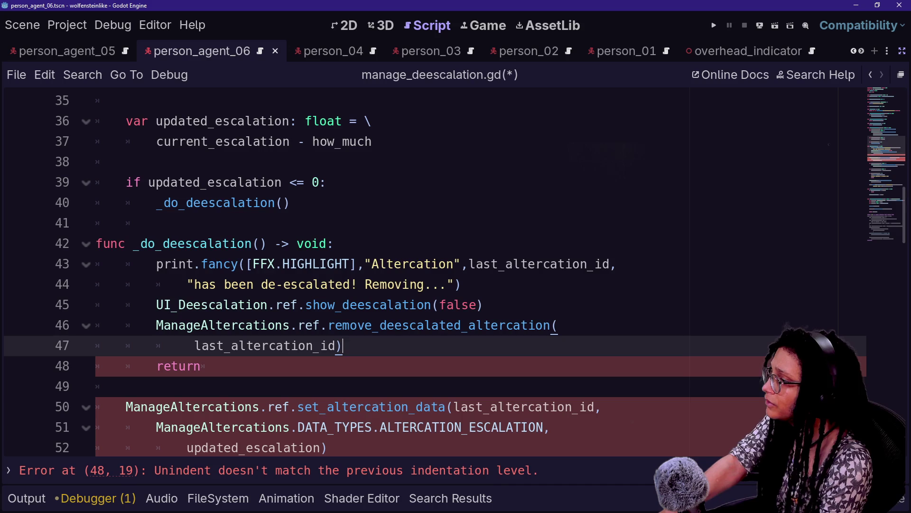
left_click_drag(204, 365, 97, 203)
left_click_drag(96, 264, 617, 264)
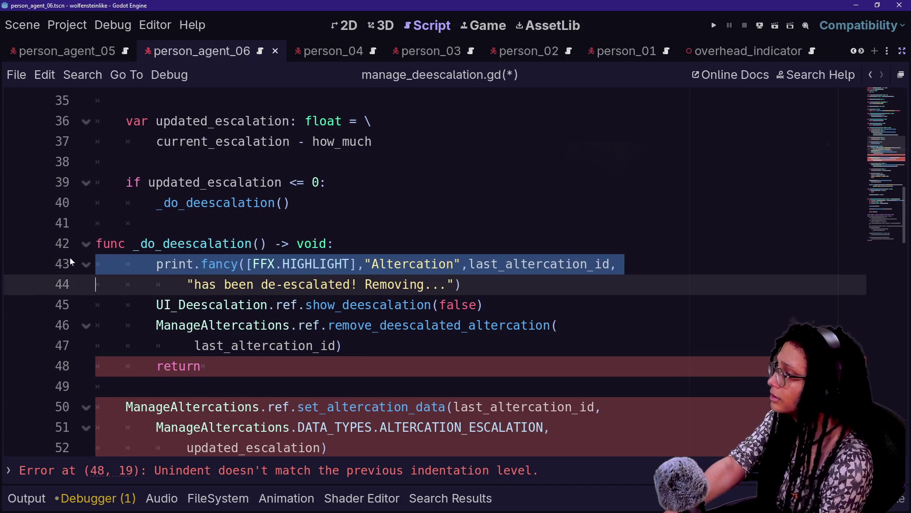
left_click(103, 243)
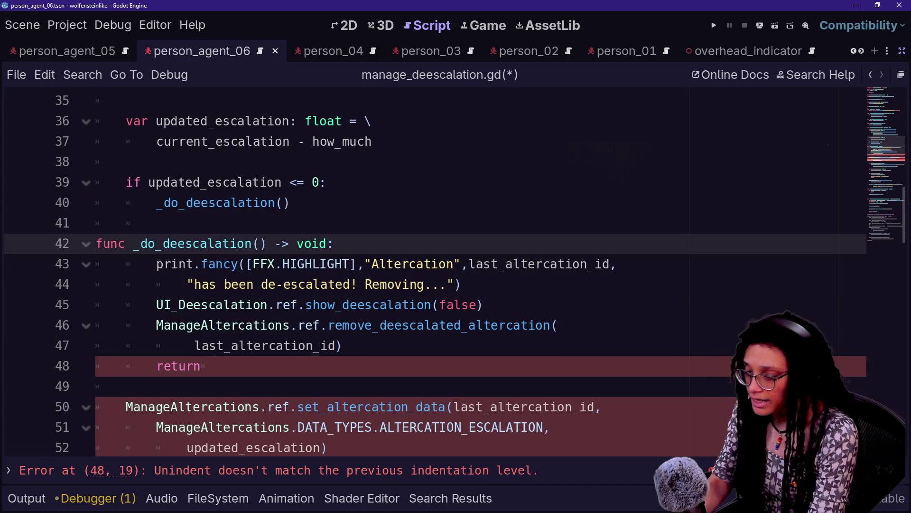
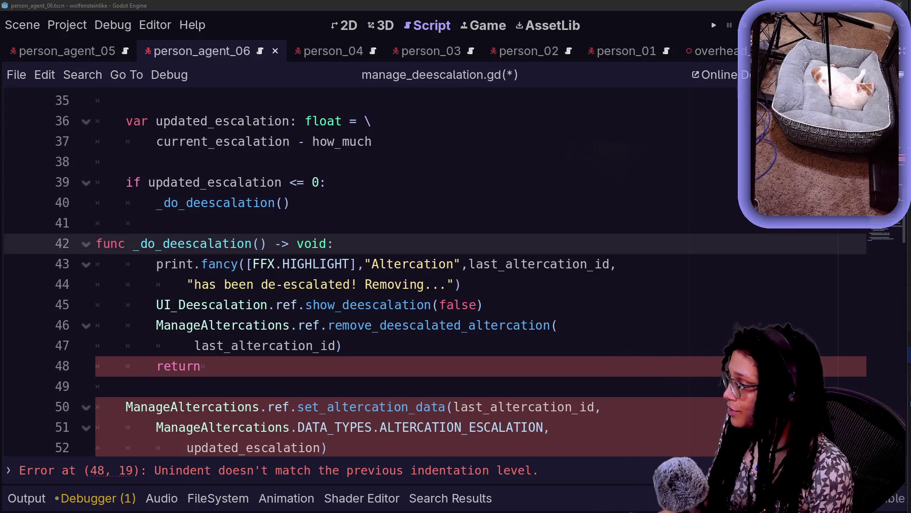
Undo the _do_deescalation extraction so the if block holds its original code, and save manage_deescalation.gd
mouse_move(217, 365)
left_mouse_down()
mouse_move(261, 284)
mouse_move(156, 222)
left_mouse_up()
left_click(157, 223)
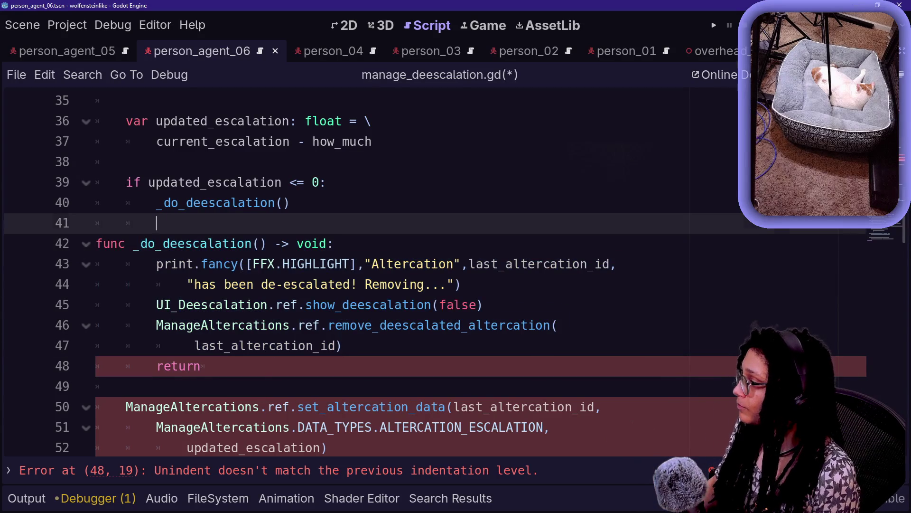
key("ctrl+z")
key("ctrl+z")
key("ctrl+z")
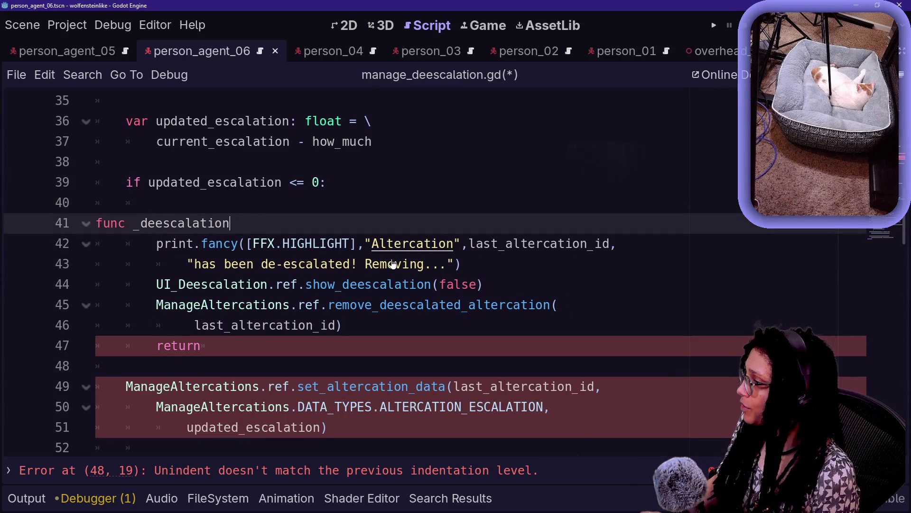
key("ctrl+z")
key("ctrl+z")
key("ctrl+z")
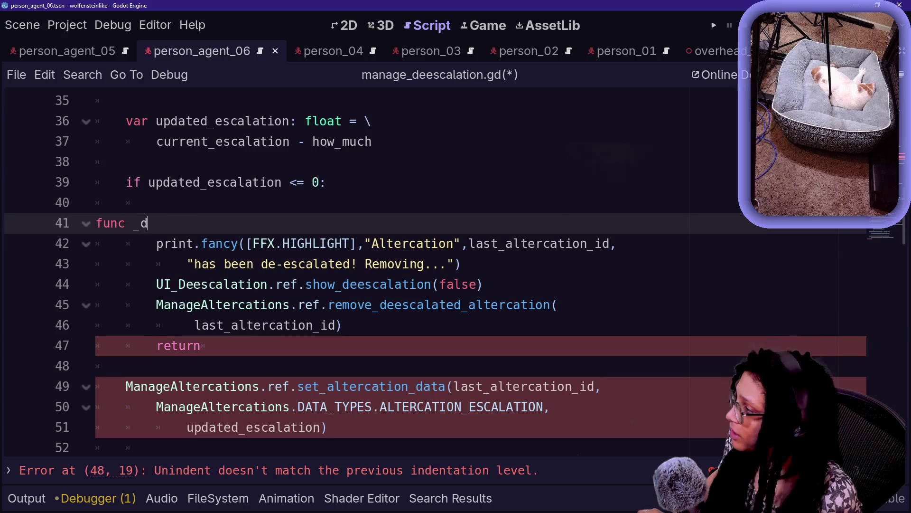
key("ctrl+z")
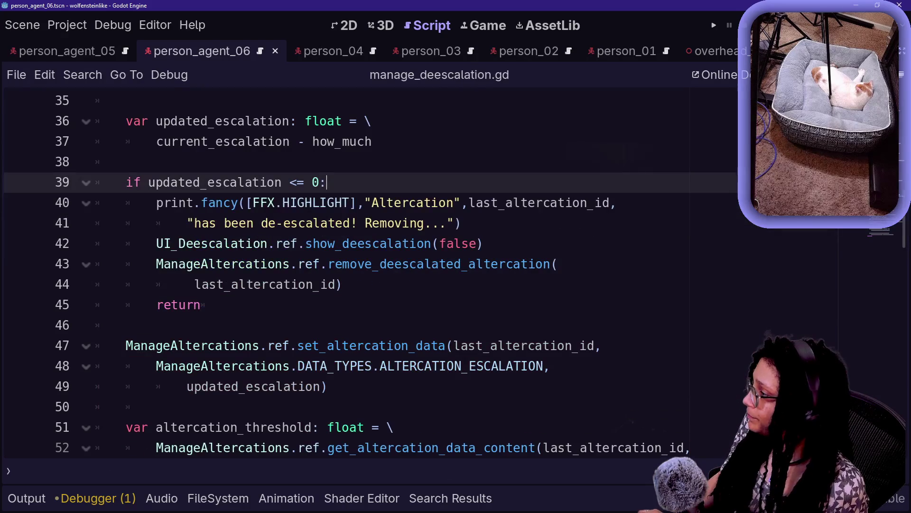
key("ctrl+y")
key("ctrl+z")
key("ctrl+s")
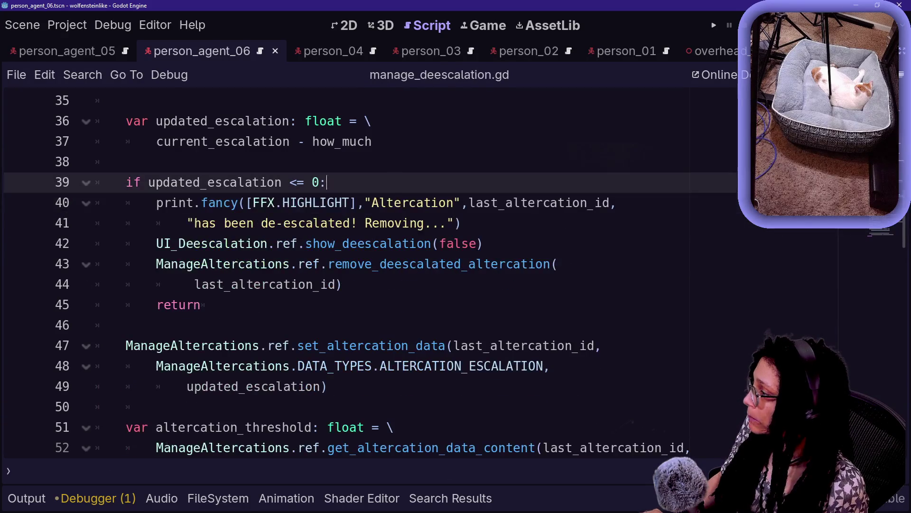
key("Return")
key("ctrl+z")
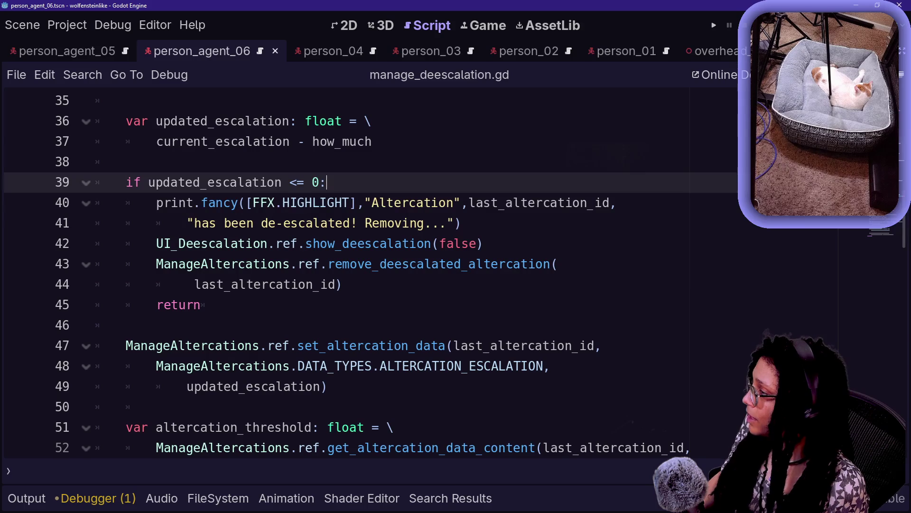
left_click(209, 366)
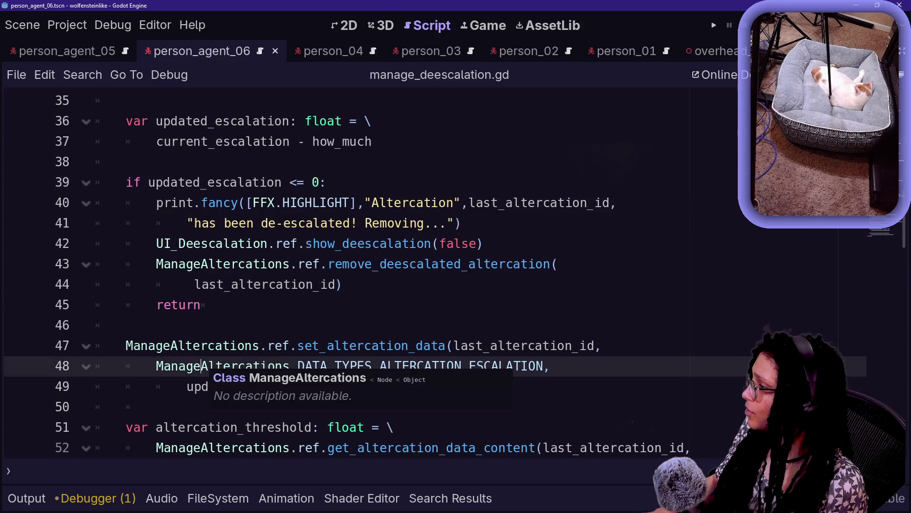
left_click(179, 243)
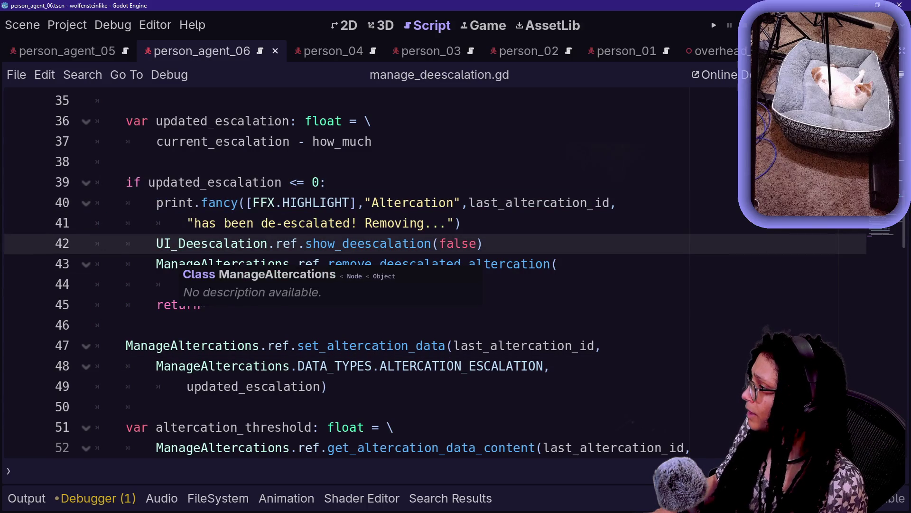
left_click(171, 202)
left_click(216, 203)
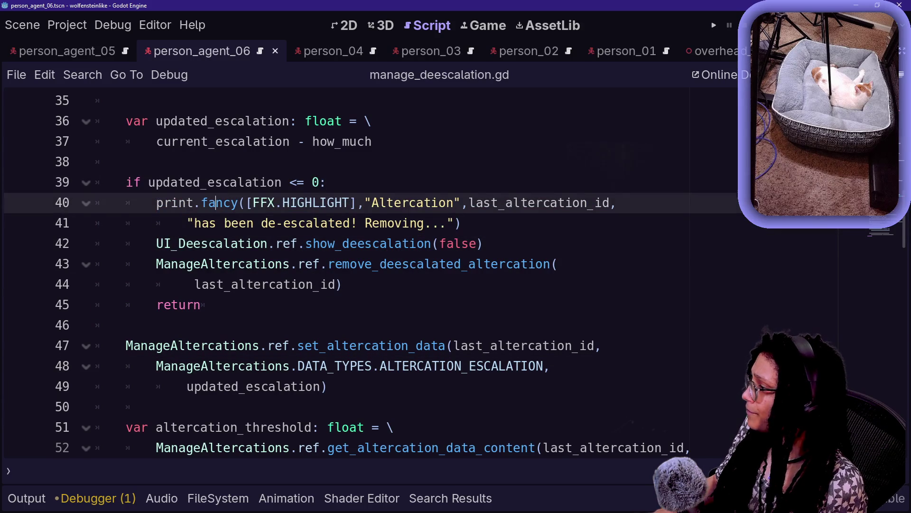
left_click_drag(157, 203, 260, 264)
left_click(262, 284)
scroll(261, 284, "down", 2)
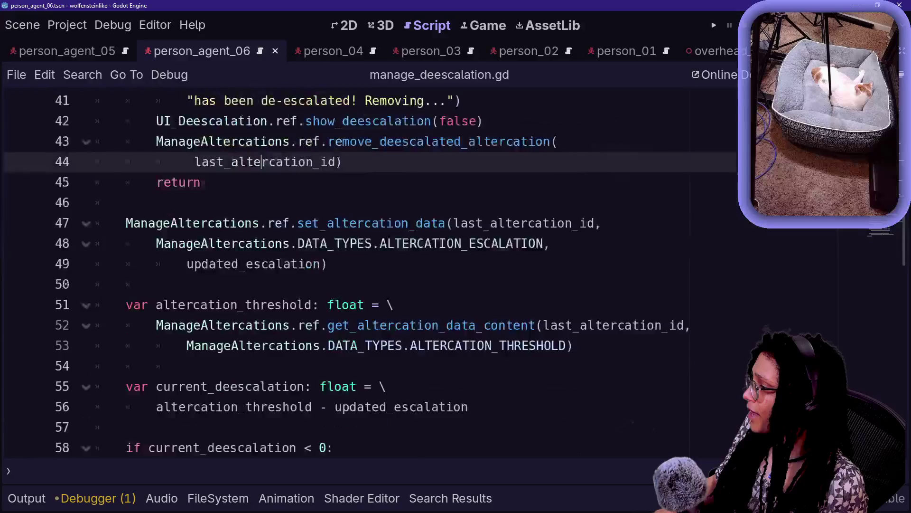
scroll(262, 284, "down", 2)
scroll(261, 284, "down", 2)
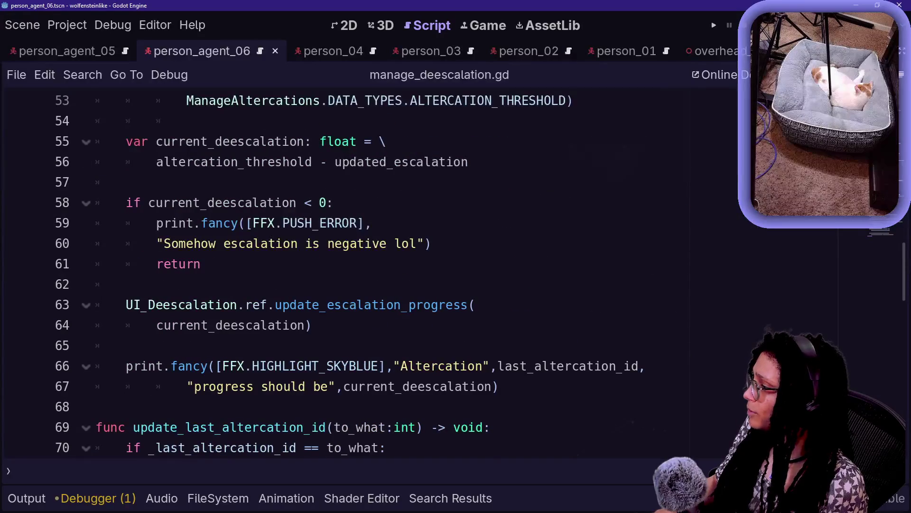
left_click(126, 284)
left_click(128, 182)
left_click_drag(127, 182, 394, 304)
scroll(398, 307, "up", 3)
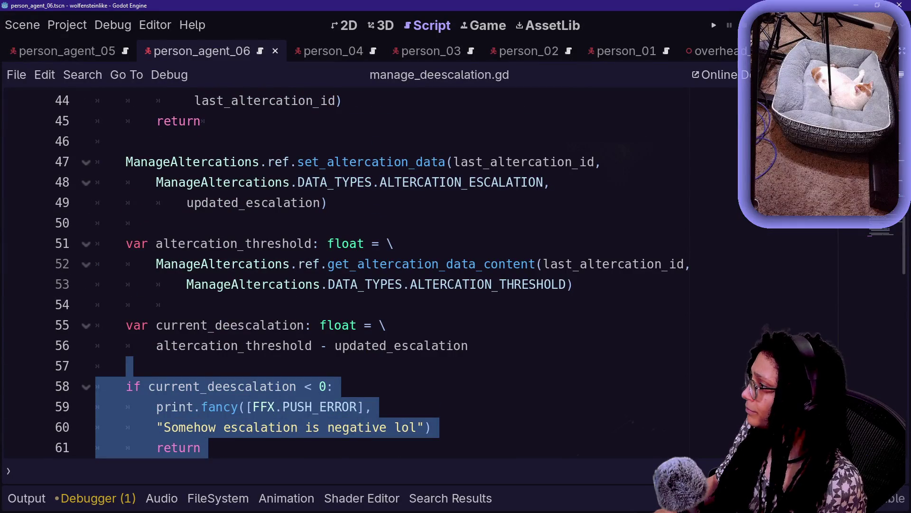
scroll(398, 306, "up", 1)
left_click(157, 284)
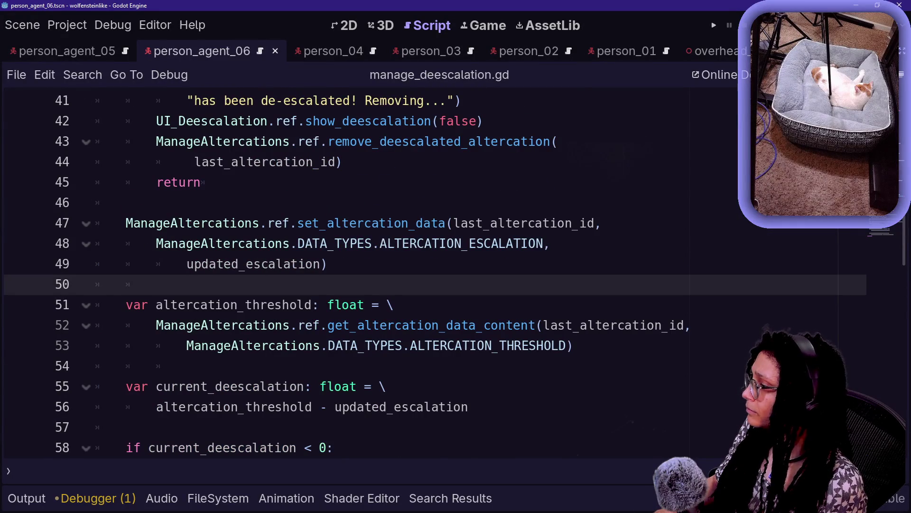
left_click_drag(425, 345, 178, 223)
left_click(425, 346)
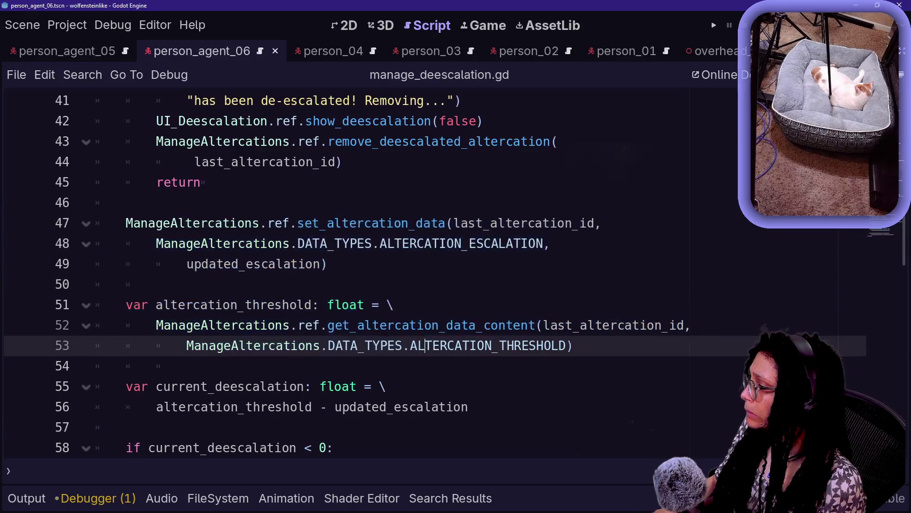
mouse_move(467, 406)
left_mouse_down()
mouse_move(126, 386)
mouse_move(125, 203)
left_mouse_up()
left_click(126, 202)
scroll(125, 203, "up", 3)
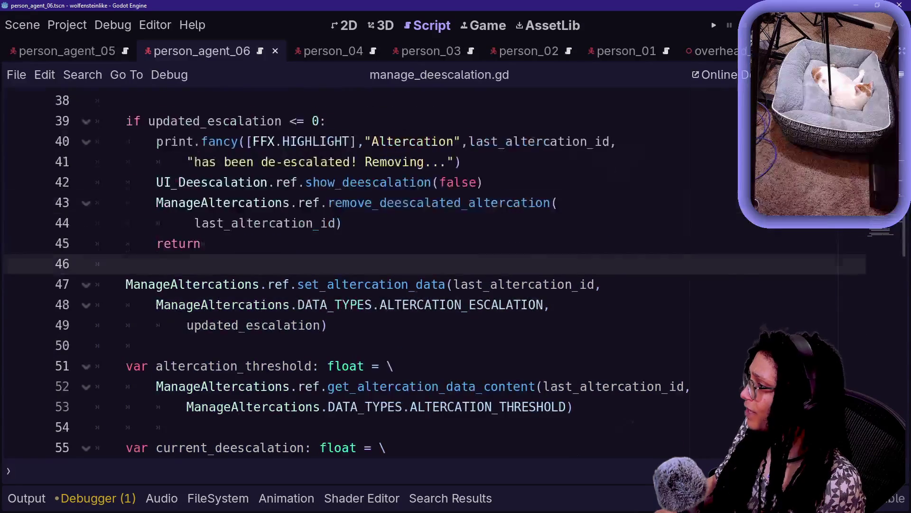
mouse_move(207, 243)
left_mouse_down()
mouse_move(204, 365)
mouse_move(305, 304)
left_mouse_up()
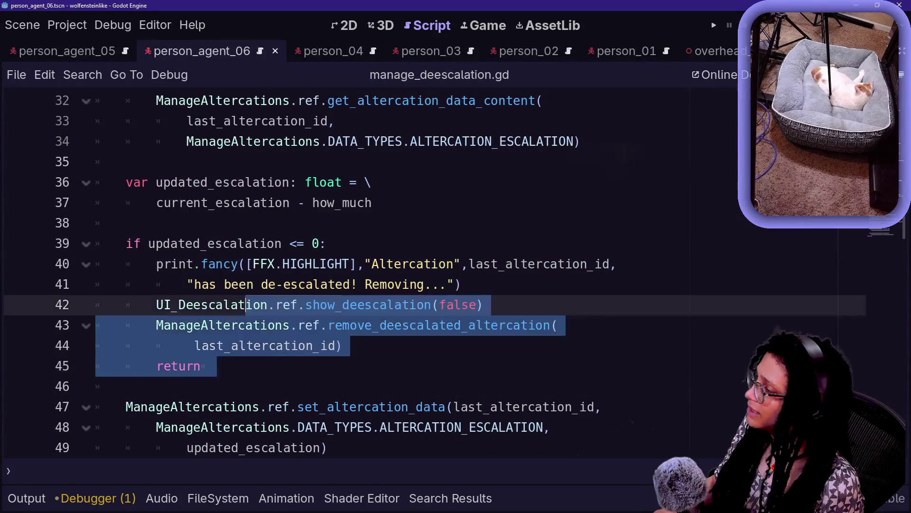
left_click(194, 264)
mouse_move(171, 243)
left_mouse_down()
mouse_move(484, 304)
mouse_move(217, 365)
left_mouse_up()
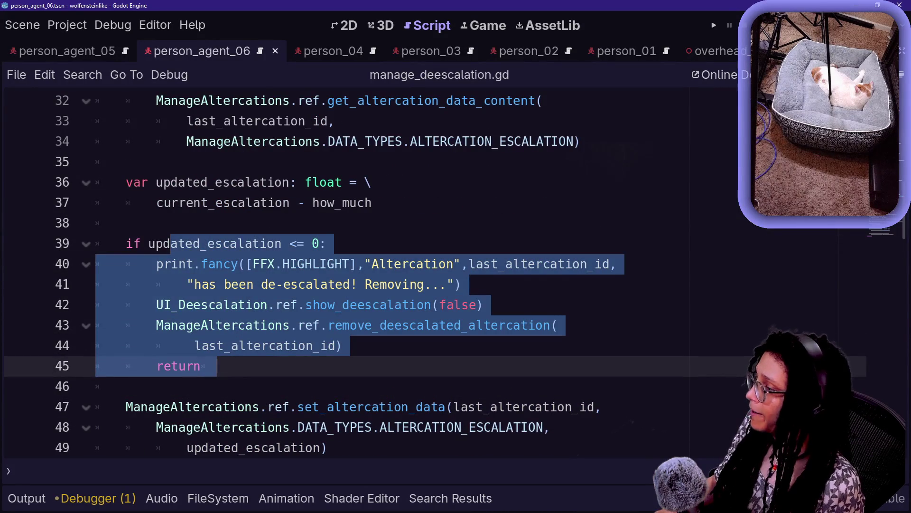
left_click(217, 365)
left_click_drag(122, 243, 114, 386)
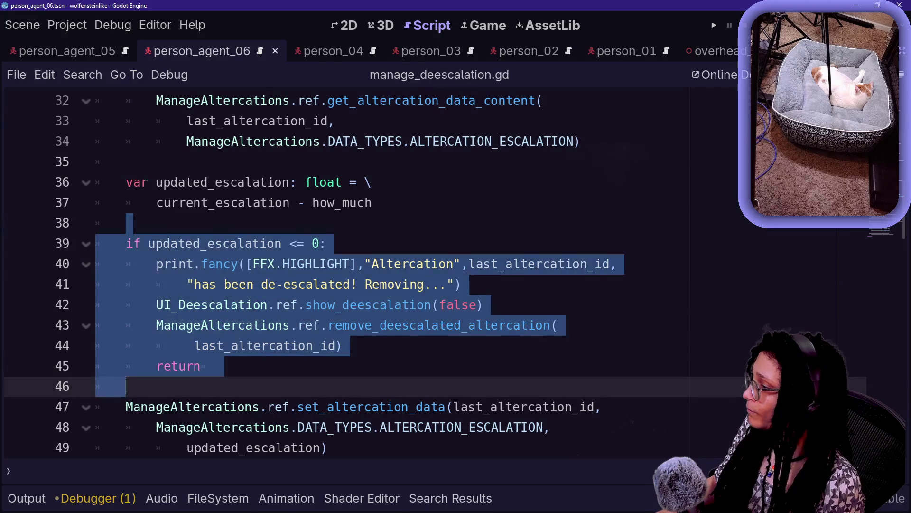
left_click(114, 386)
scroll(361, 273, "down", 2)
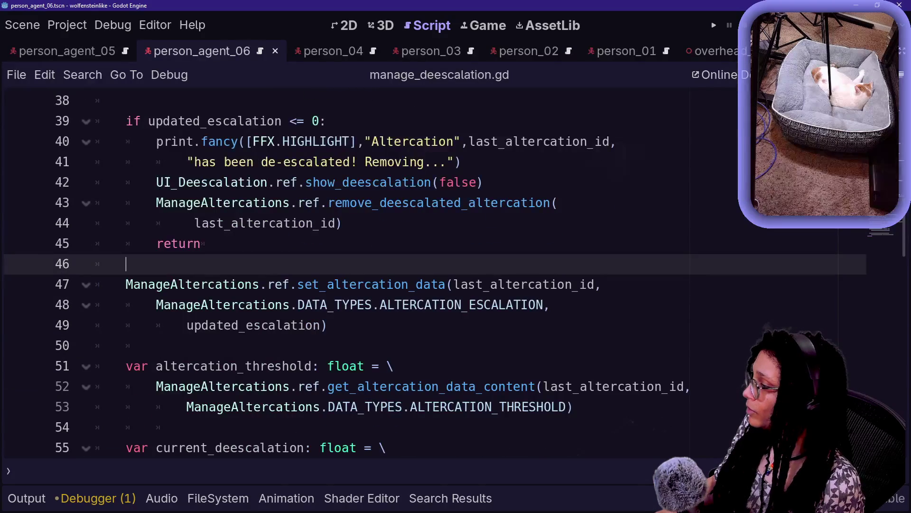
scroll(361, 273, "up", 2)
scroll(360, 272, "down", 3)
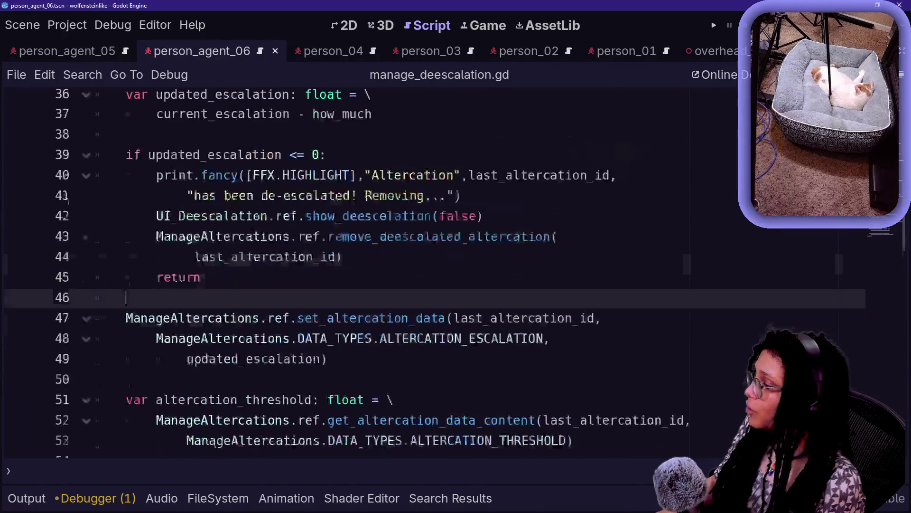
mouse_move(95, 305)
left_mouse_down()
mouse_move(468, 407)
mouse_move(99, 284)
left_mouse_up()
left_click(417, 407)
left_click(99, 284)
scroll(360, 273, "up", 2)
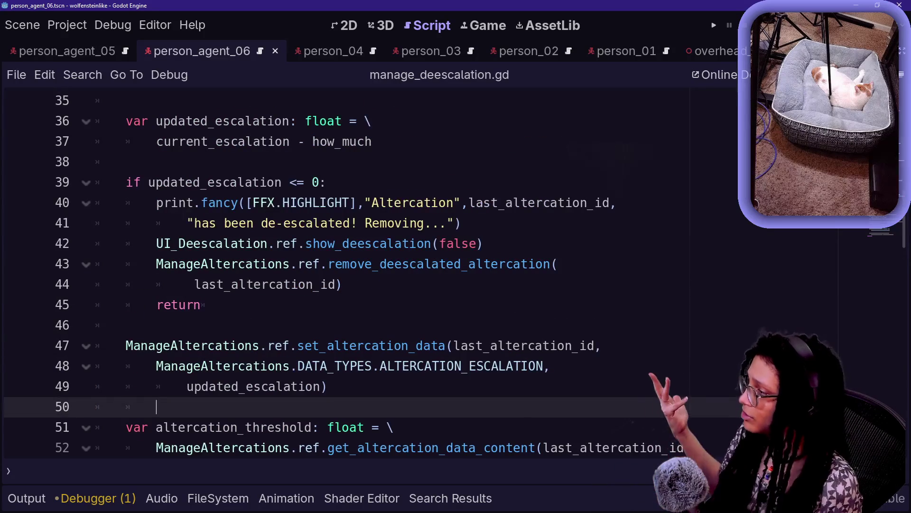
scroll(361, 273, "down", 5)
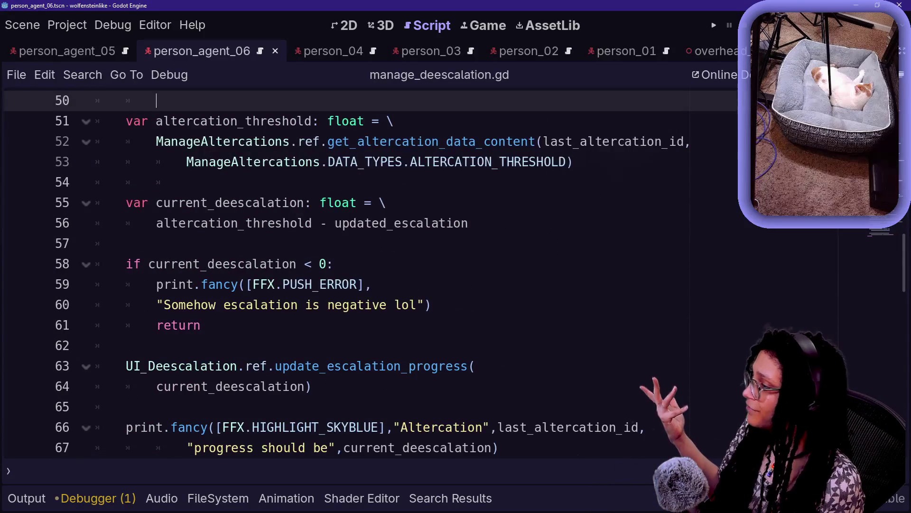
mouse_move(333, 263)
left_mouse_down()
mouse_move(295, 304)
mouse_move(305, 365)
left_mouse_up()
left_click(200, 325)
left_click(126, 243)
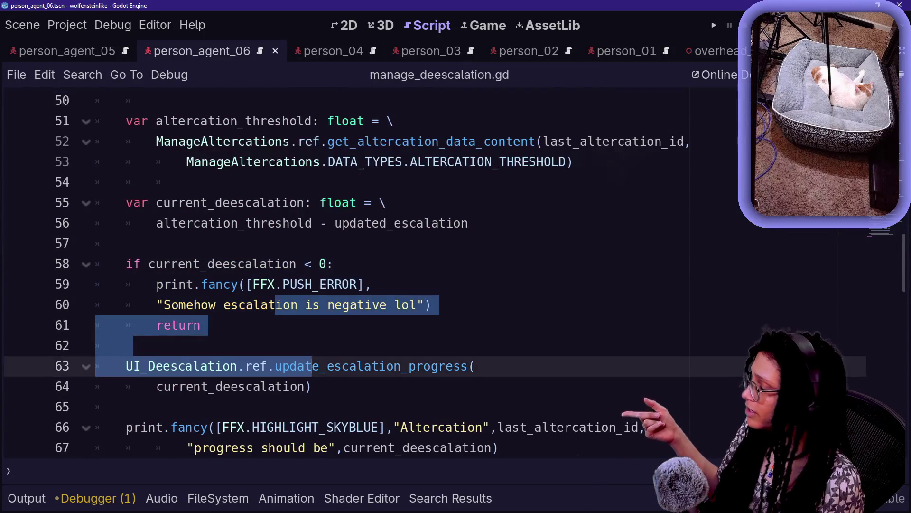
scroll(305, 365, "up", 6)
scroll(361, 273, "up", 1)
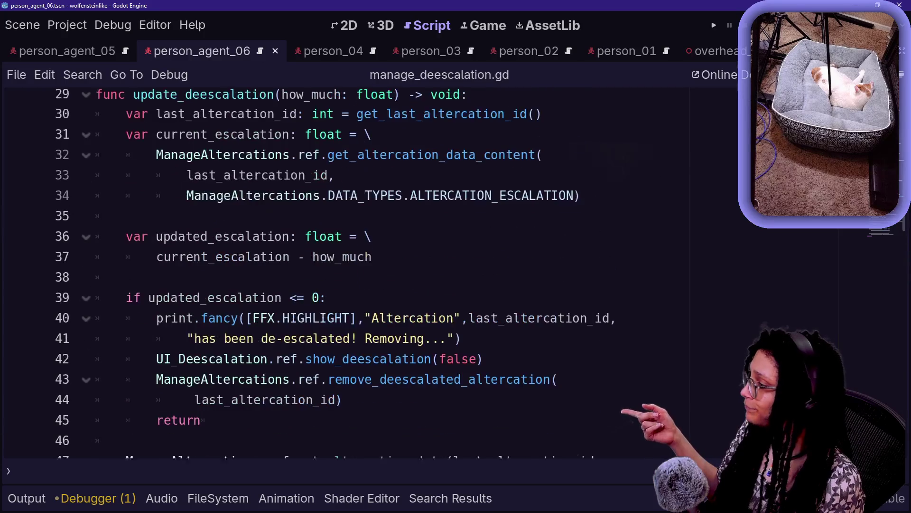
left_click(126, 284)
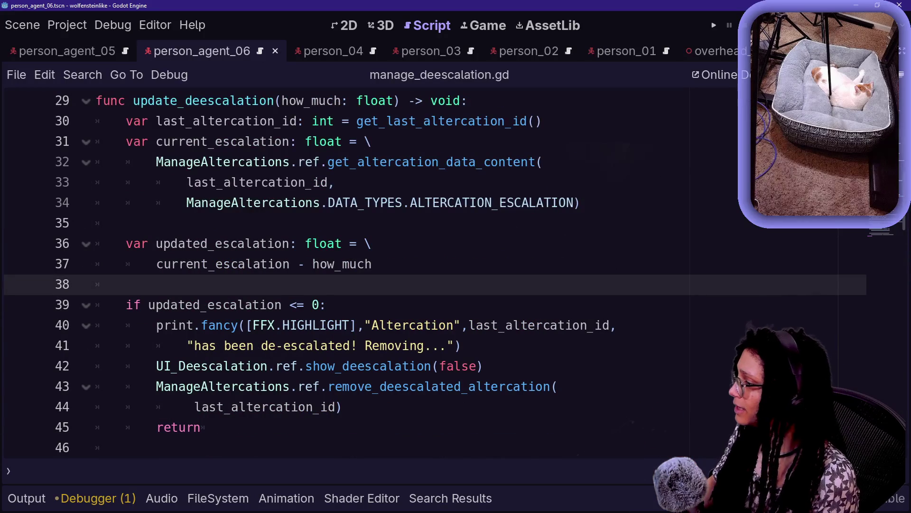
Undo the partial function declaration edits so the return line under the if is back
left_click(326, 304)
key("Return")
key("Return")
key("BackSpace")
key("BackSpace")
type("func _do_deescalation() -> void:")
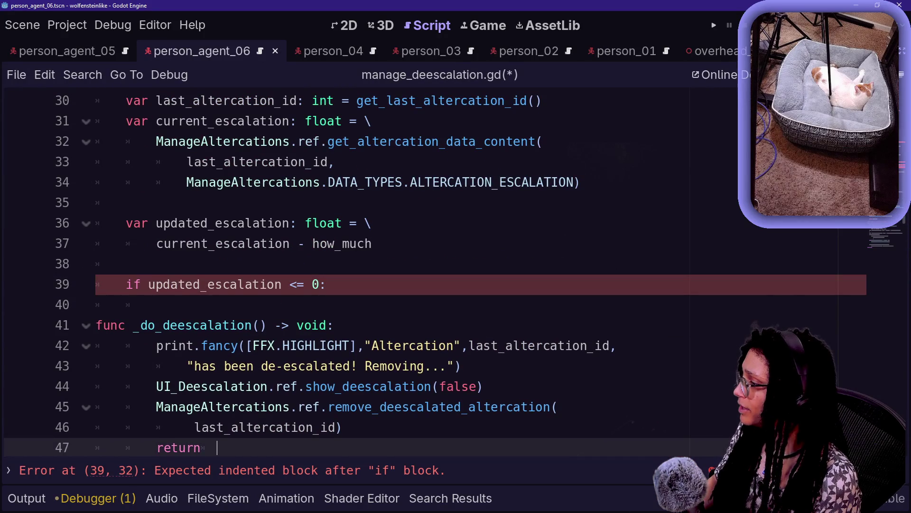
key("ctrl+z")
key("ctrl+z")
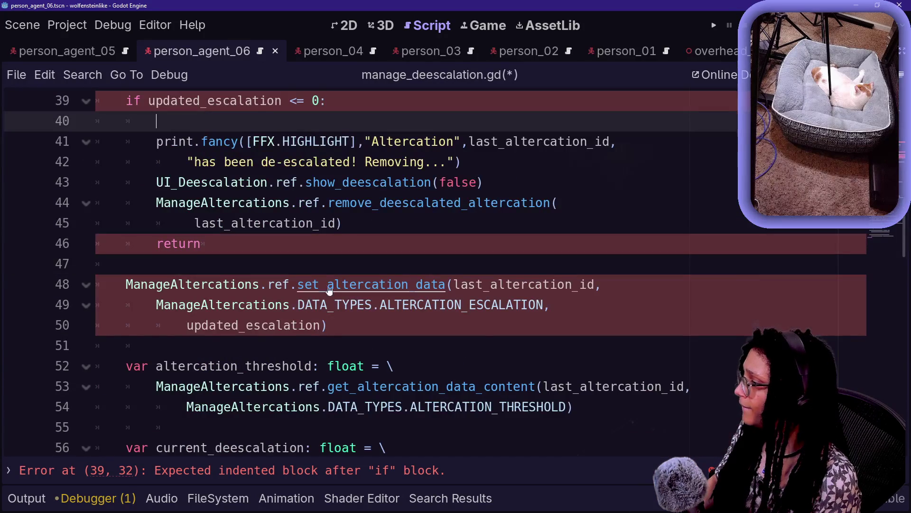
scroll(361, 273, "up", 1)
scroll(360, 273, "up", 2)
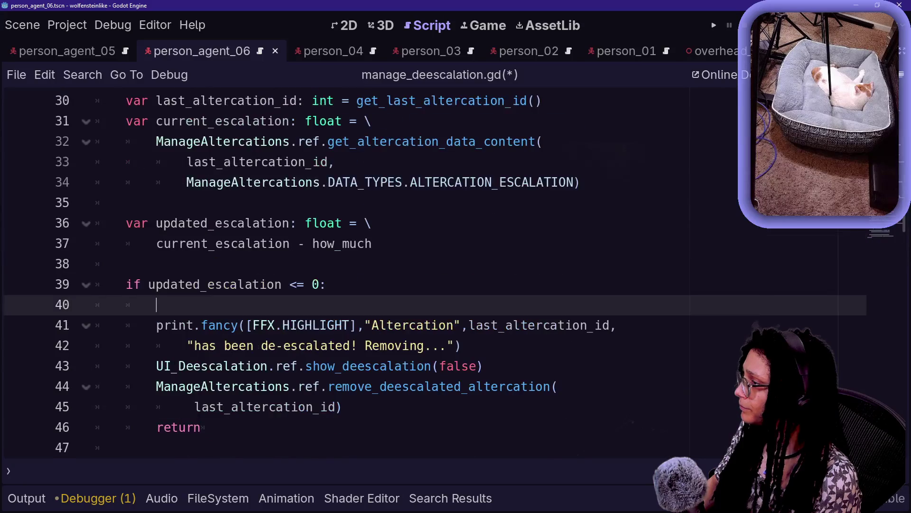
key("ctrl+y")
key("ctrl+y")
key("ctrl+y")
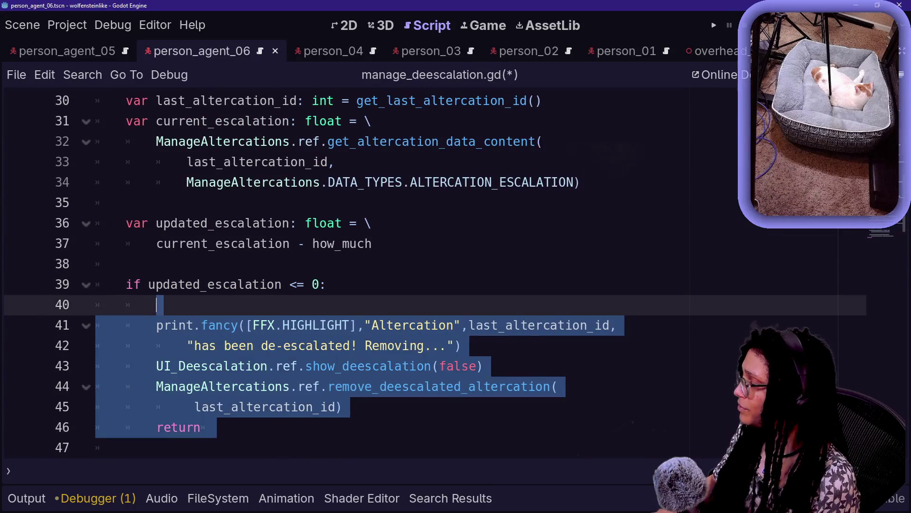
key("ctrl+y")
key("ctrl+y")
key("ctrl+y")
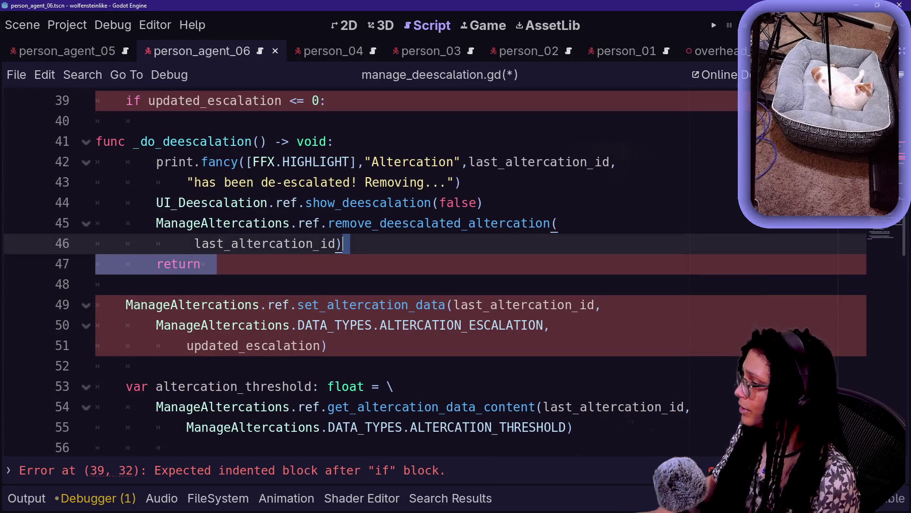
key("ctrl+z")
key("ctrl+z")
key("ctrl+z")
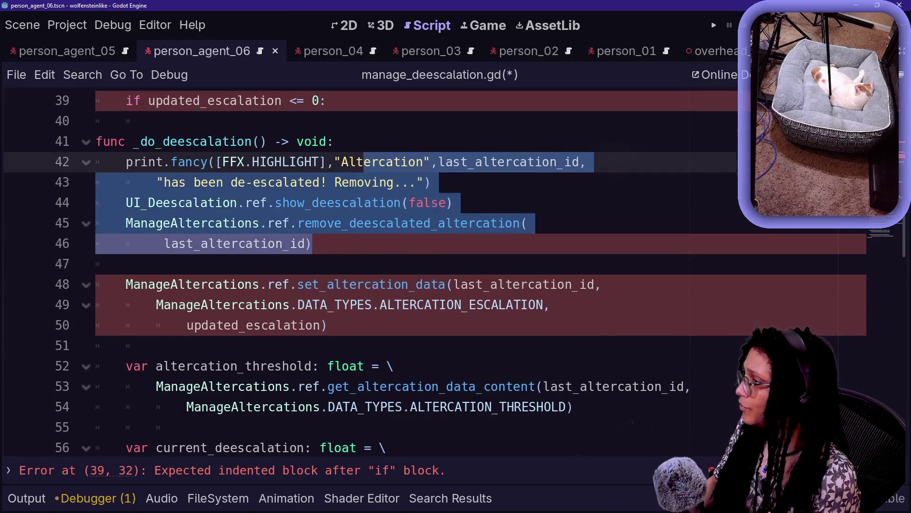
key("ctrl+z")
Add a _do_deescalation() call on the empty line under the zero-escalation check using autocomplete
left_click(156, 181)
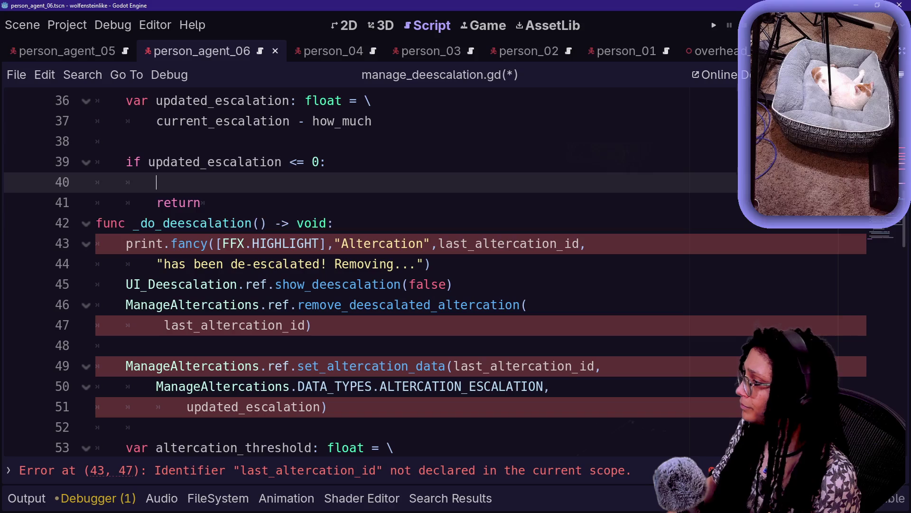
type("_d")
key("BackSpace")
key("BackSpace")
type("_do_")
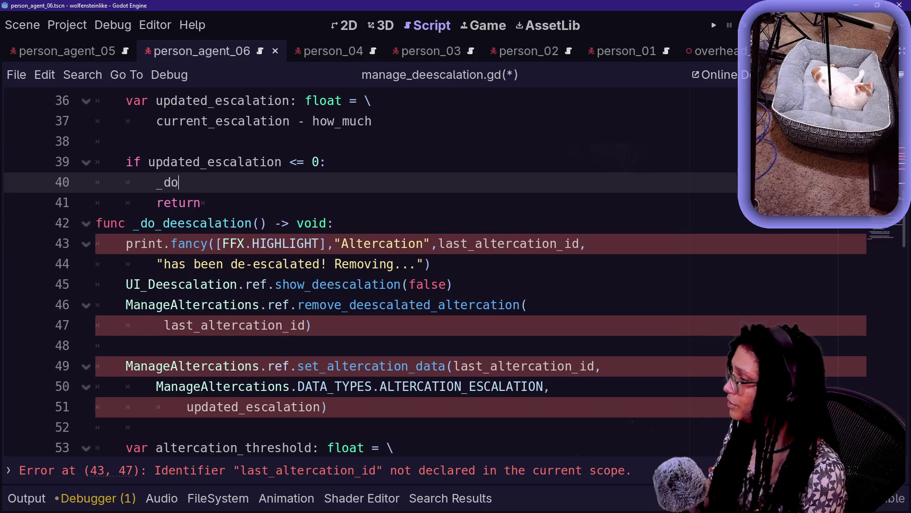
key("Return")
Cut the inline func _do_deescalation block out of the script and remove the leftover line
left_click(327, 223)
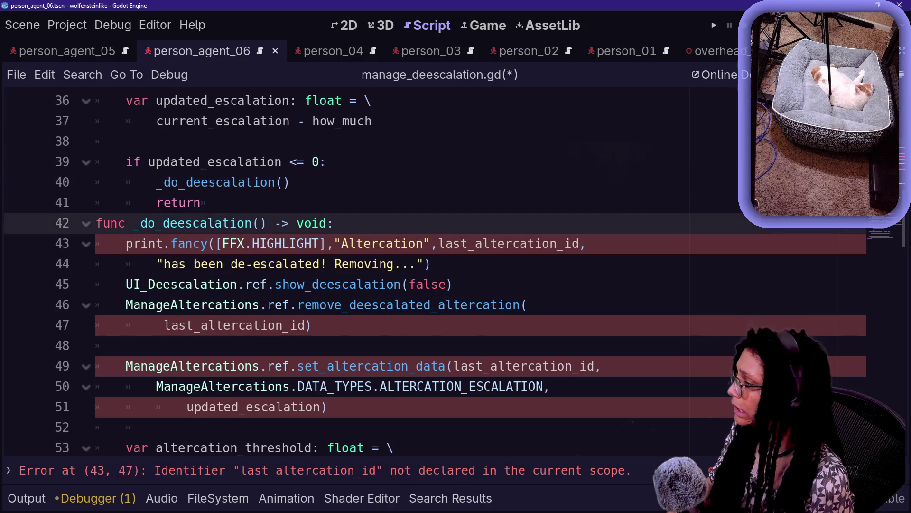
left_click(156, 264)
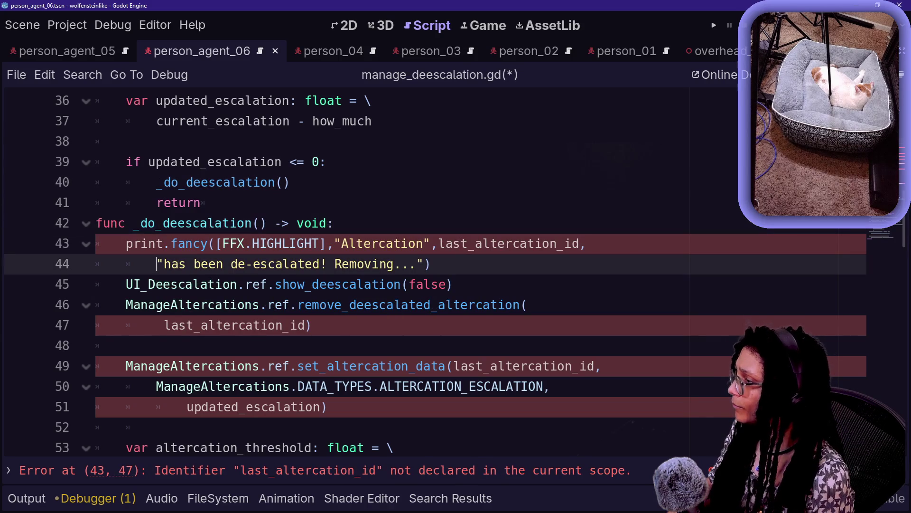
scroll(436, 272, "up", 1)
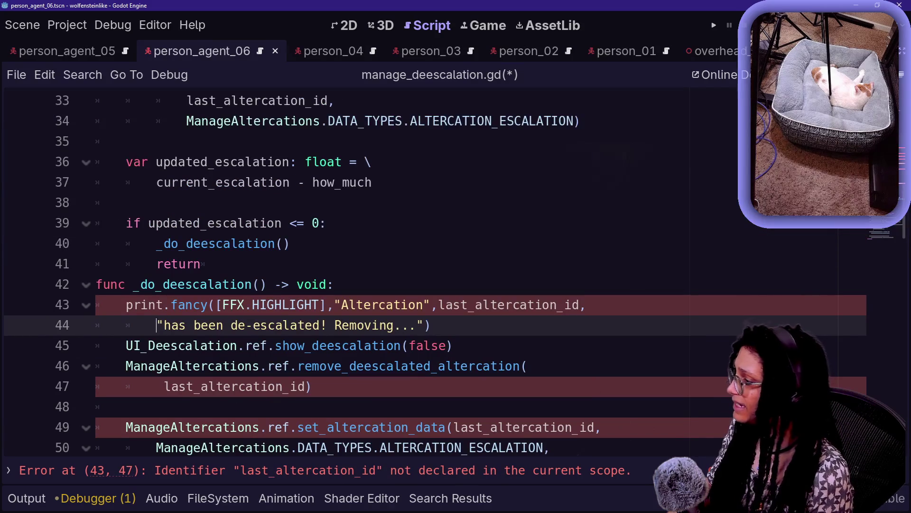
scroll(436, 272, "down", 10)
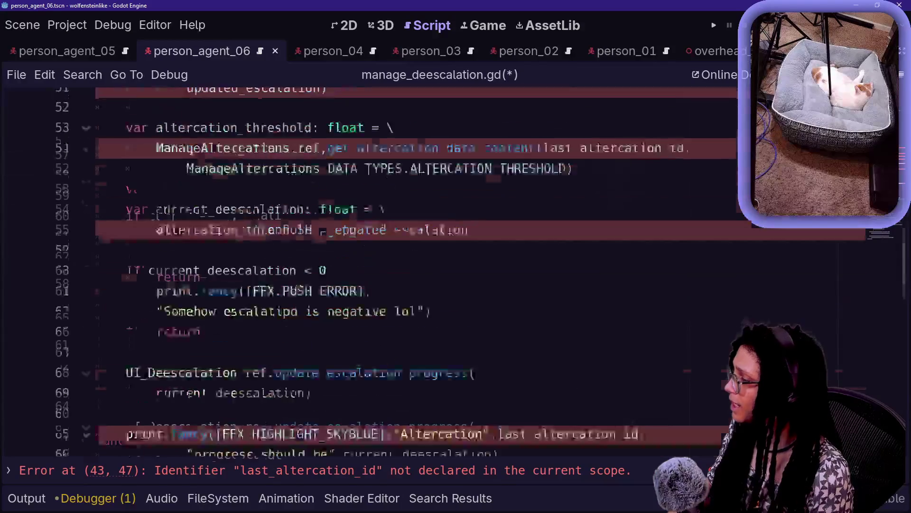
scroll(436, 272, "up", 7)
scroll(436, 272, "up", 5)
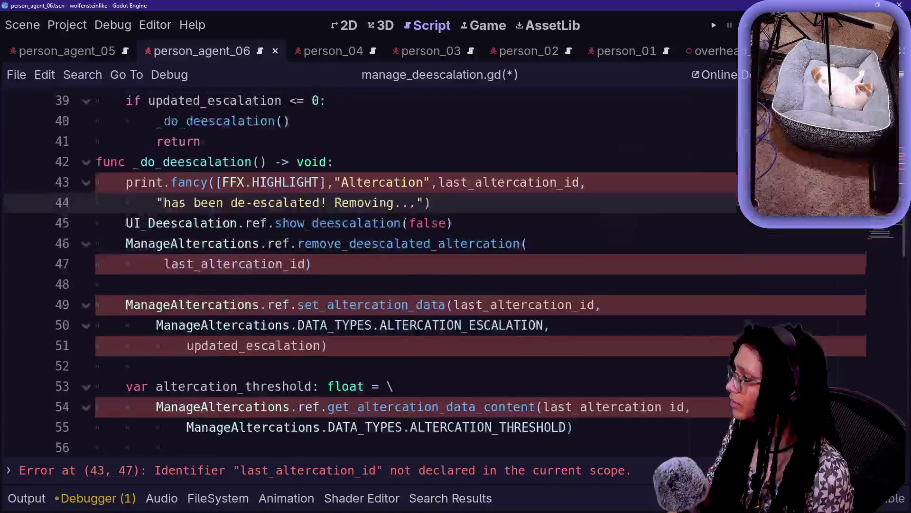
scroll(436, 272, "down", 2)
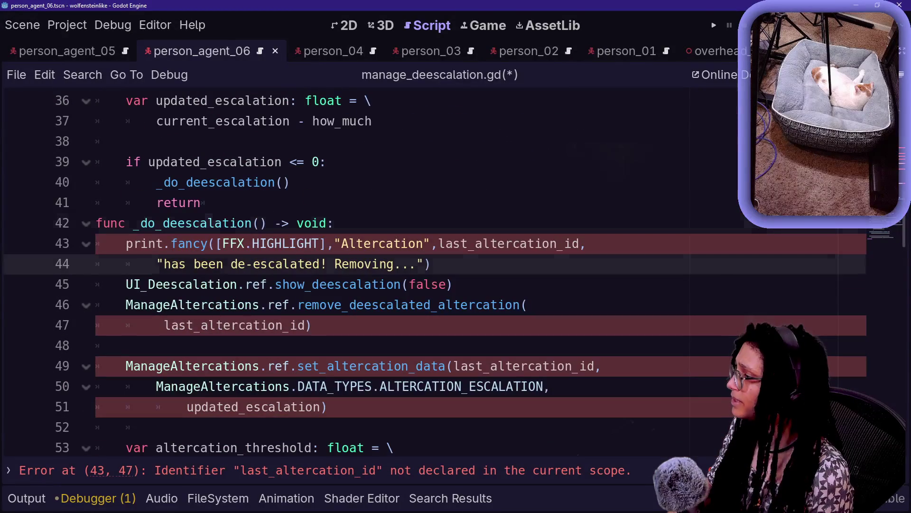
left_click(222, 223)
key("Up")
key("Return")
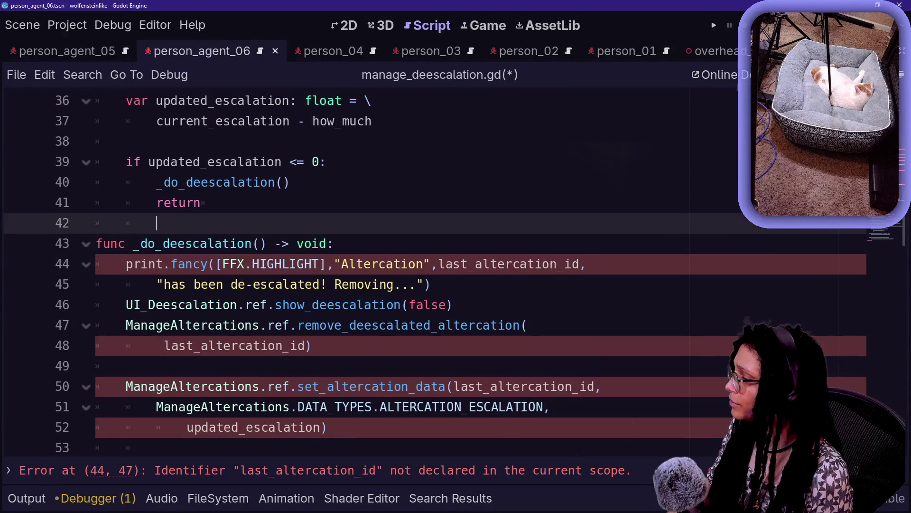
key("Down")
key("Down")
key("Down")
key("shift+Up")
key("shift+Up")
key("shift+Up")
key("ctrl+x")
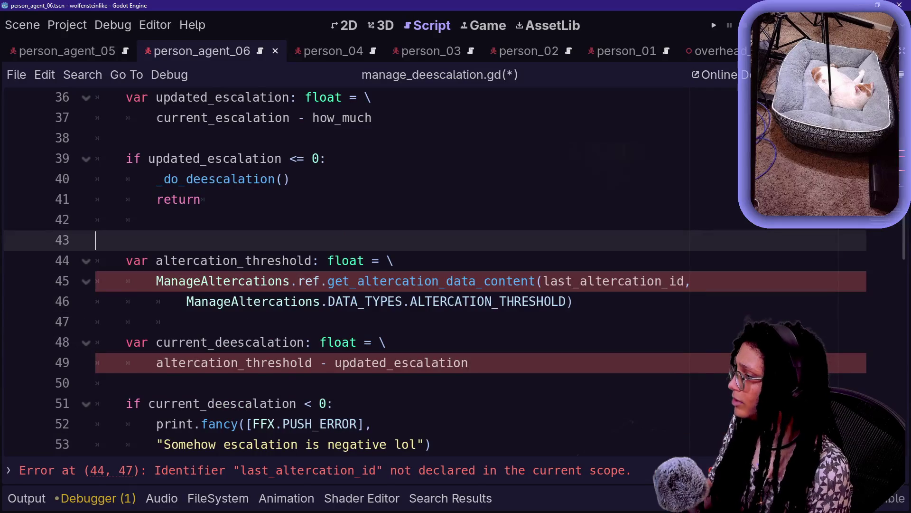
key("BackSpace")
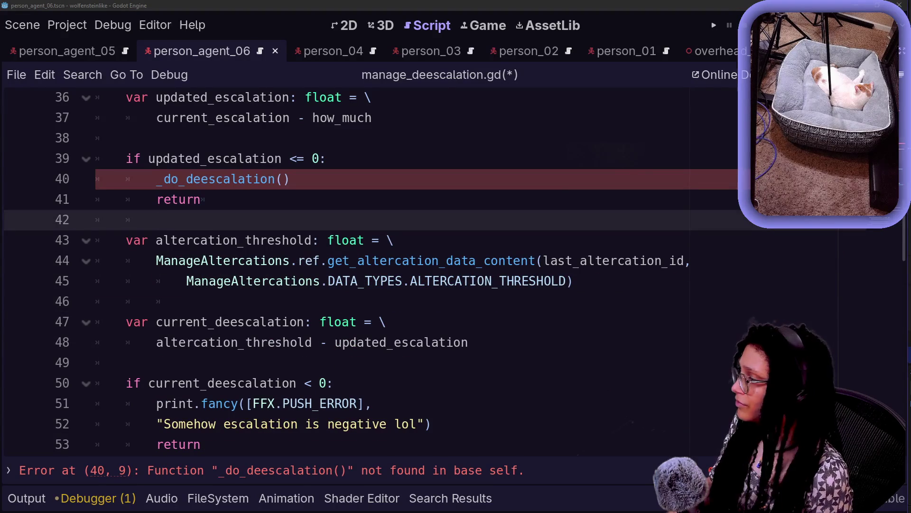
Paste the cut _do_deescalation function at the end of the script after #endregion
scroll(370, 271, "down", 5)
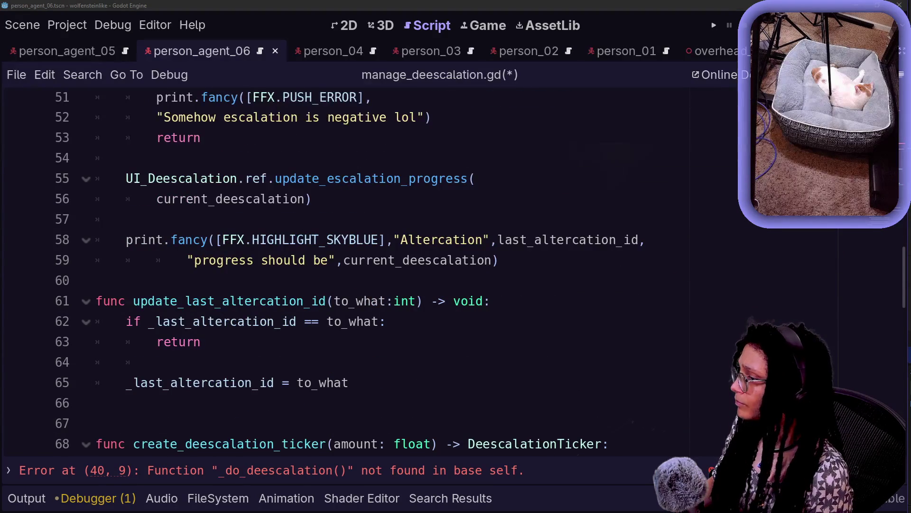
left_click(499, 260)
scroll(370, 271, "up", 8)
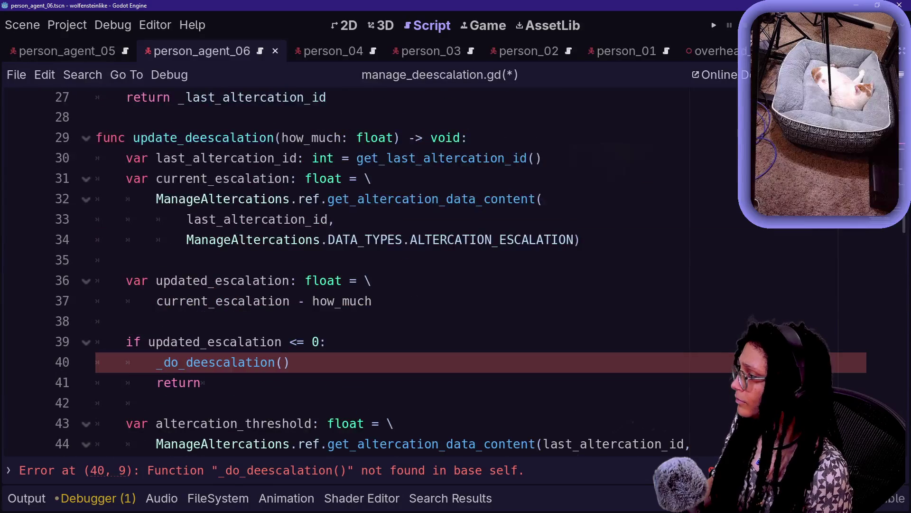
scroll(371, 270, "down", 8)
scroll(370, 270, "down", 2)
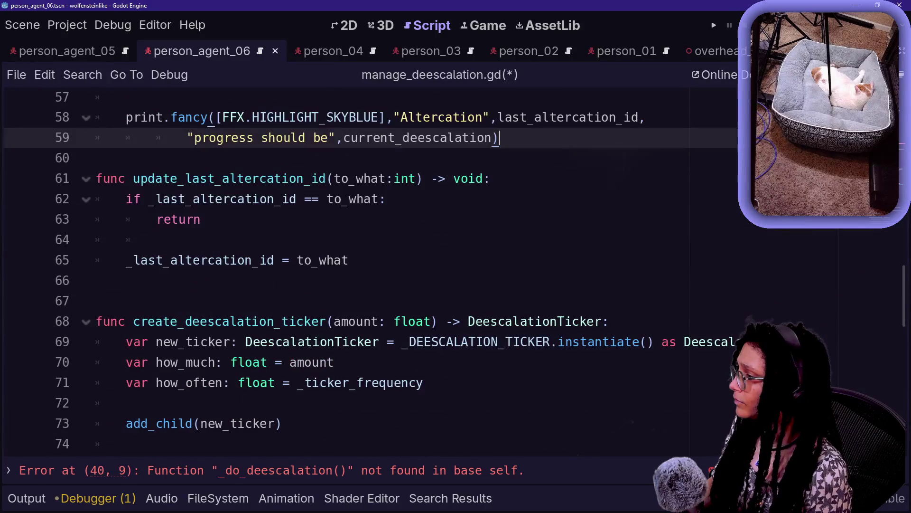
scroll(370, 271, "down", 10)
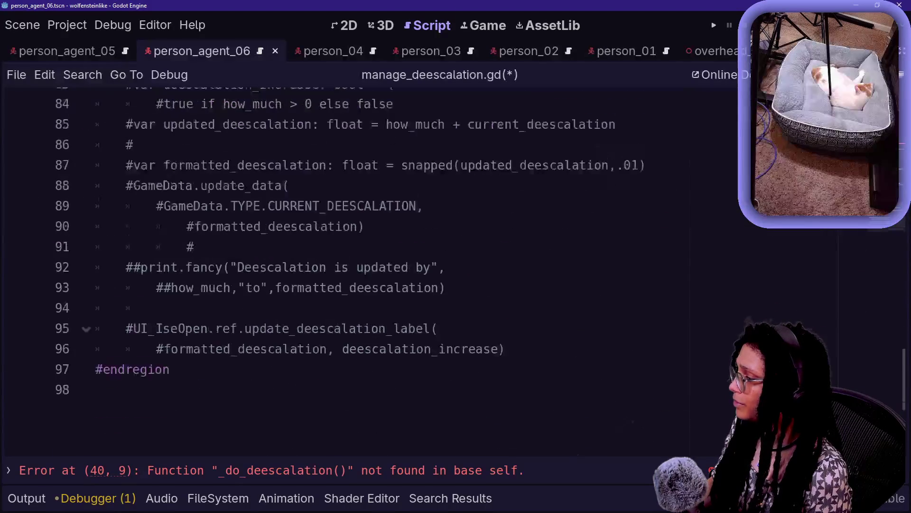
key("ctrl+v")
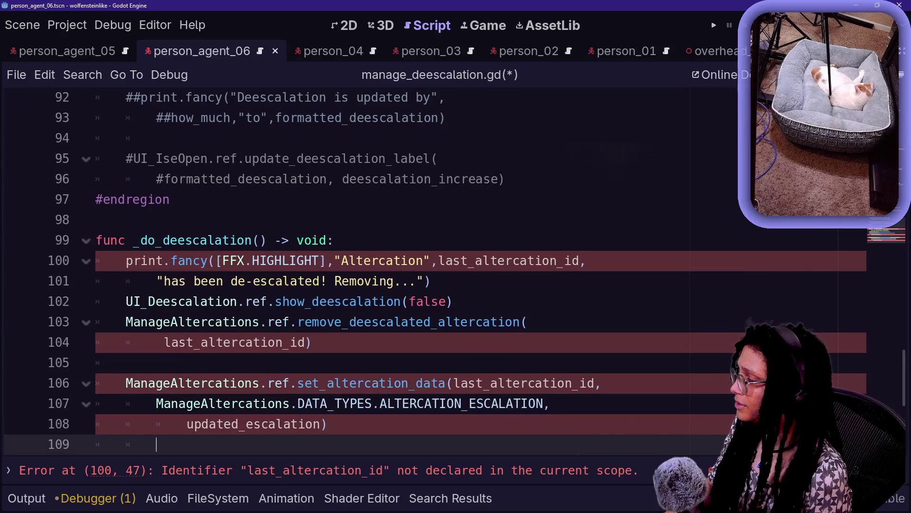
scroll(370, 270, "up", 1)
scroll(370, 271, "down", 1)
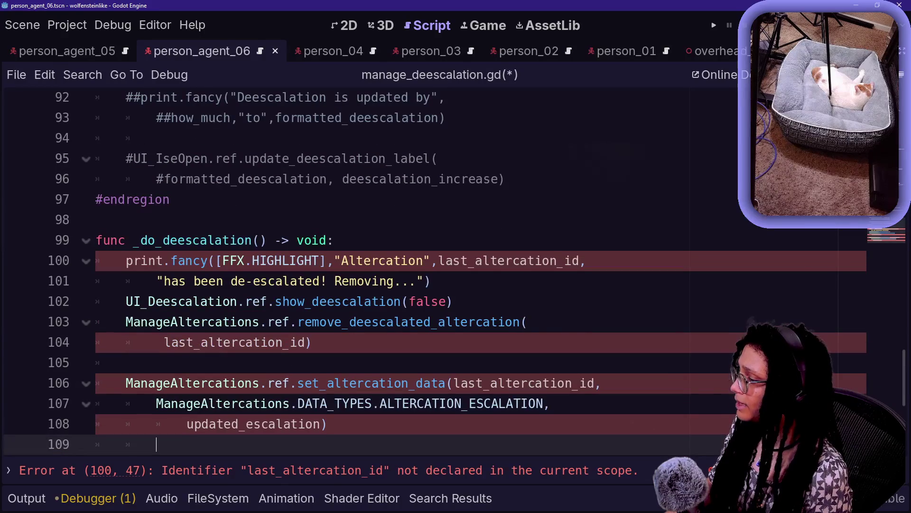
scroll(370, 270, "up", 20)
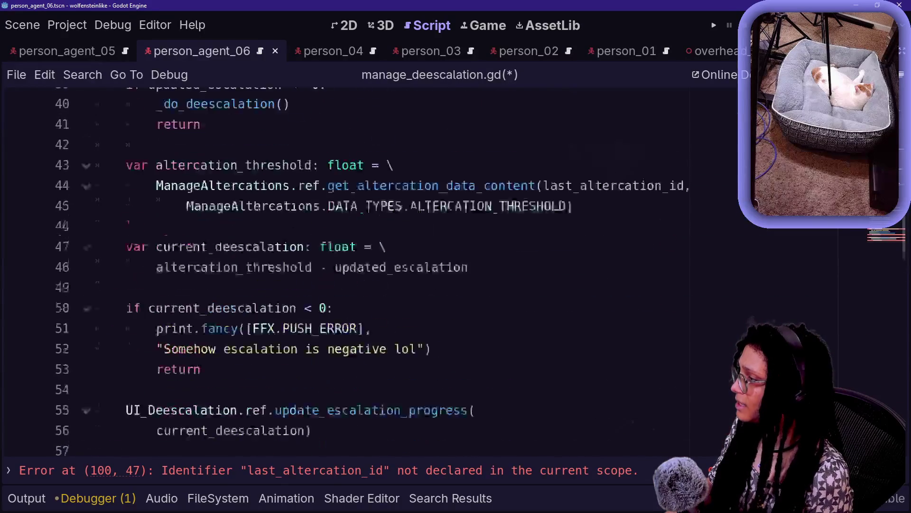
Pass last_altercation_id as the argument in the _do_deescalation() call on line 40
left_click(283, 322)
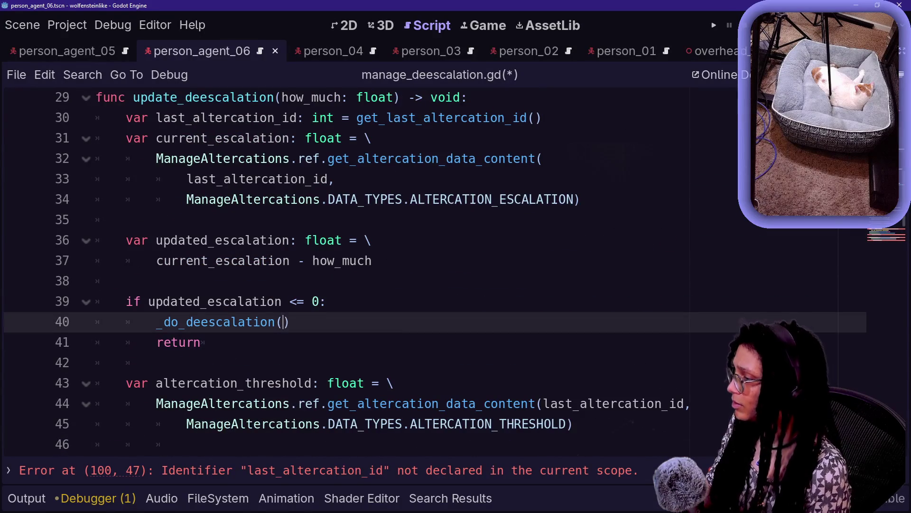
type("ter")
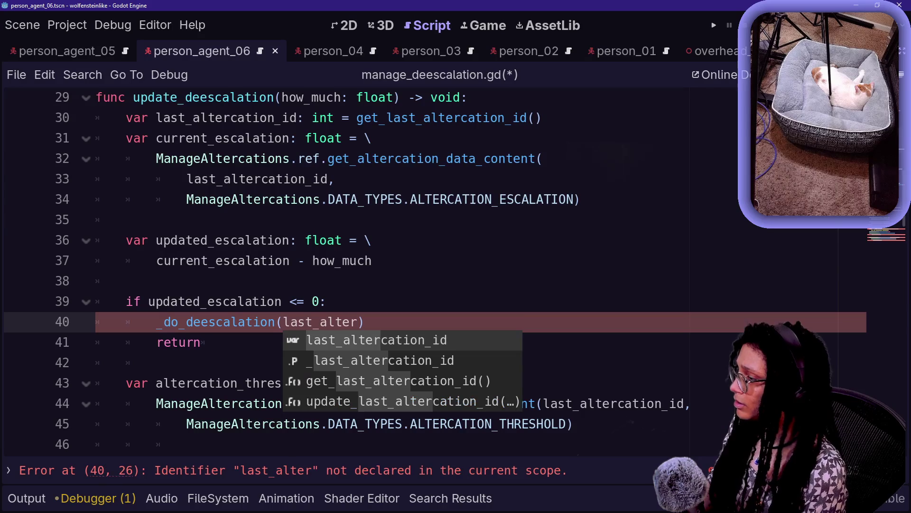
key("Return")
Try selecting portions of the commented-out deprecated code around lines 85–91
scroll(370, 271, "up", 1)
scroll(370, 270, "down", 14)
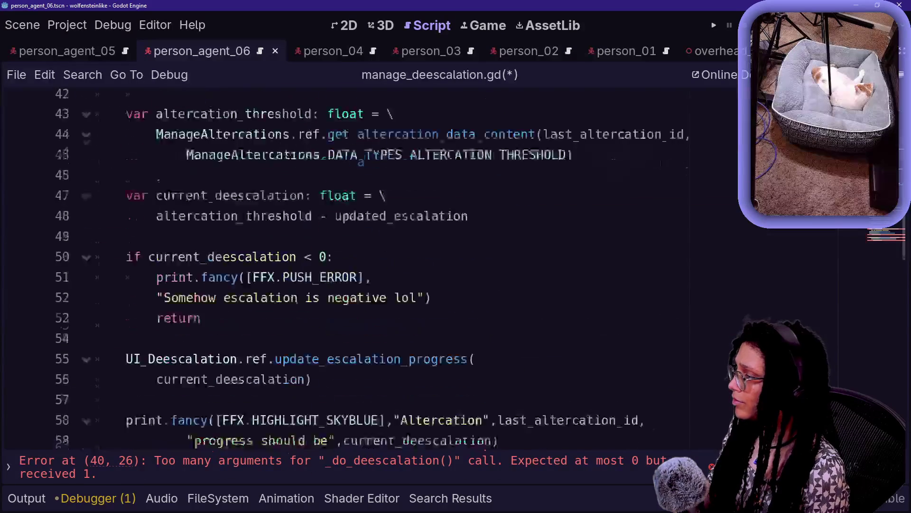
scroll(370, 270, "down", 8)
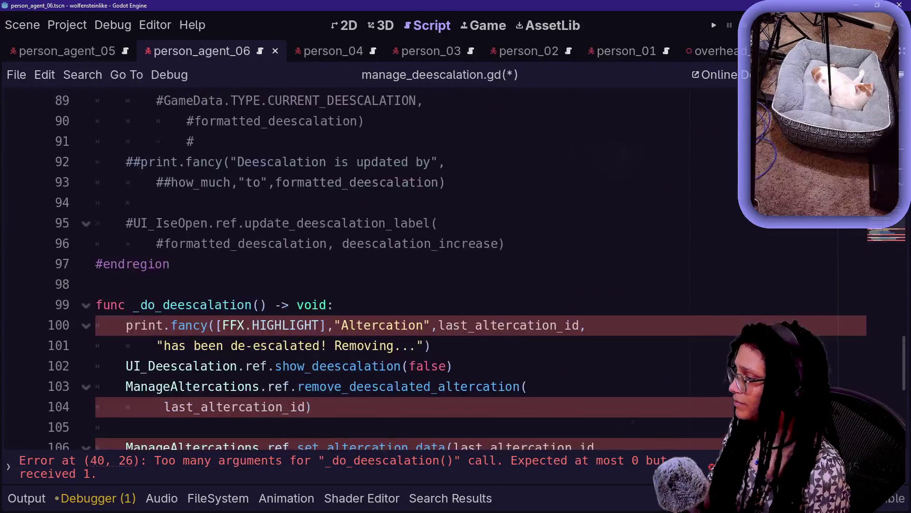
scroll(370, 271, "up", 3)
scroll(371, 271, "up", 3)
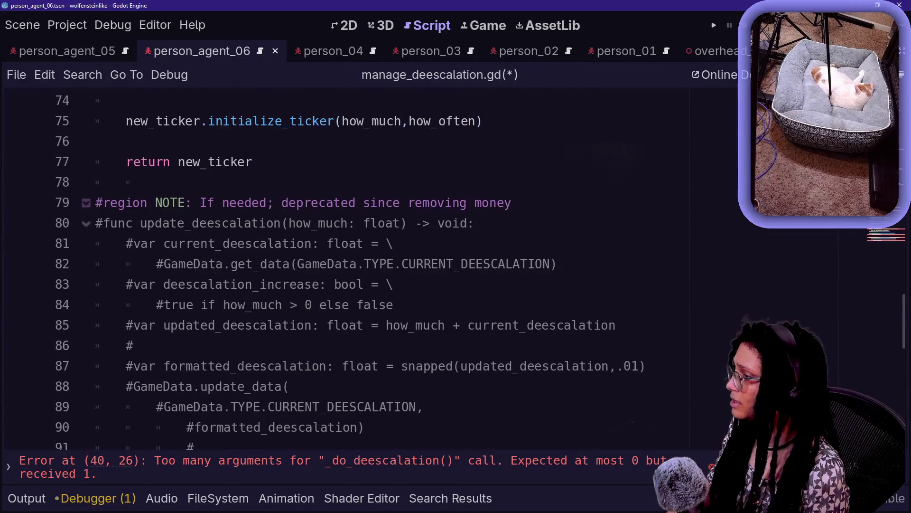
left_click(393, 284)
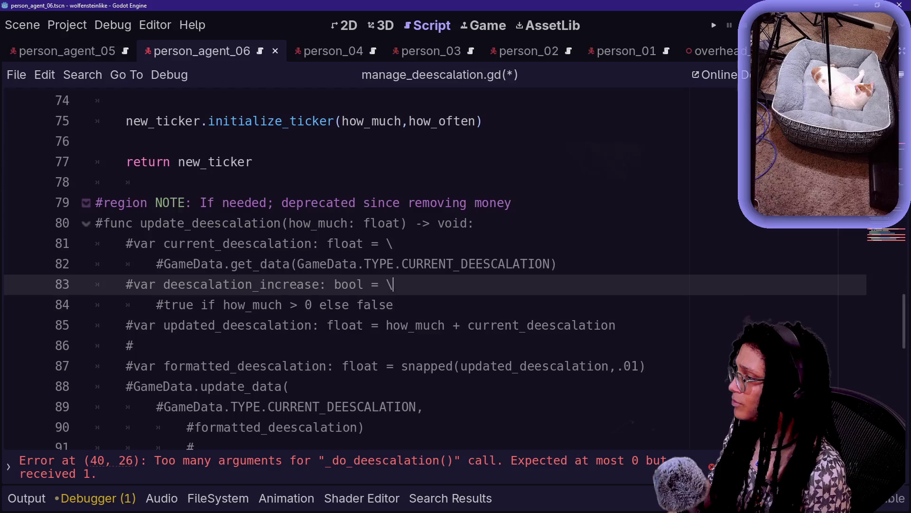
left_click_drag(364, 223, 382, 365)
left_click(382, 365)
scroll(370, 270, "down", 1)
left_click(299, 202)
left_click(195, 386)
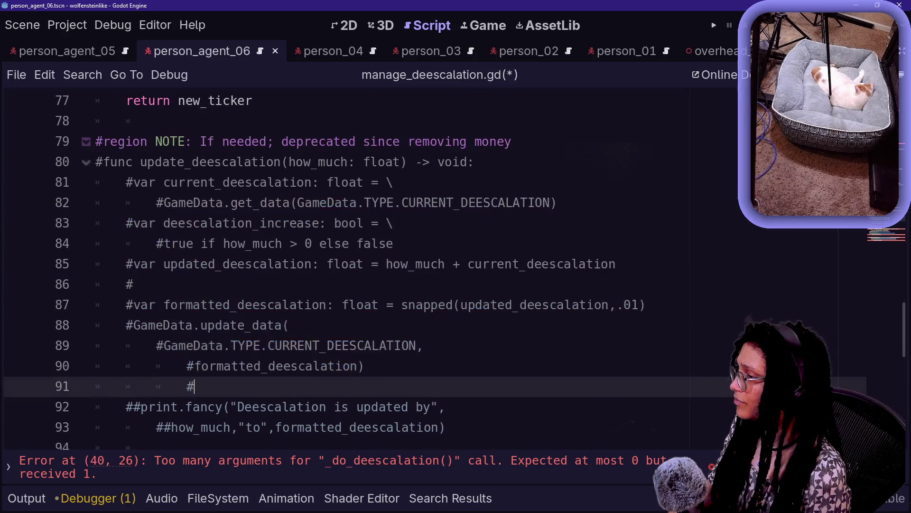
left_click_drag(363, 264, 194, 385)
left_click(194, 386)
Select the commented-out lines from line 96 upward through the #region block
scroll(371, 270, "down", 1)
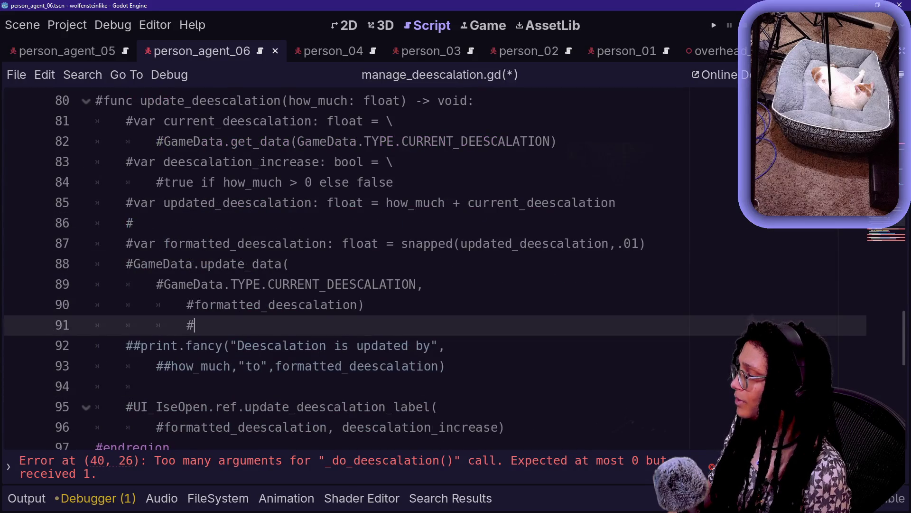
scroll(371, 270, "down", 1)
mouse_move(335, 365)
left_mouse_down()
mouse_move(294, 182)
mouse_move(299, 142)
left_mouse_up()
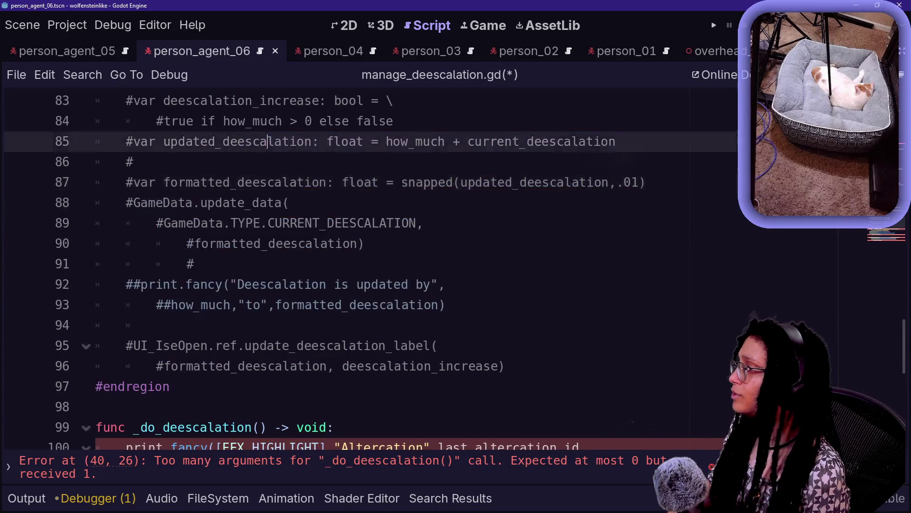
left_click(320, 284)
left_click(334, 366)
left_click_drag(335, 366, 319, 182)
left_click(319, 182)
left_click_drag(138, 162, 138, 325)
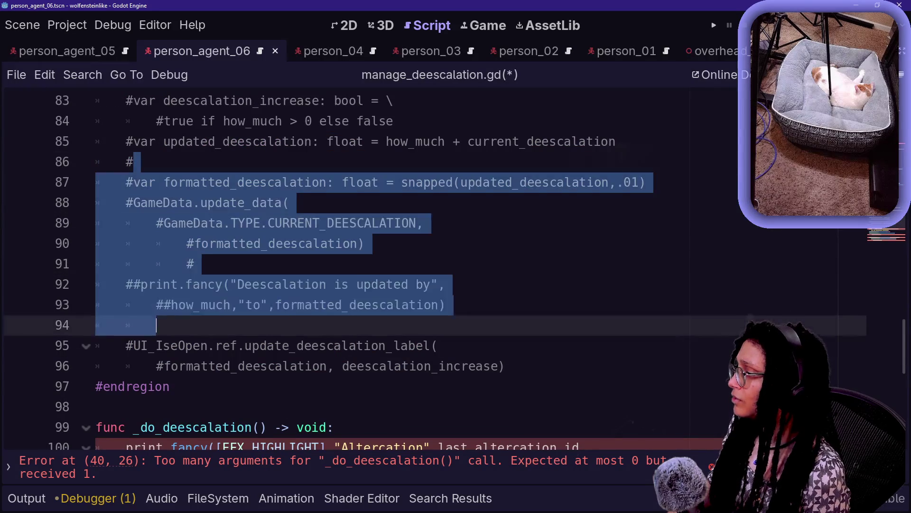
left_click(171, 386)
left_click(313, 222)
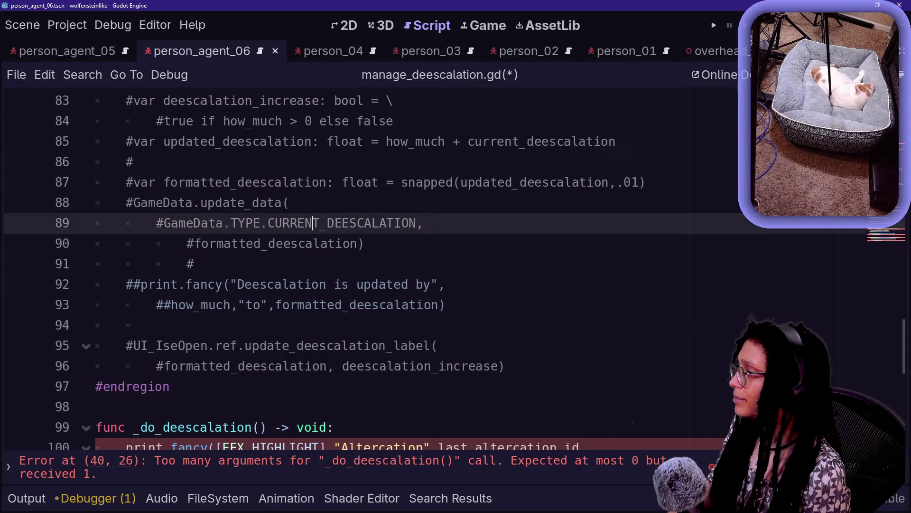
left_click(289, 203)
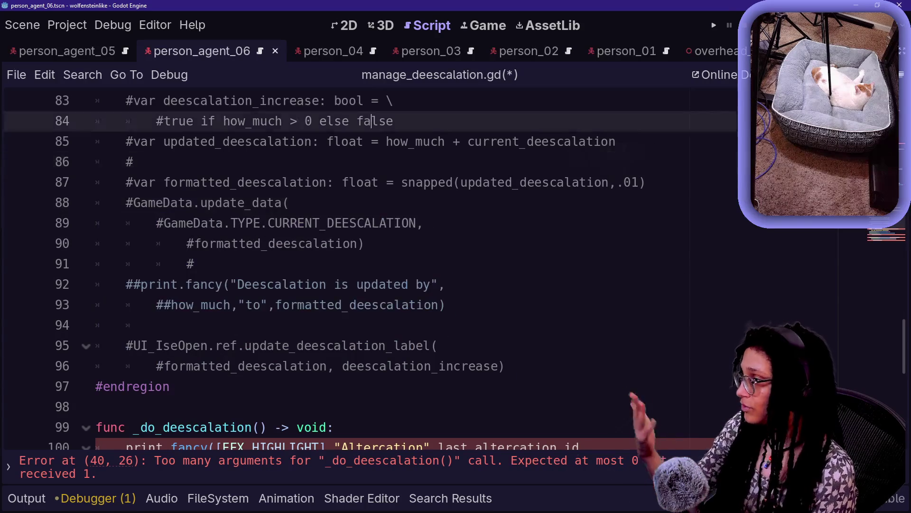
left_click(469, 365)
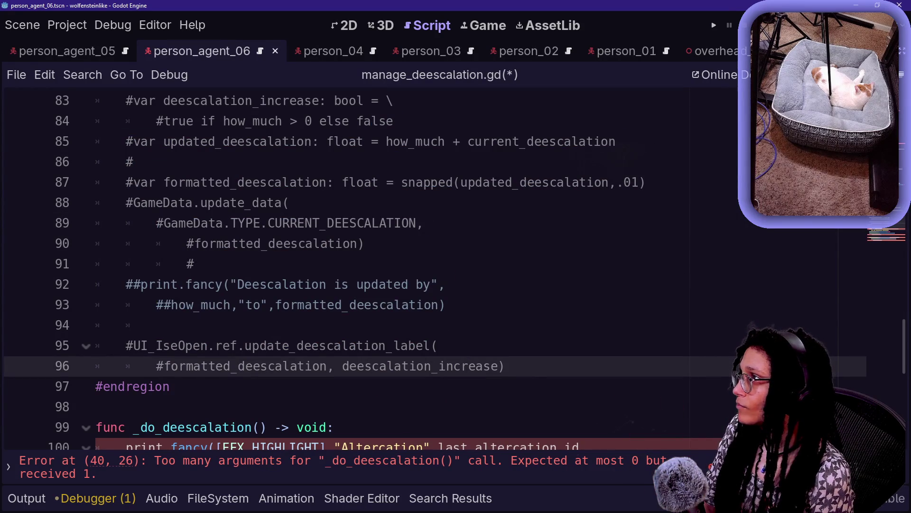
mouse_move(469, 365)
left_mouse_down()
mouse_move(195, 264)
mouse_move(350, 223)
left_mouse_up()
scroll(349, 223, "up", 3)
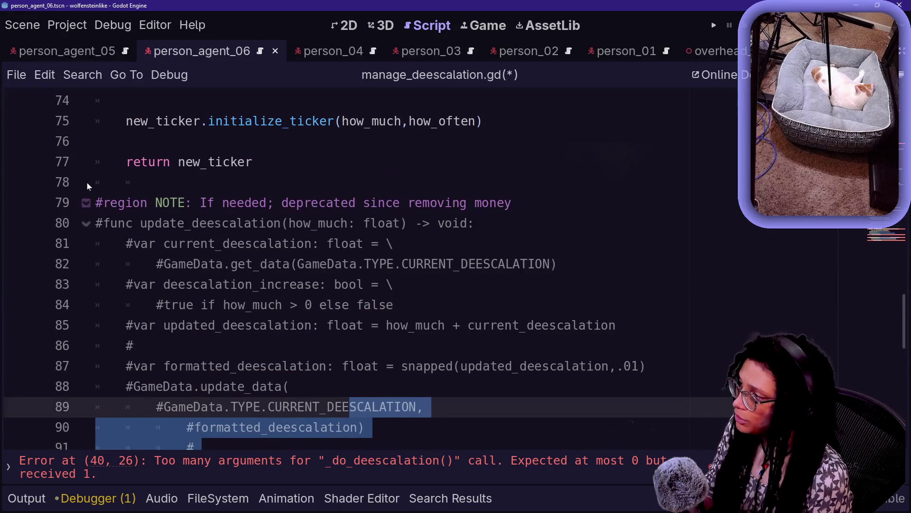
Delete the deprecated commented region and its blank line, then save the script
left_click_drag(95, 203, 95, 203)
key("BackSpace")
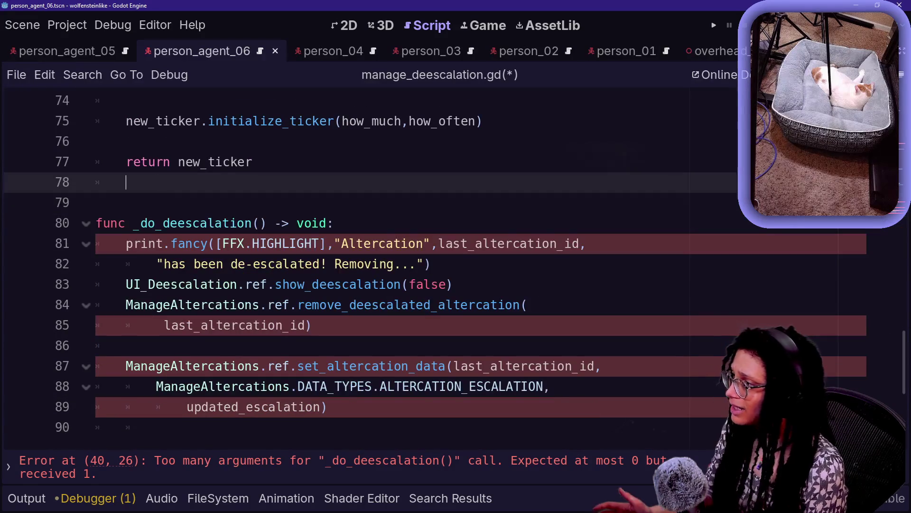
key("BackSpace")
left_click(312, 305)
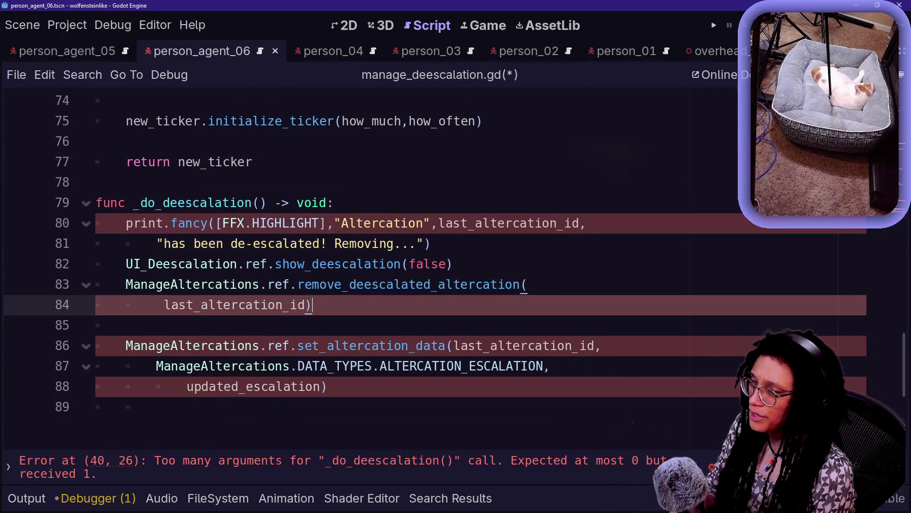
scroll(311, 304, "up", 1)
key("ctrl+s")
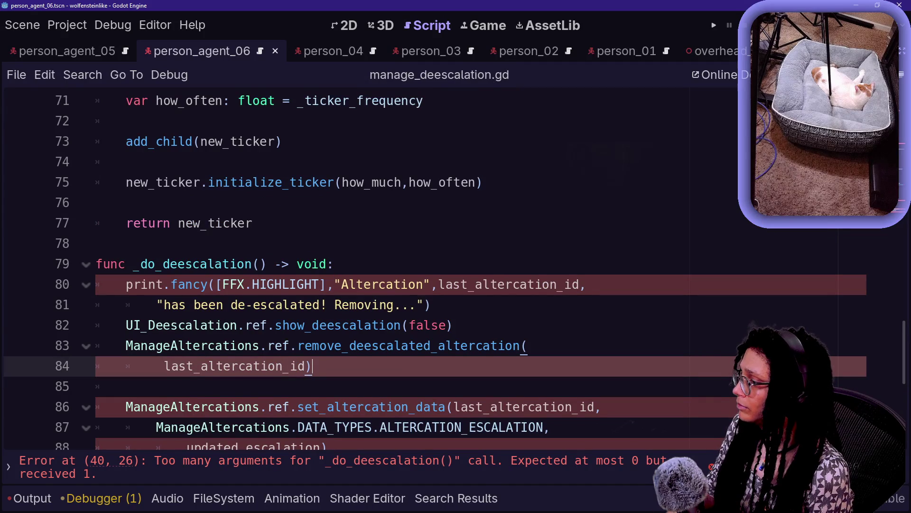
Give _do_deescalation a last_altercation_id:int parameter
left_click(259, 264)
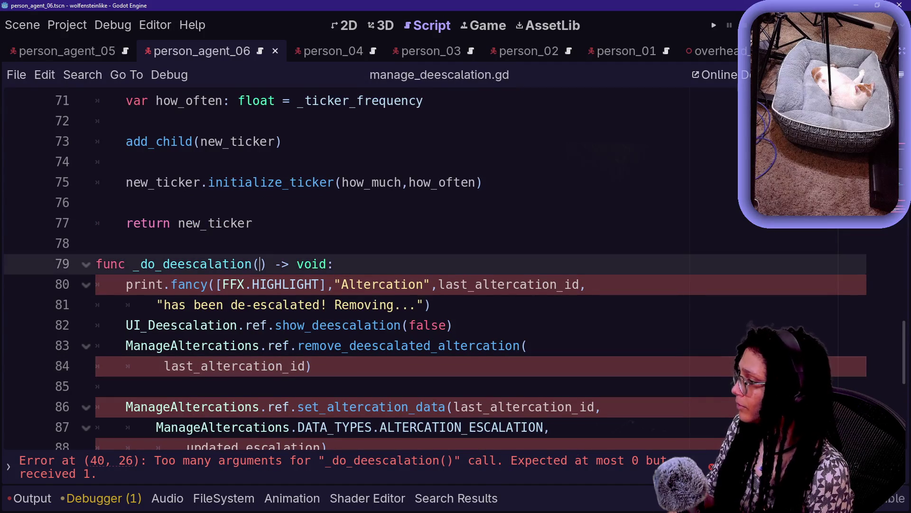
type("last")
type("_a")
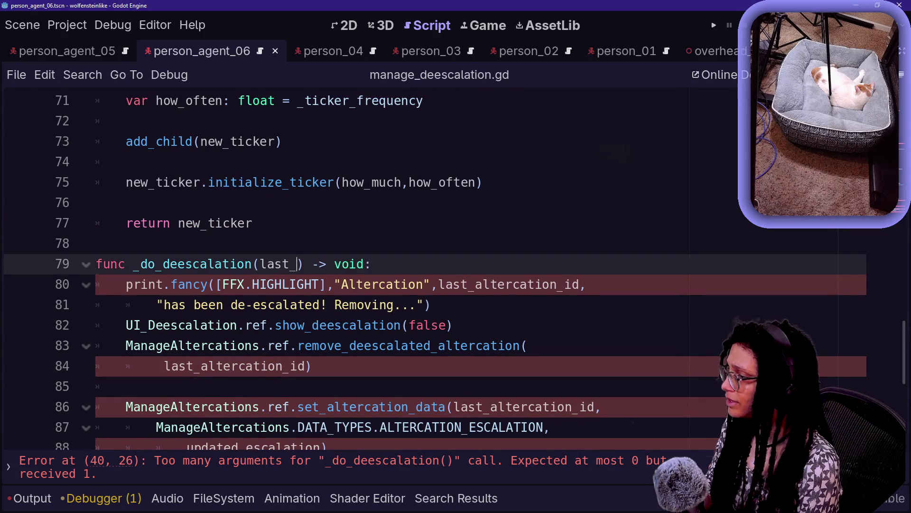
type("ltercation_id")
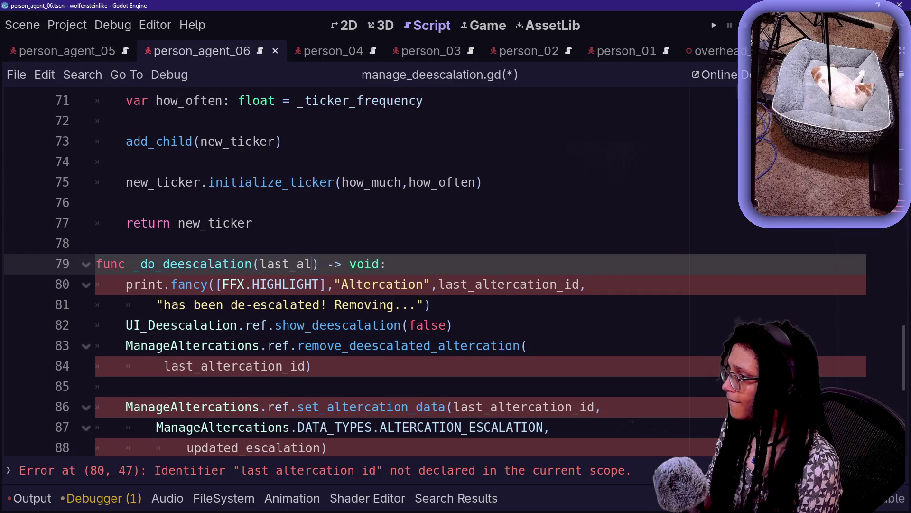
type(":int")
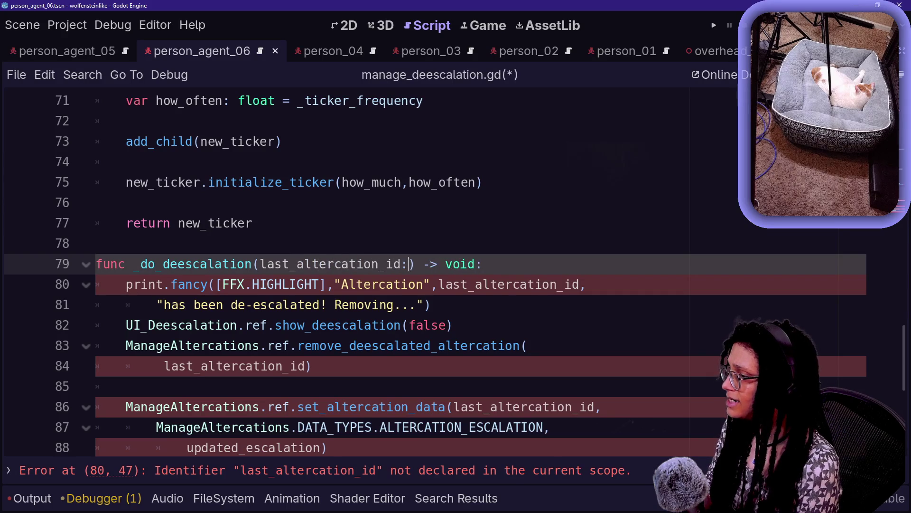
left_click(334, 264)
scroll(427, 266, "down", 1)
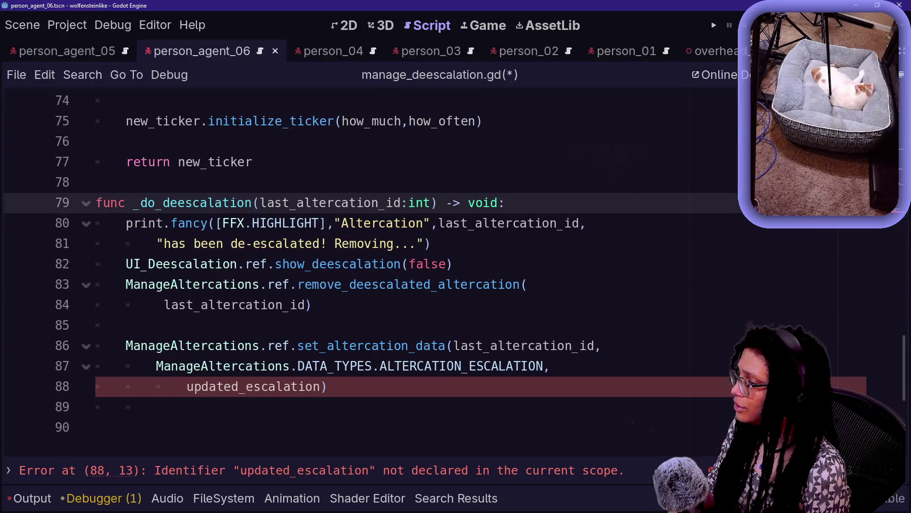
double_click(256, 386)
scroll(332, 266, "up", 7)
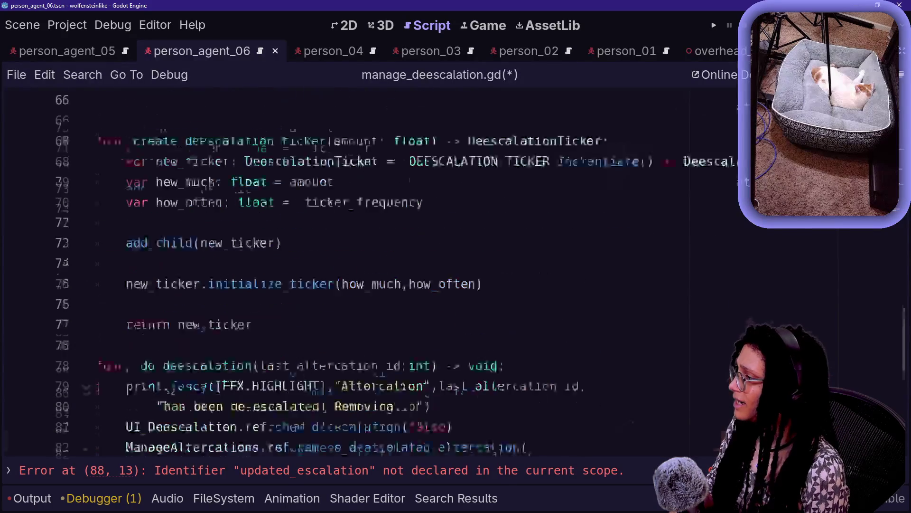
scroll(333, 265, "up", 3)
scroll(332, 265, "down", 15)
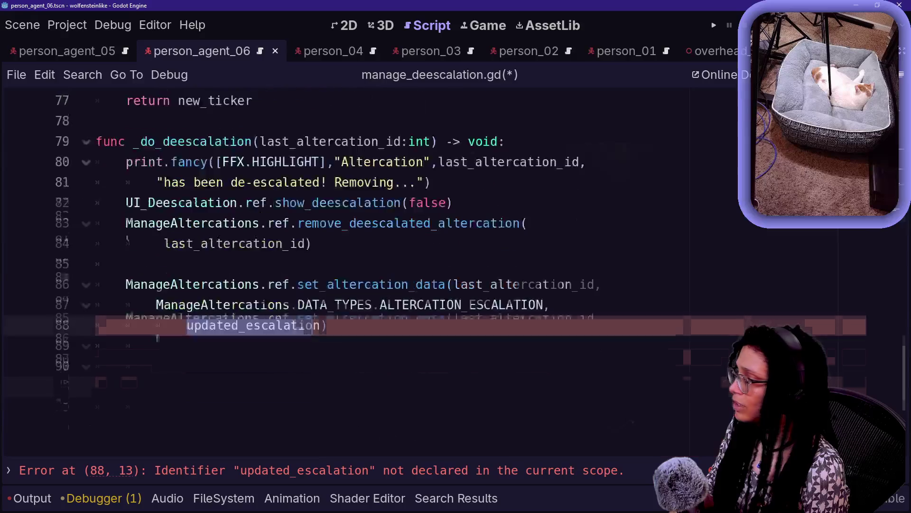
scroll(332, 266, "up", 4)
mouse_move(245, 284)
left_mouse_down()
mouse_move(357, 304)
mouse_move(336, 284)
mouse_move(127, 264)
left_mouse_up()
left_click(357, 305)
left_click(127, 264)
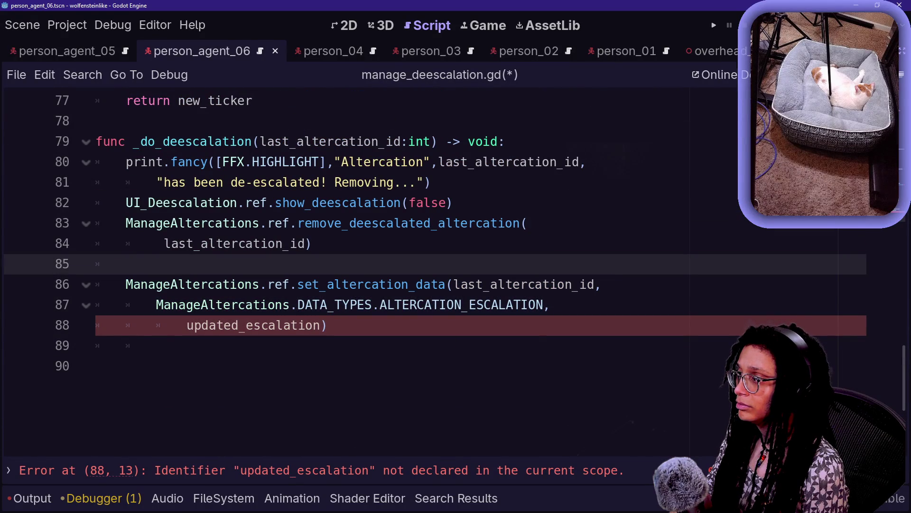
scroll(380, 270, "up", 15)
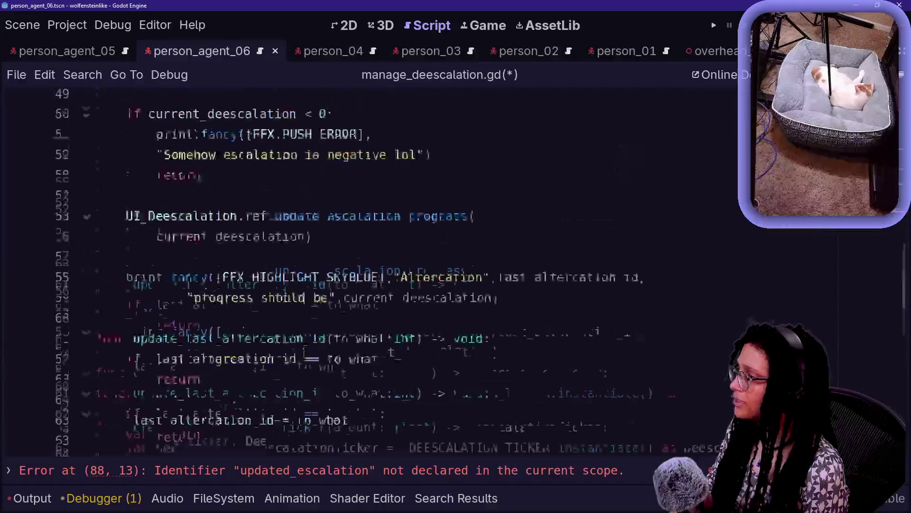
scroll(380, 270, "up", 1)
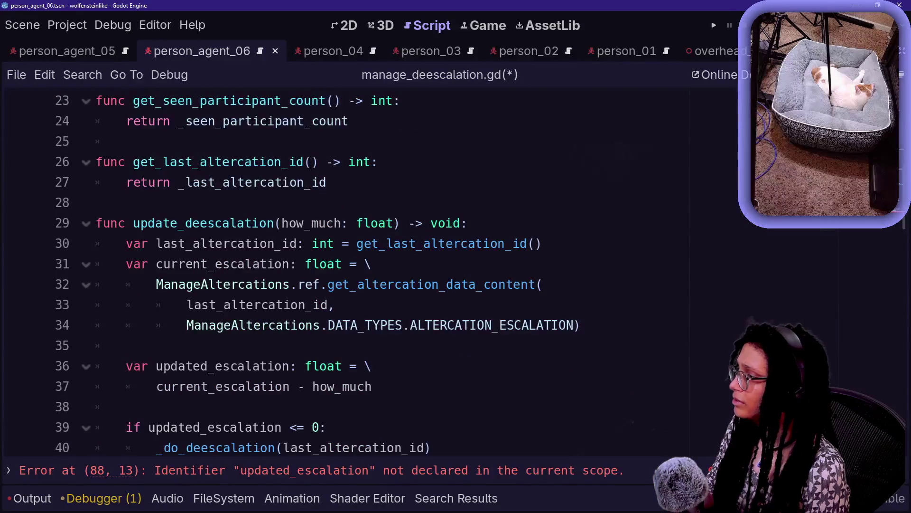
Undo and redo edits until the extracted _do_deescalation function is back, then clear the selection
key("ctrl+z")
key("ctrl+z")
key("ctrl+z")
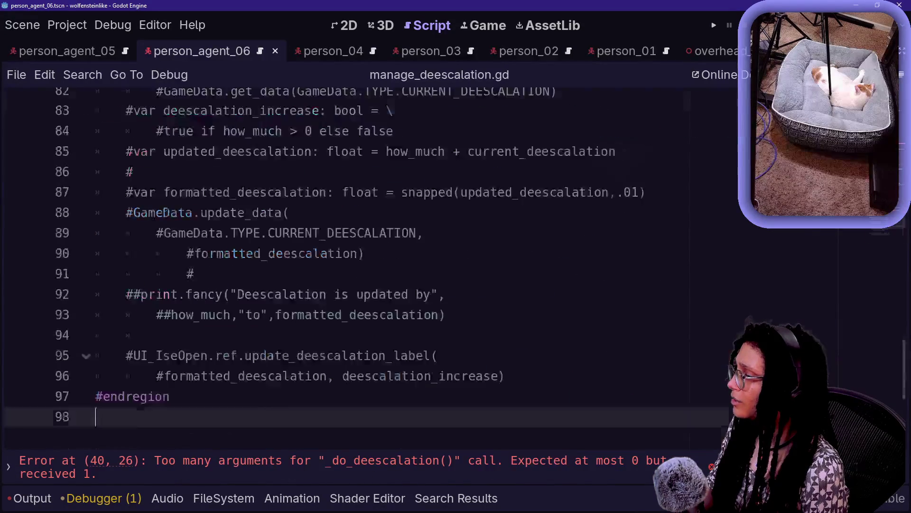
key("ctrl+z")
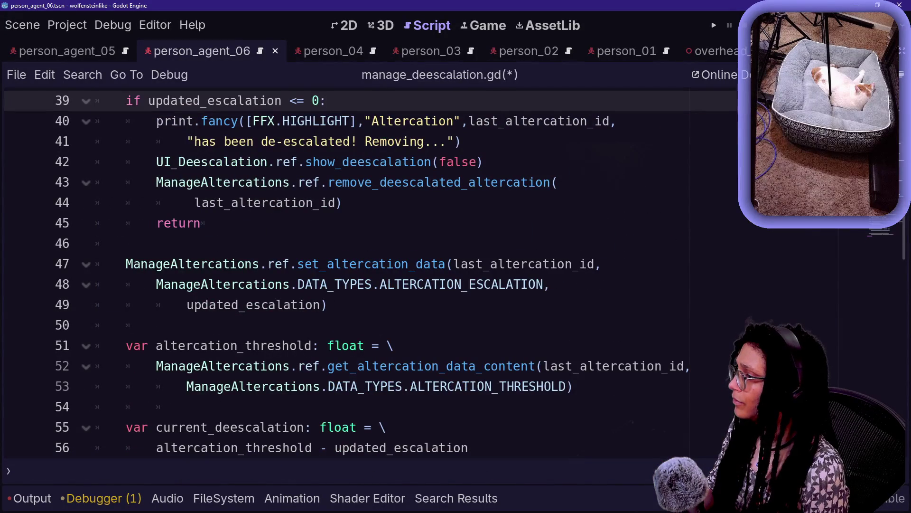
key("ctrl+y")
key("ctrl+y")
key("ctrl+y")
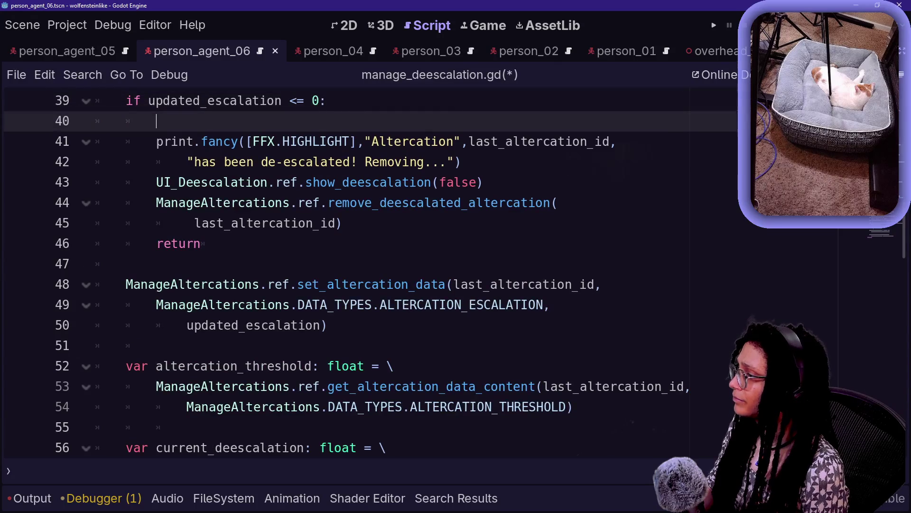
key("ctrl+z")
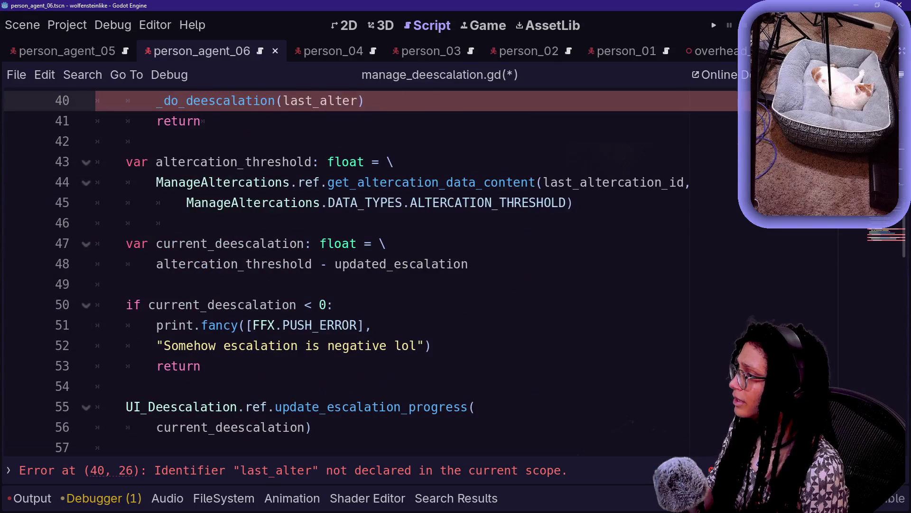
key("ctrl+z")
key("ctrl+z")
key("ctrl+z")
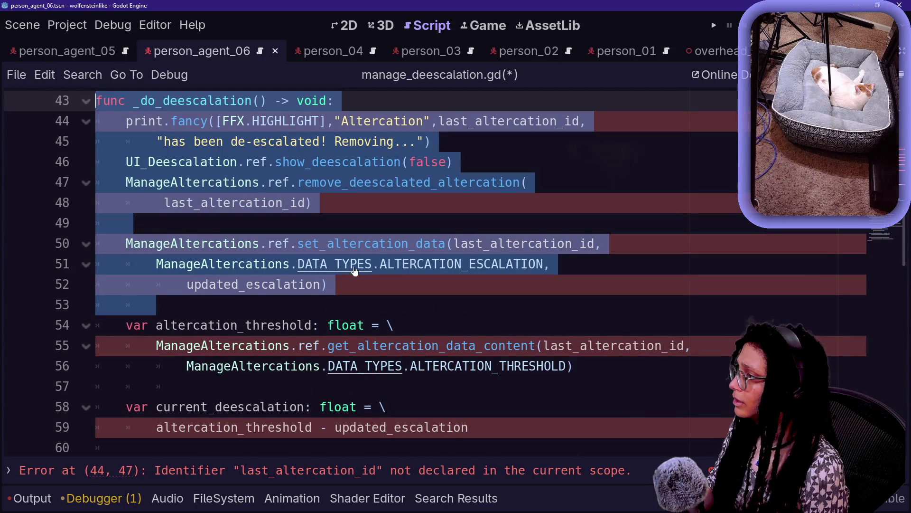
mouse_move(379, 250)
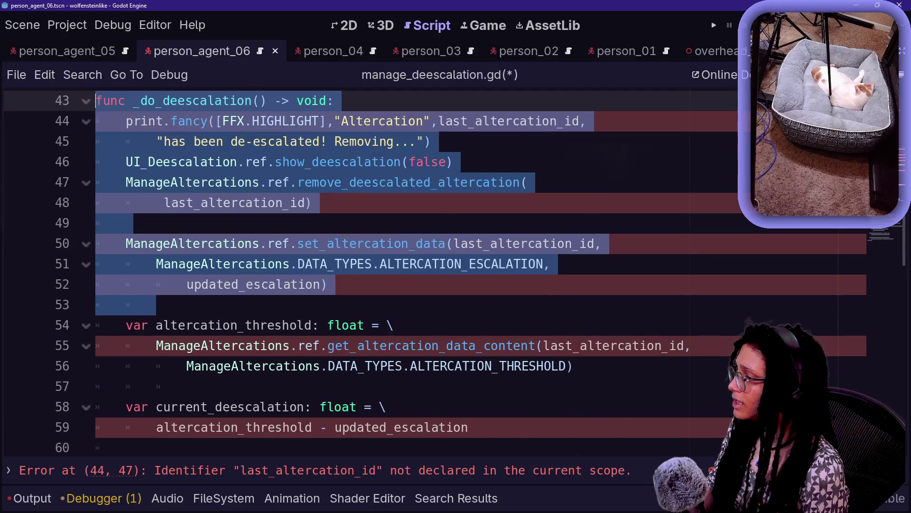
scroll(436, 266, "up", 1)
left_click(327, 346)
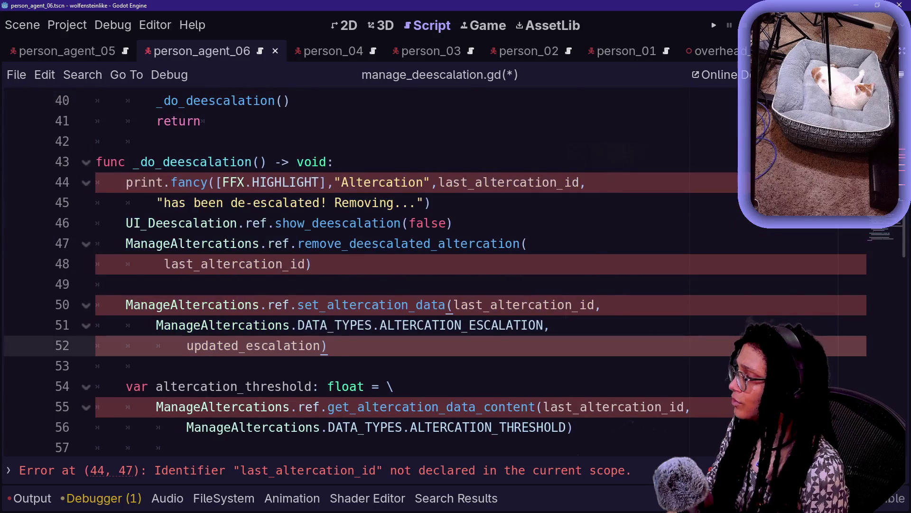
Select the set_altercation_data call in _do_deescalation and delete it
scroll(436, 266, "up", 13)
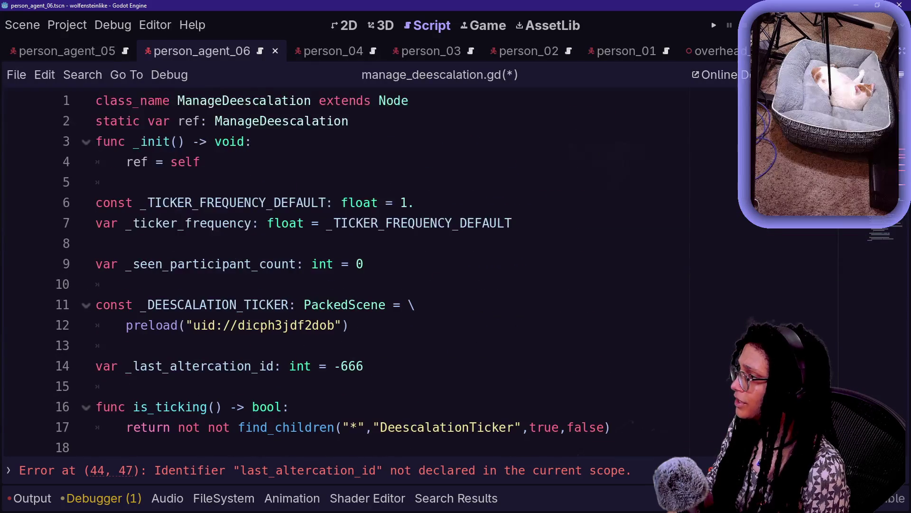
scroll(436, 265, "down", 9)
scroll(436, 266, "up", 5)
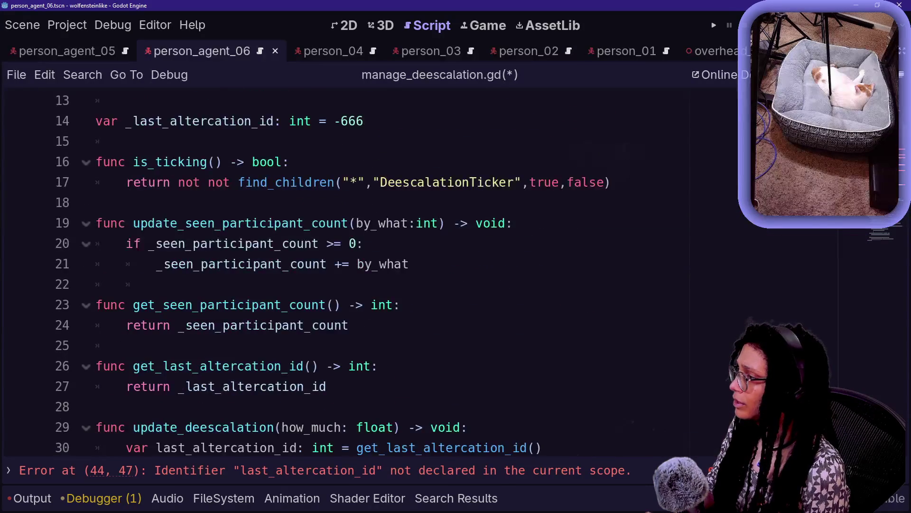
scroll(436, 266, "down", 20)
scroll(436, 266, "up", 5)
left_click(431, 342)
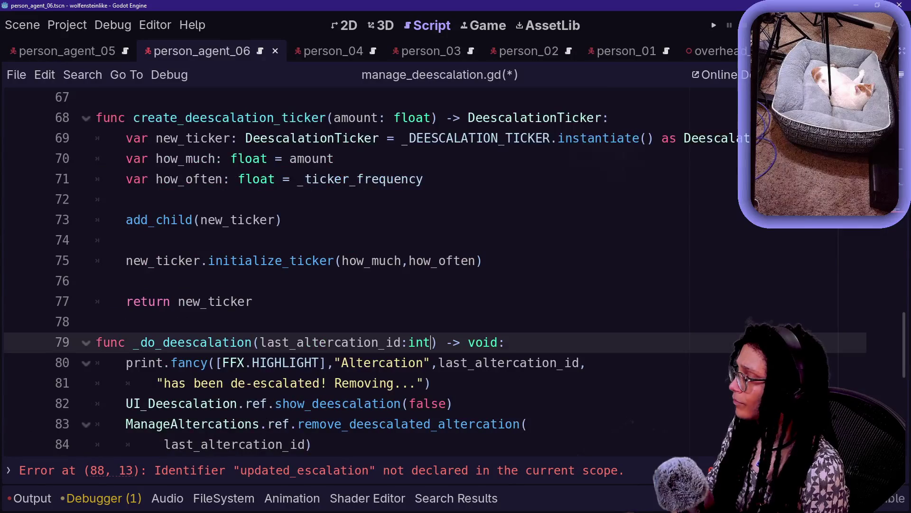
scroll(436, 266, "up", 5)
scroll(436, 266, "down", 12)
scroll(436, 265, "up", 3)
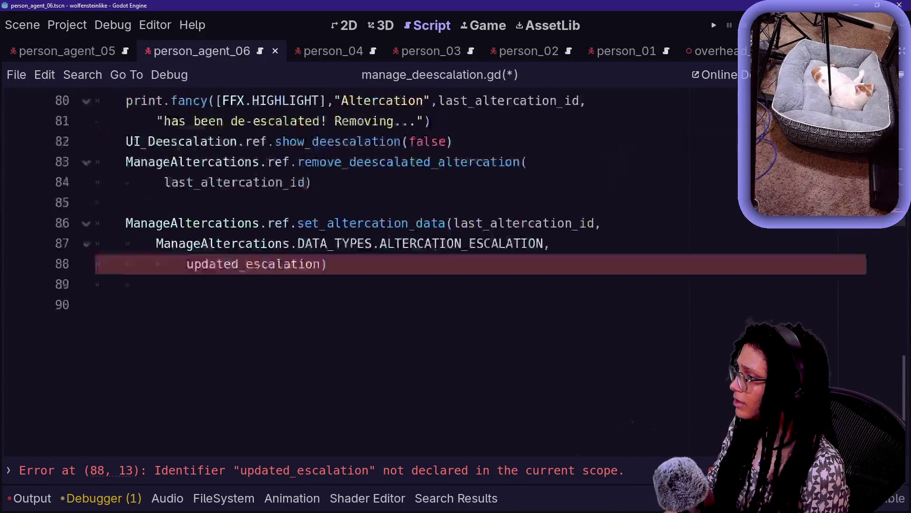
scroll(436, 266, "up", 2)
left_click_drag(326, 387, 126, 325)
key("ctrl+c")
key("BackSpace")
key("BackSpace")
key("BackSpace")
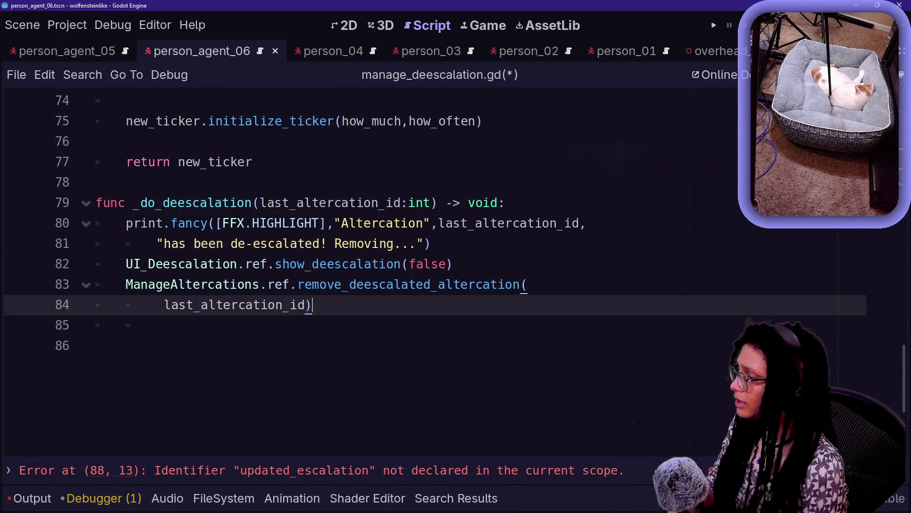
Try pasting the set_altercation_data call below the function body, then remove the misplaced paste
scroll(435, 266, "up", 17)
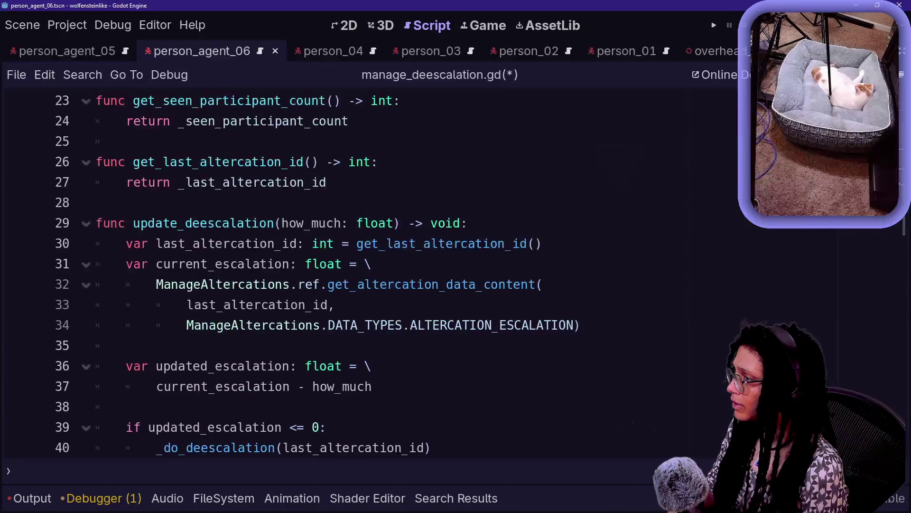
scroll(436, 265, "down", 1)
scroll(436, 266, "up", 1)
scroll(436, 266, "down", 2)
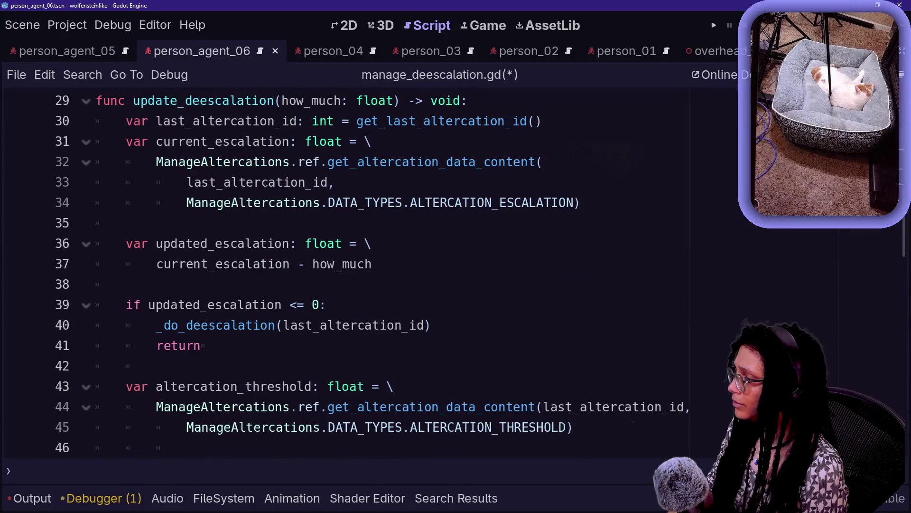
scroll(436, 266, "down", 1)
left_click(190, 322)
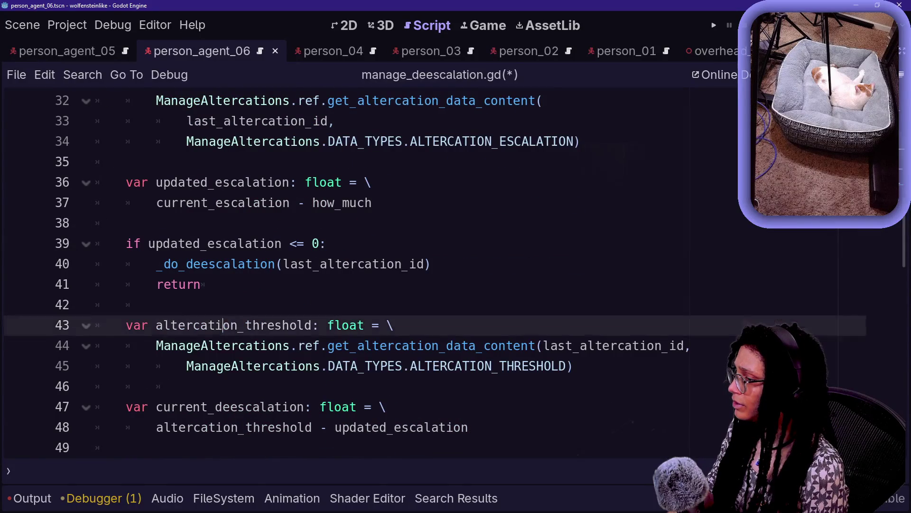
left_click(190, 366)
scroll(435, 266, "down", 1)
scroll(436, 265, "down", 1)
scroll(435, 265, "up", 1)
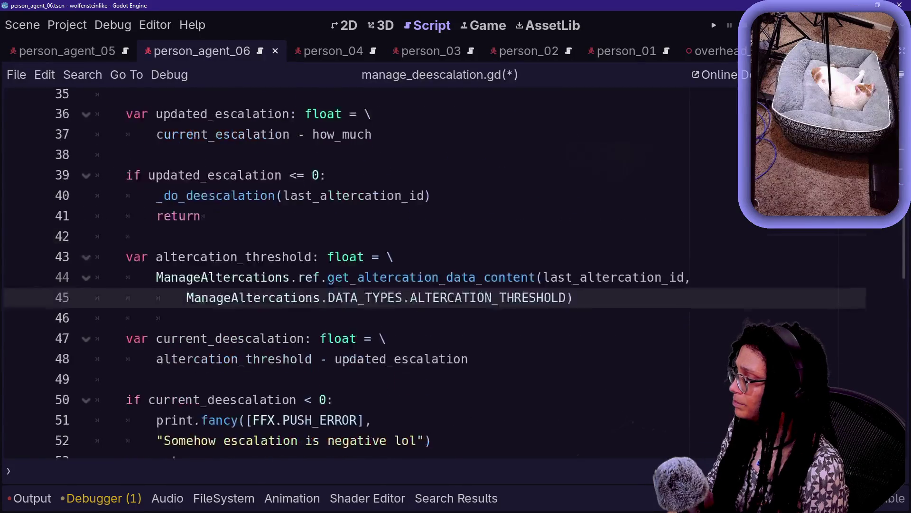
scroll(436, 265, "up", 1)
scroll(436, 265, "down", 1)
scroll(436, 266, "down", 13)
scroll(435, 266, "down", 3)
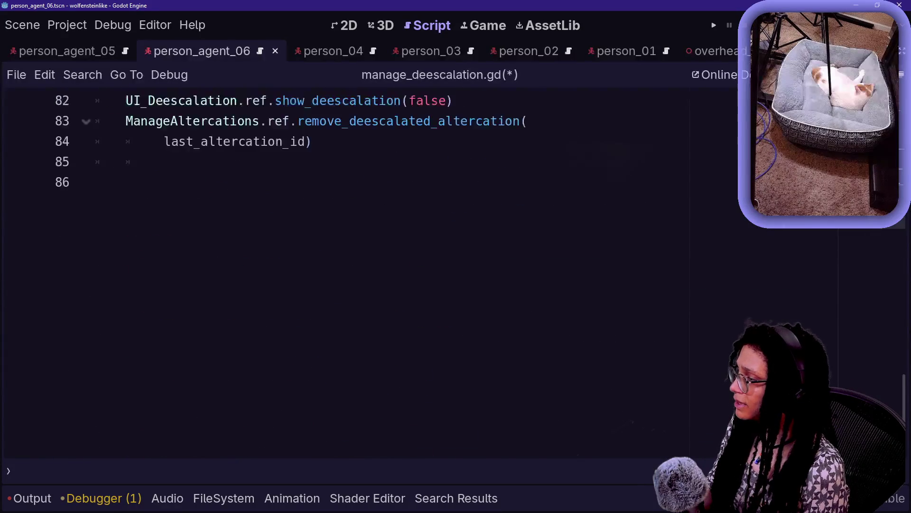
scroll(436, 266, "up", 1)
key("Return")
key("ctrl+v")
key("BackSpace")
key("BackSpace")
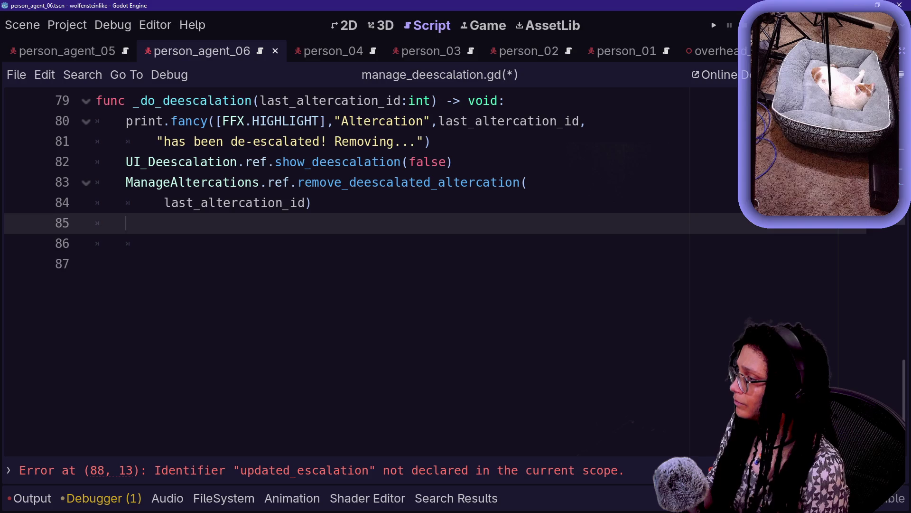
Paste set_altercation_data right after the return, remove the extra blank line, and save manage_deescalation.gd
scroll(436, 266, "up", 3)
scroll(435, 266, "up", 20)
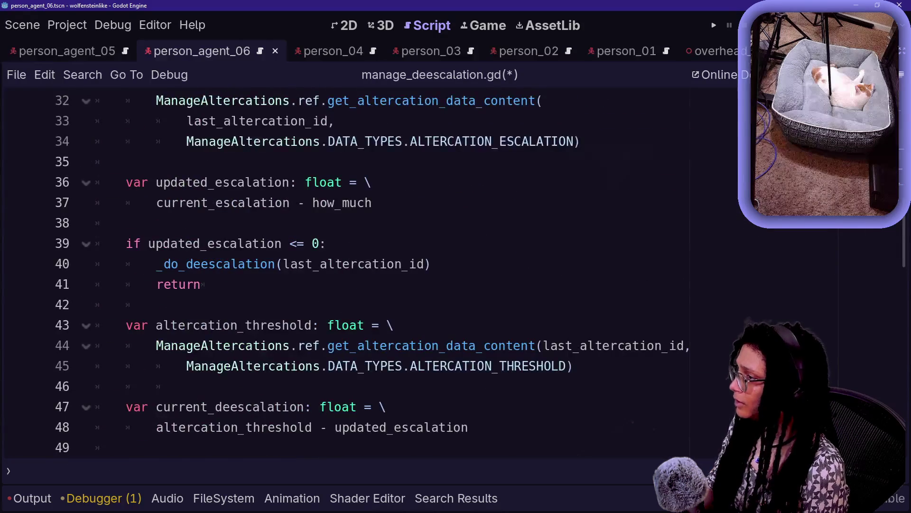
scroll(436, 266, "up", 1)
scroll(436, 266, "down", 5)
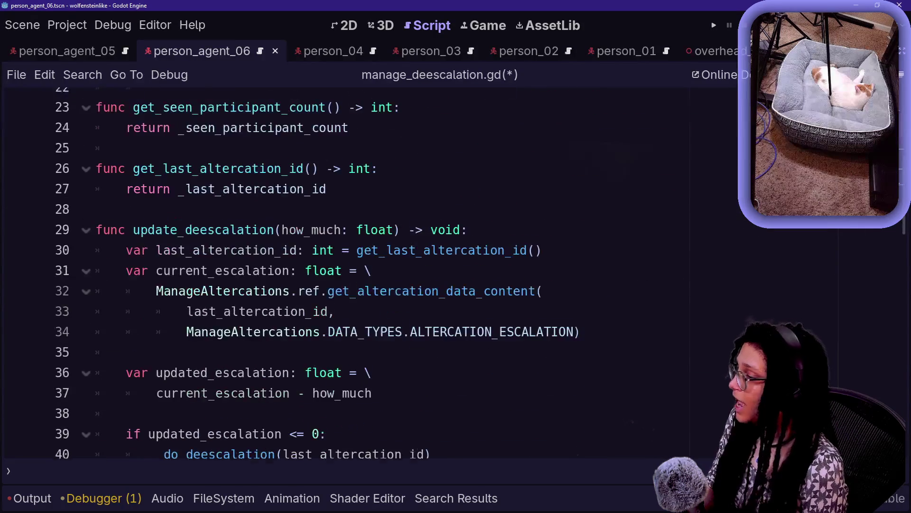
scroll(436, 266, "down", 2)
scroll(436, 266, "down", 1)
left_click(209, 284)
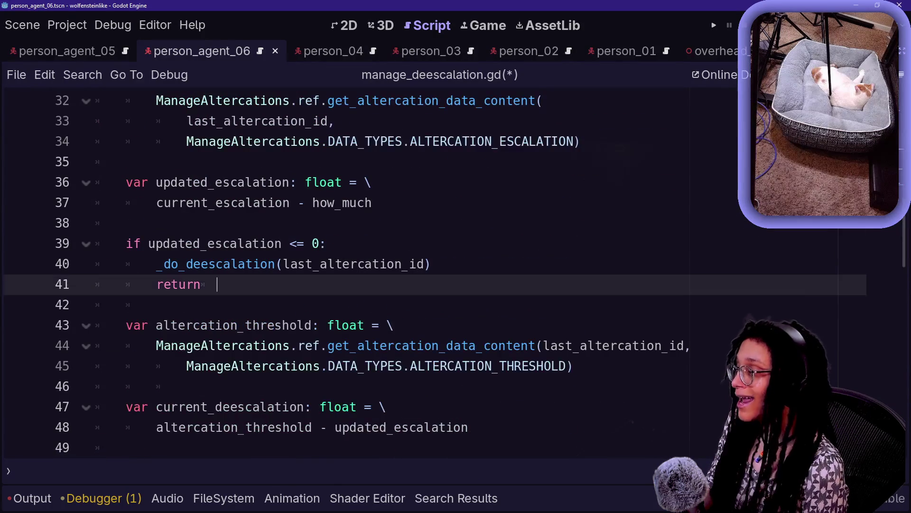
key("Return")
key("ctrl+v")
left_click(126, 324)
key("BackSpace")
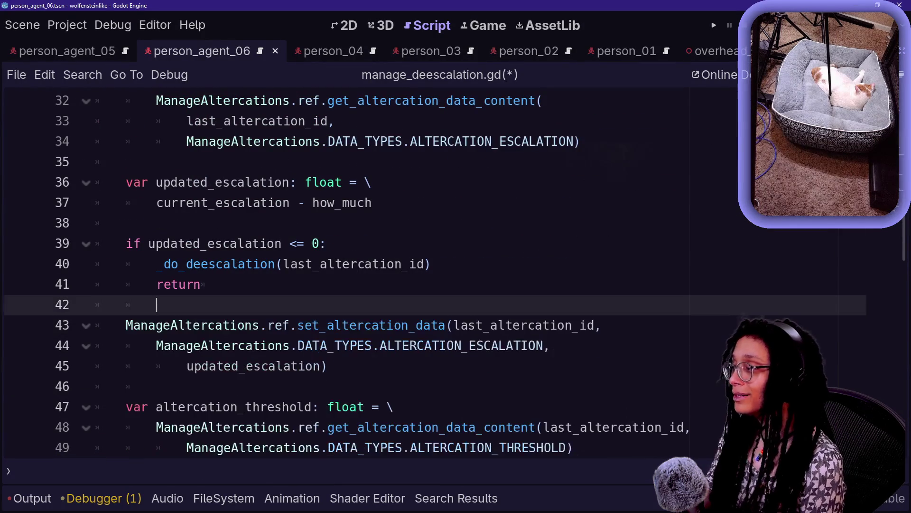
key("ctrl+s")
Insert a blank line below the return and go to the _do_deescalation function definition
key("ctrl+a")
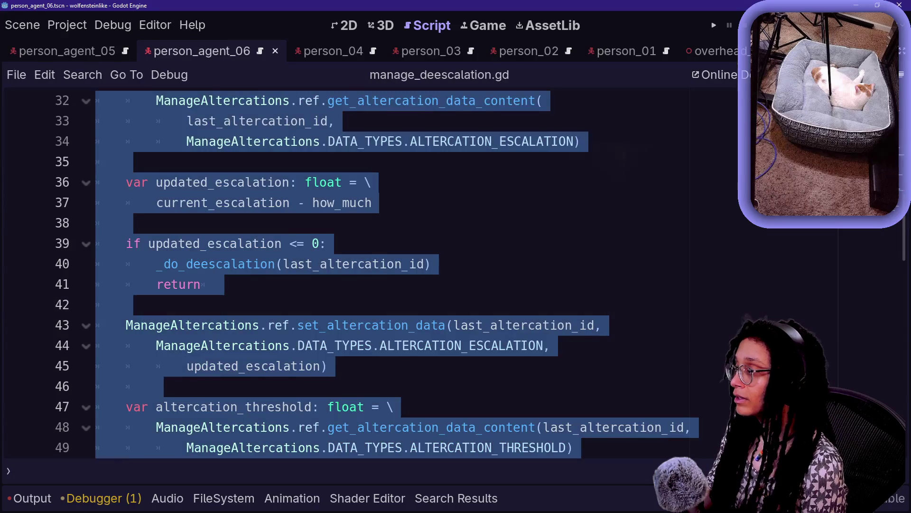
key("Return")
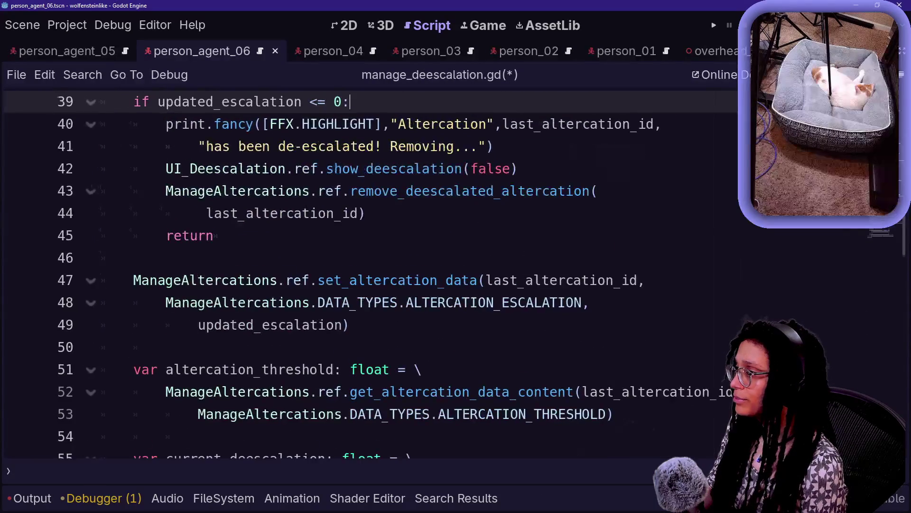
scroll(370, 270, "up", 1)
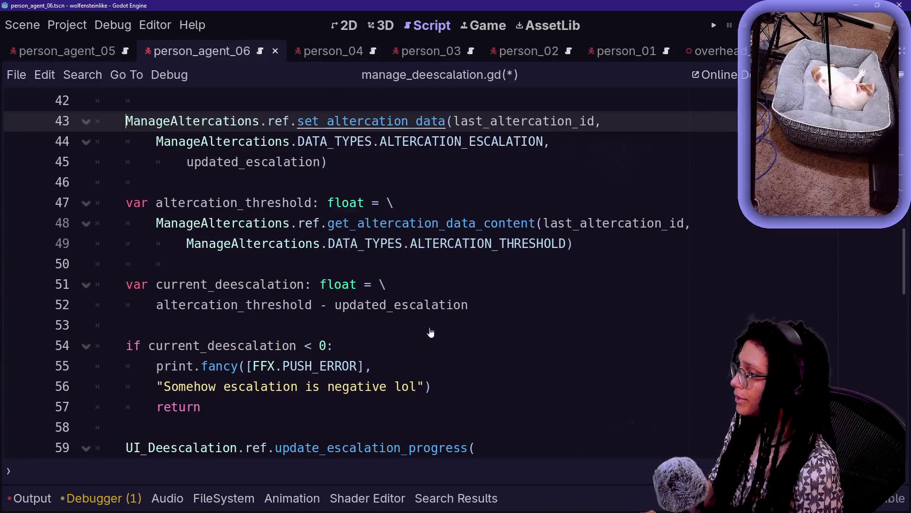
scroll(431, 332, "up", 6)
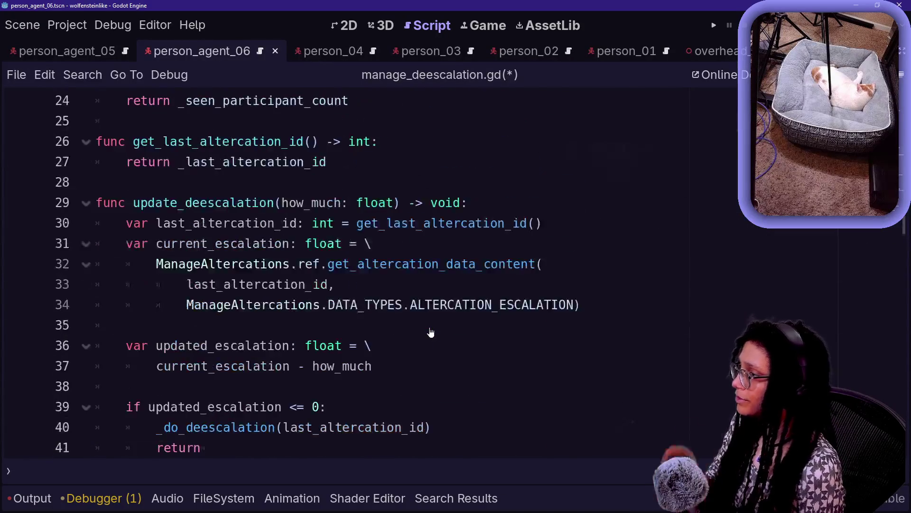
scroll(431, 332, "up", 5)
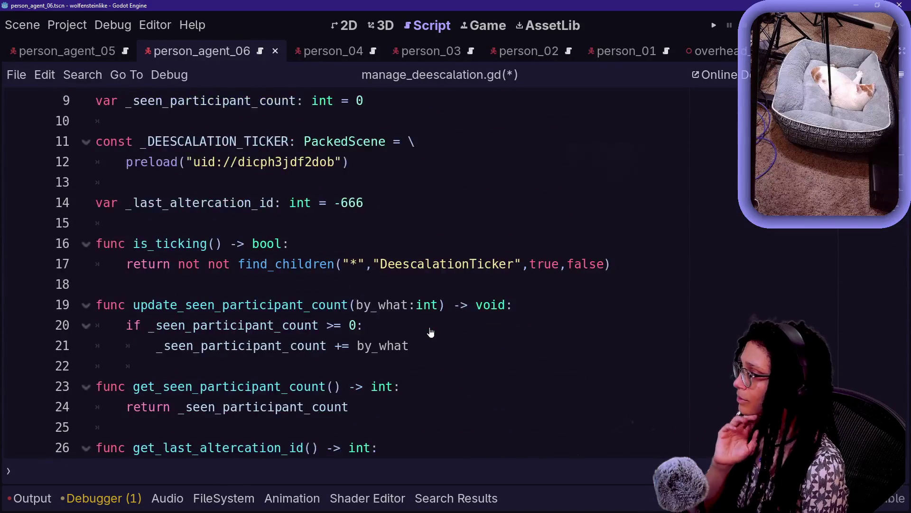
scroll(431, 332, "down", 7)
scroll(431, 332, "down", 2)
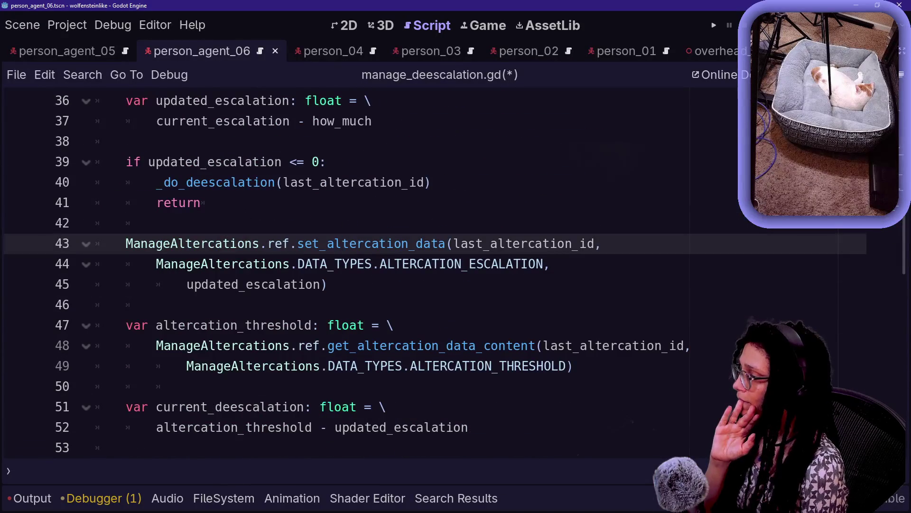
left_click(218, 183, "ctrl")
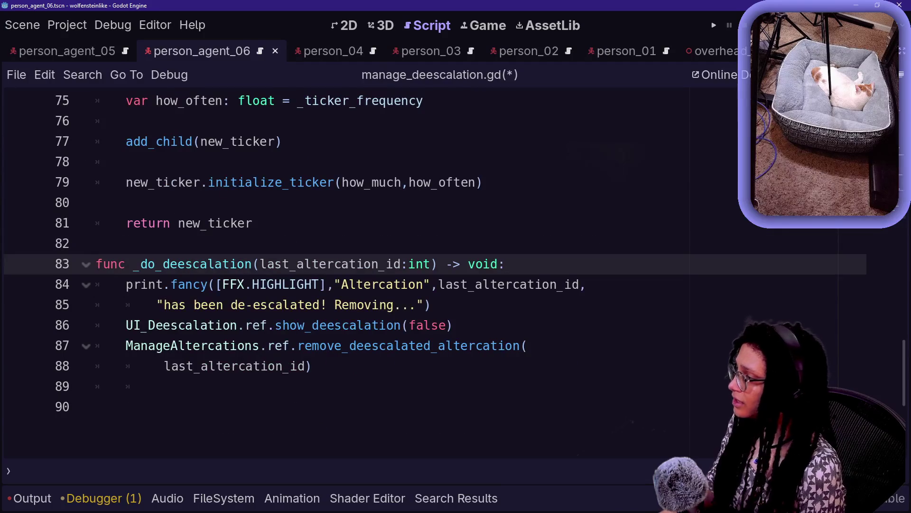
left_click(156, 386)
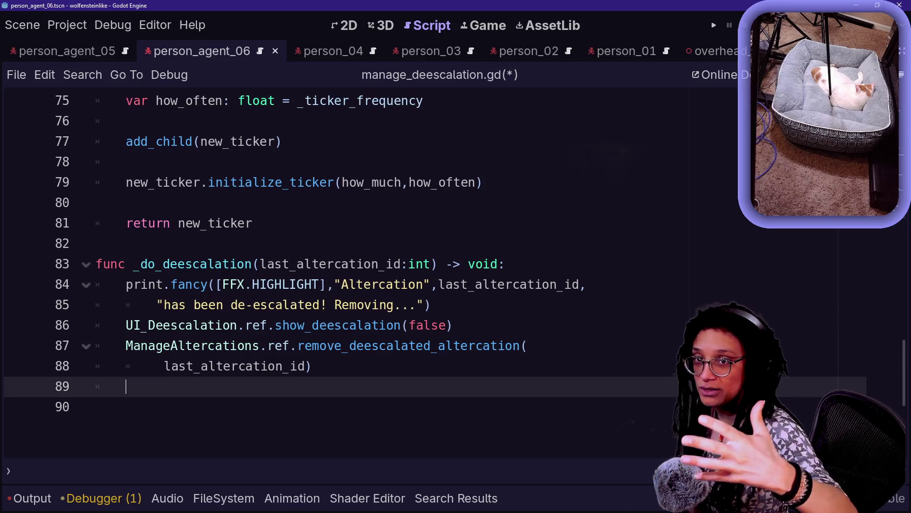
left_click(550, 284)
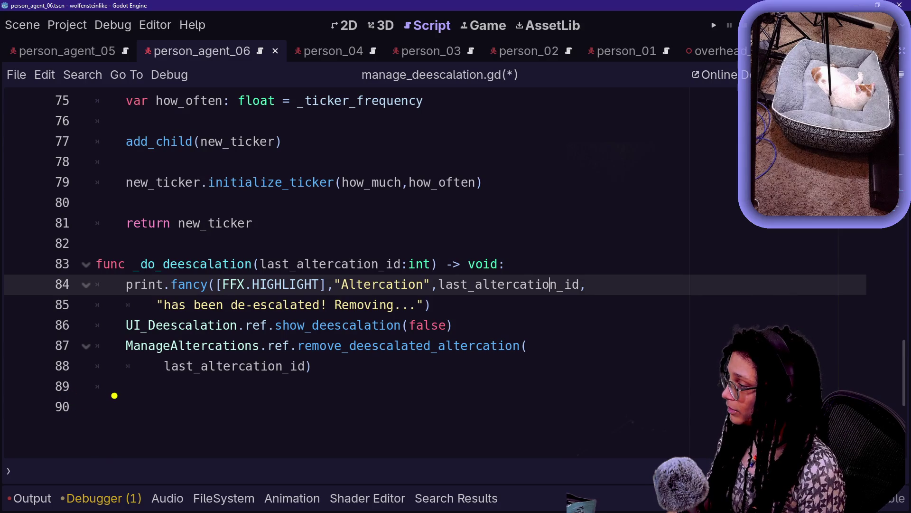
left_click_drag(117, 395, 136, 412)
mouse_move(170, 385)
left_mouse_down()
mouse_move(142, 404)
mouse_move(153, 399)
left_mouse_up()
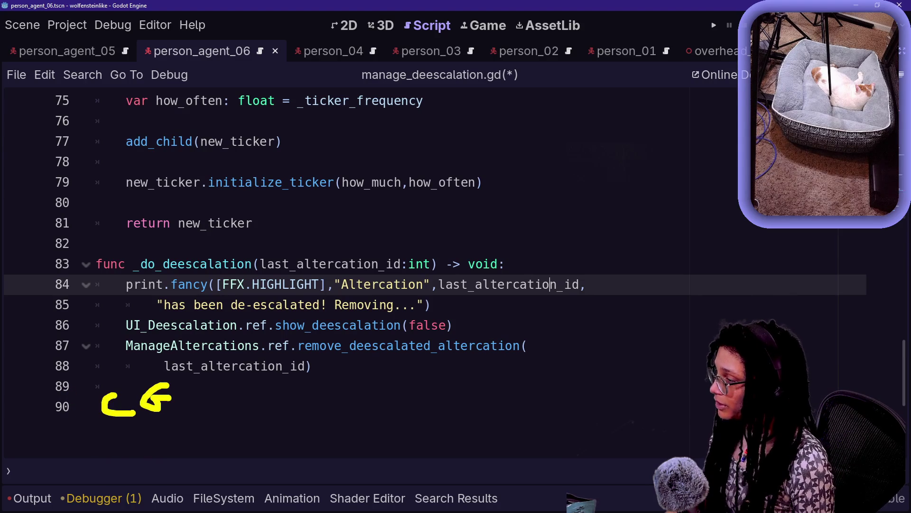
mouse_move(75, 420)
left_mouse_down()
mouse_move(68, 464)
mouse_move(153, 426)
left_mouse_up()
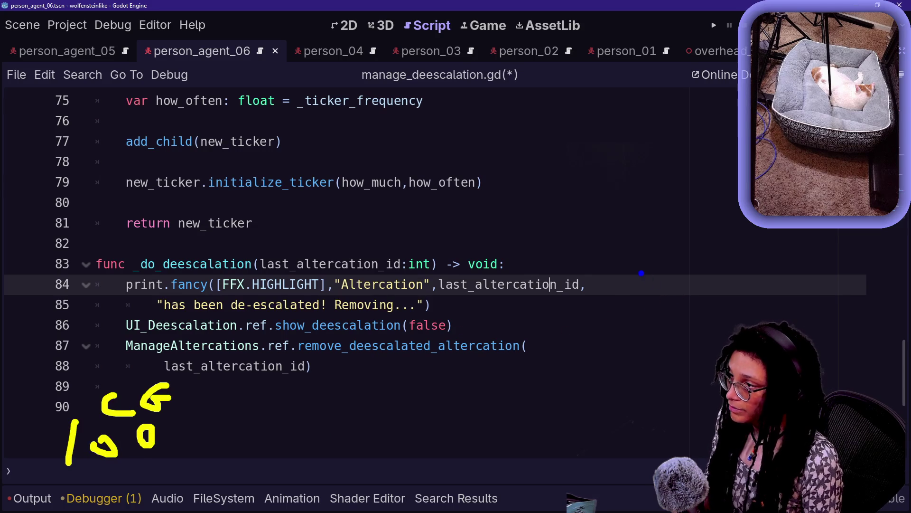
mouse_move(641, 213)
left_mouse_down()
mouse_move(612, 216)
mouse_move(645, 216)
mouse_move(638, 346)
left_mouse_up()
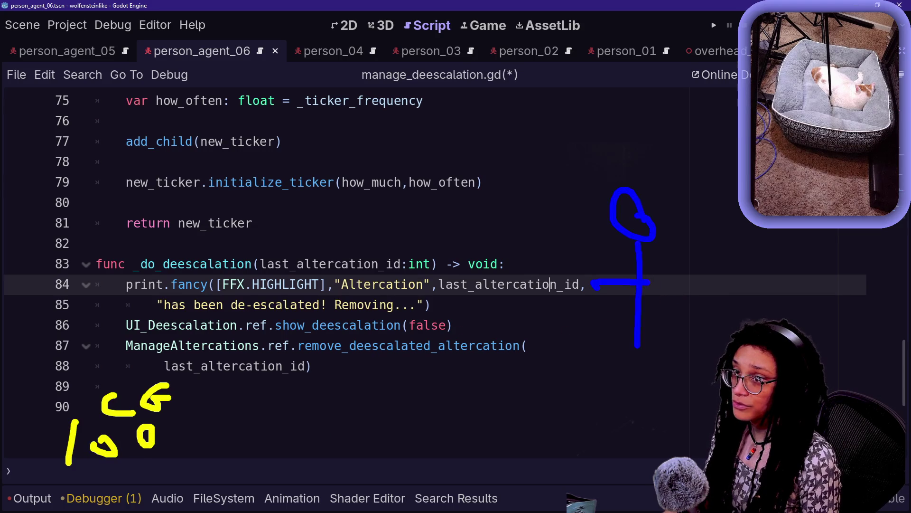
left_click_drag(643, 284, 592, 340)
left_click_drag(636, 287, 685, 344)
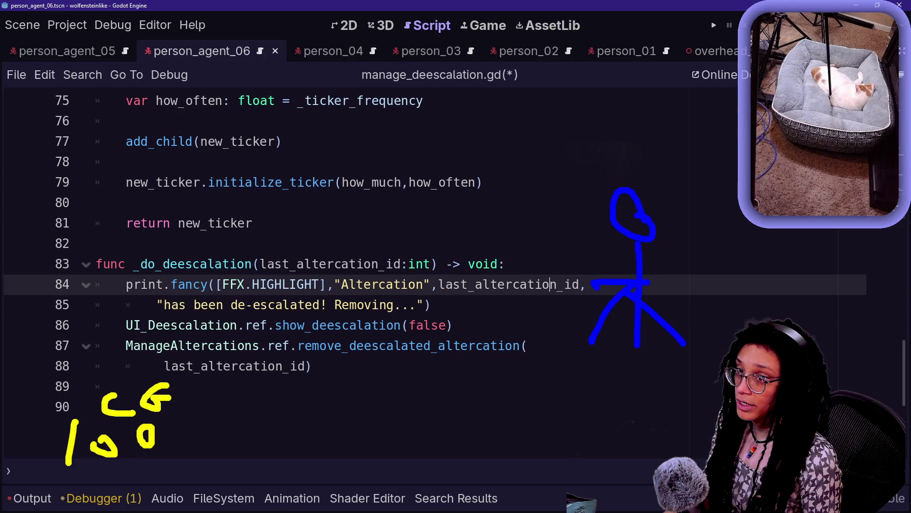
key("ctrl+z")
key("ctrl+z")
key("ctrl+z")
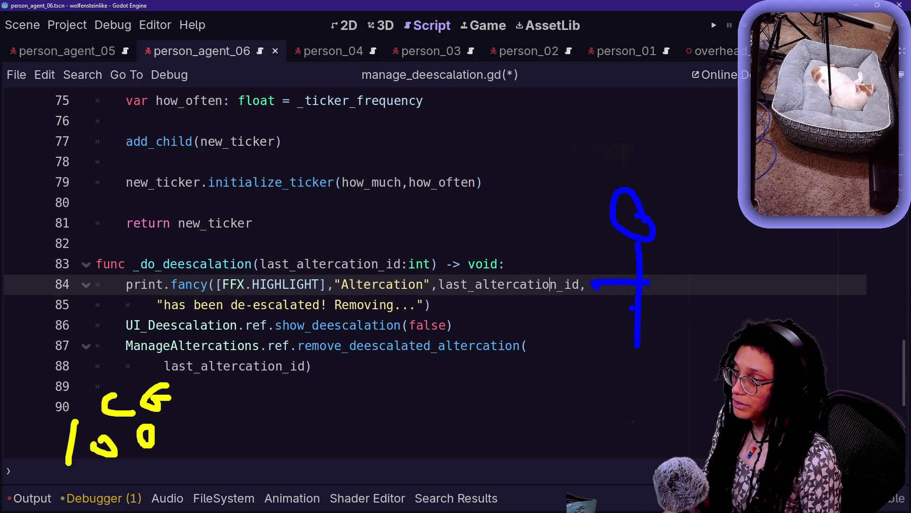
left_click_drag(637, 342, 626, 404)
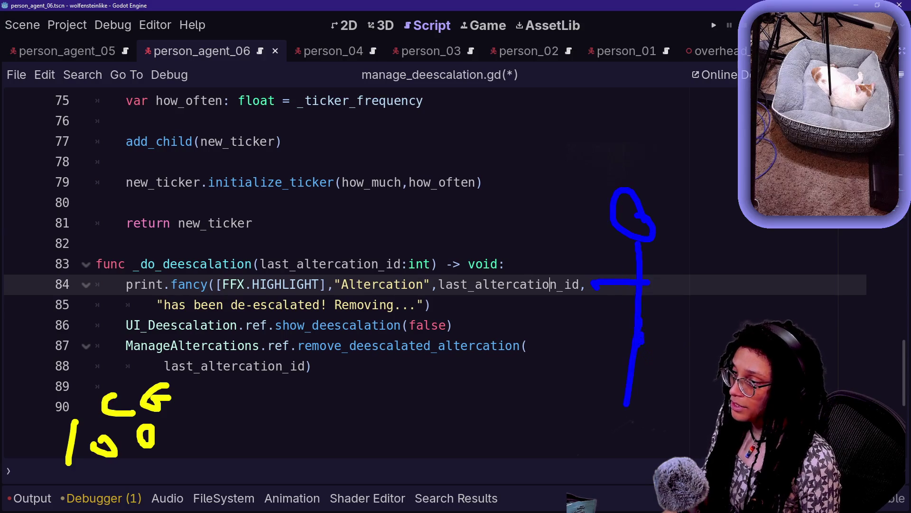
left_click_drag(639, 335, 656, 370)
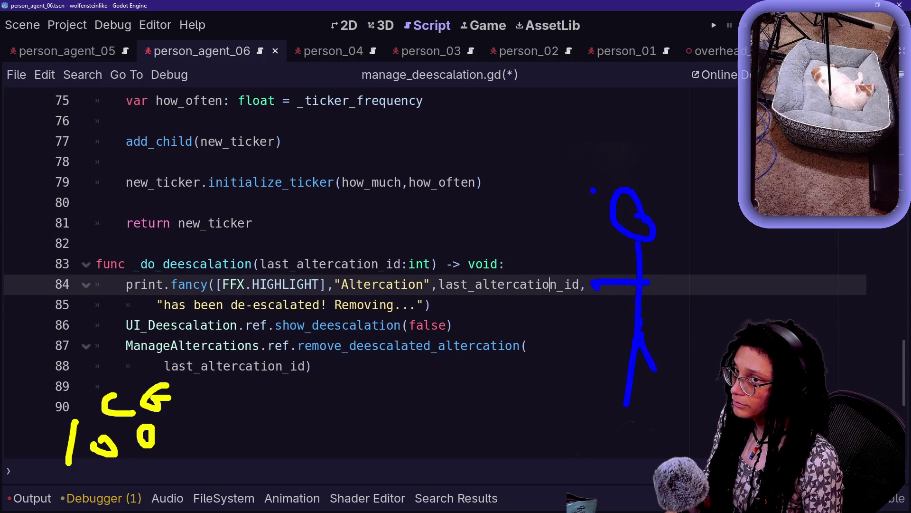
mouse_move(579, 117)
left_mouse_down()
mouse_move(612, 143)
mouse_move(607, 169)
left_mouse_up()
left_click_drag(627, 129, 617, 152)
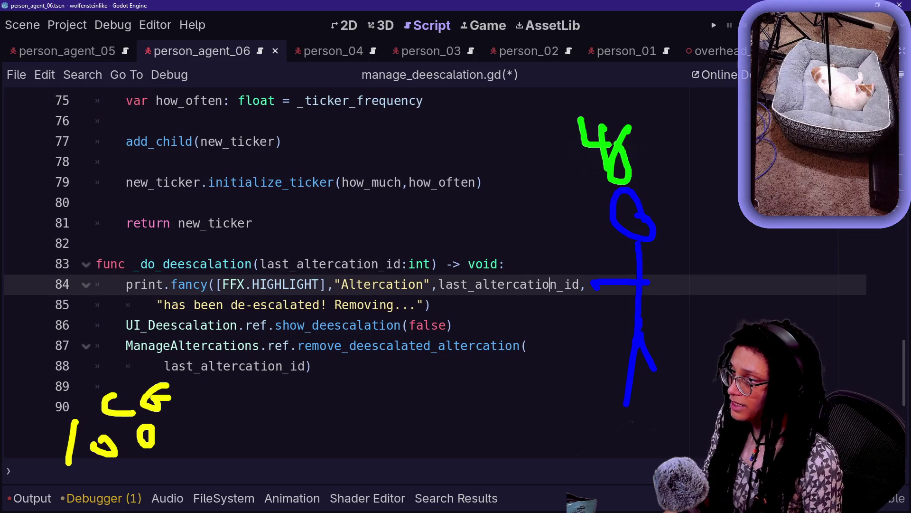
mouse_move(565, 139)
left_mouse_down()
mouse_move(564, 171)
mouse_move(582, 152)
left_mouse_up()
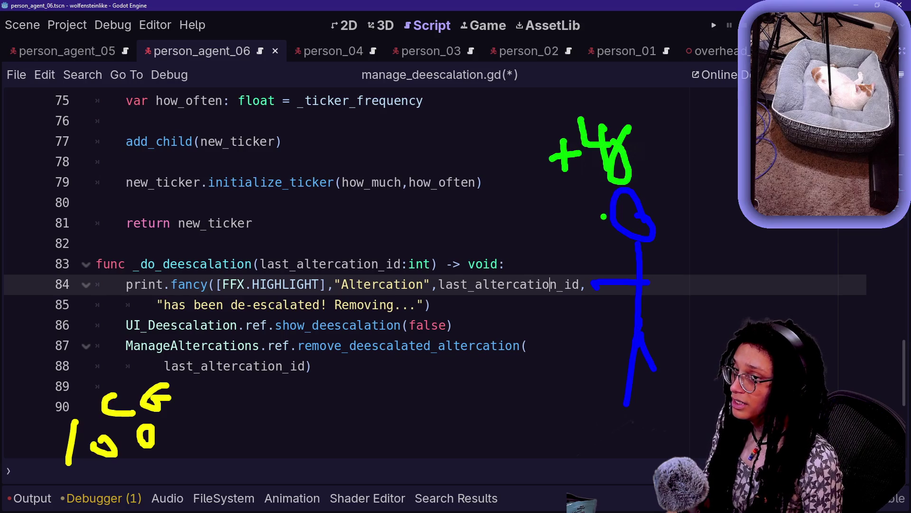
mouse_move(572, 100)
left_mouse_down()
mouse_move(541, 127)
mouse_move(544, 194)
left_mouse_up()
key("ctrl+z")
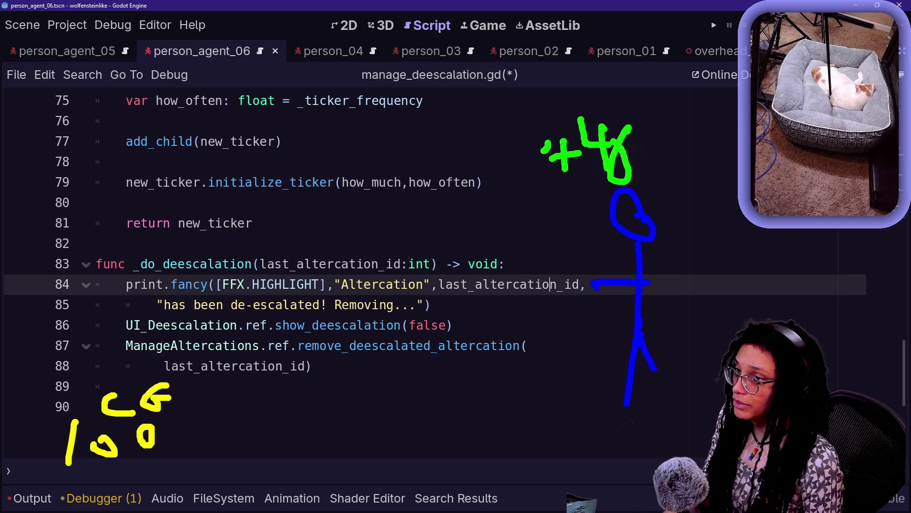
mouse_move(548, 143)
left_mouse_down()
mouse_move(342, 272)
mouse_move(180, 402)
mouse_move(204, 411)
left_mouse_up()
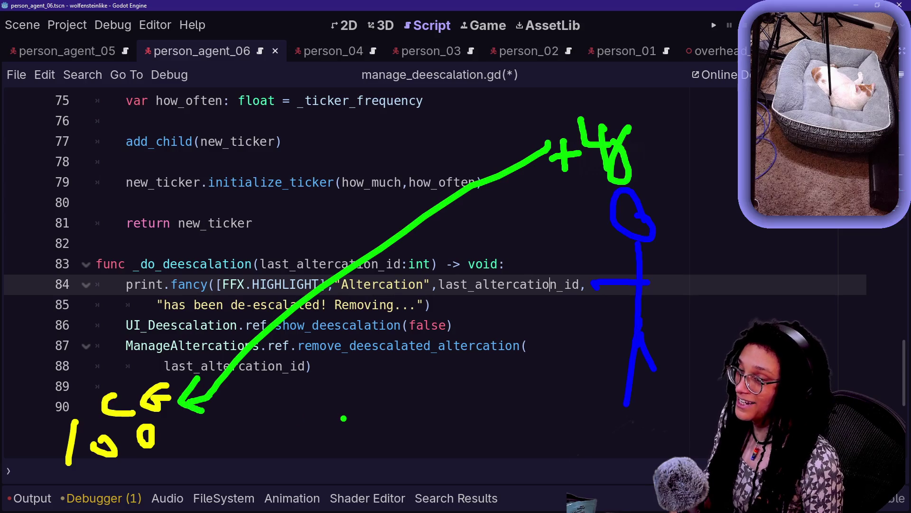
key("ctrl+z")
key("ctrl+z")
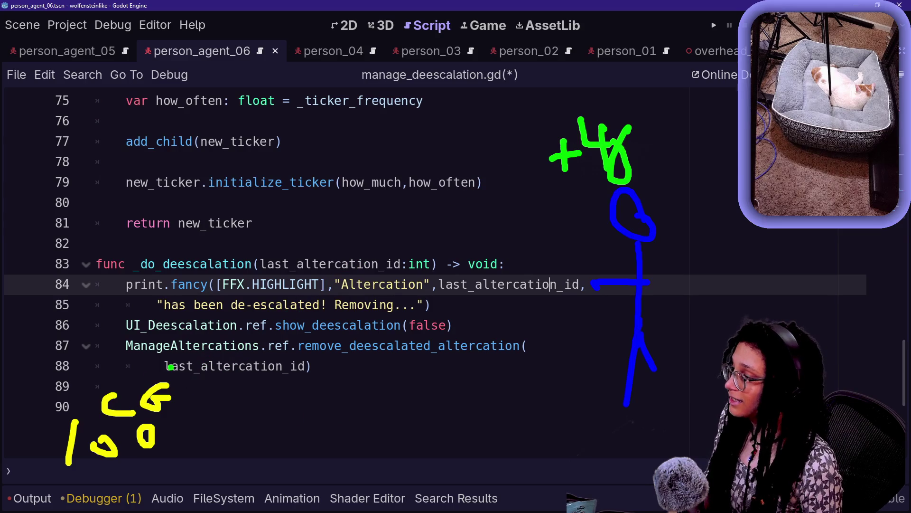
key("ctrl+z")
key("ctrl+z")
key("ctrl+z")
key("ctrl+z")
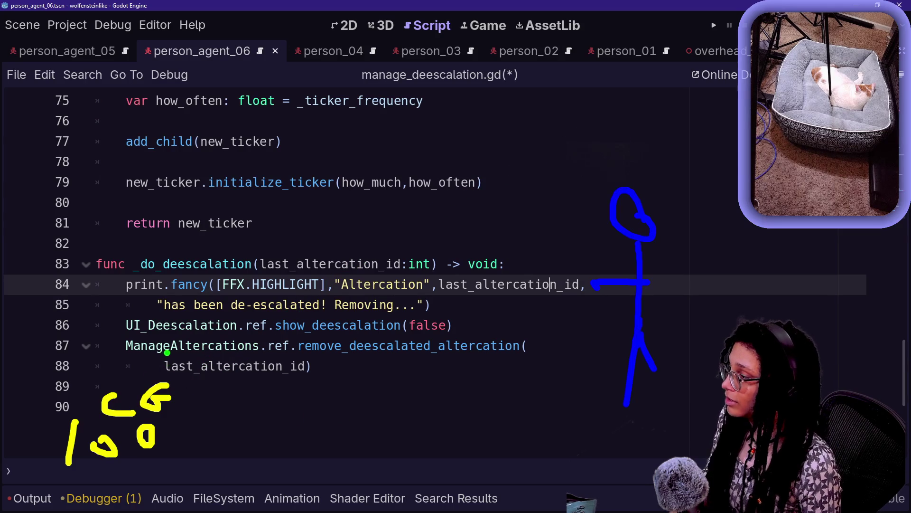
left_click_drag(165, 350, 254, 435)
left_click_drag(222, 369, 172, 426)
left_click_drag(159, 392, 234, 375)
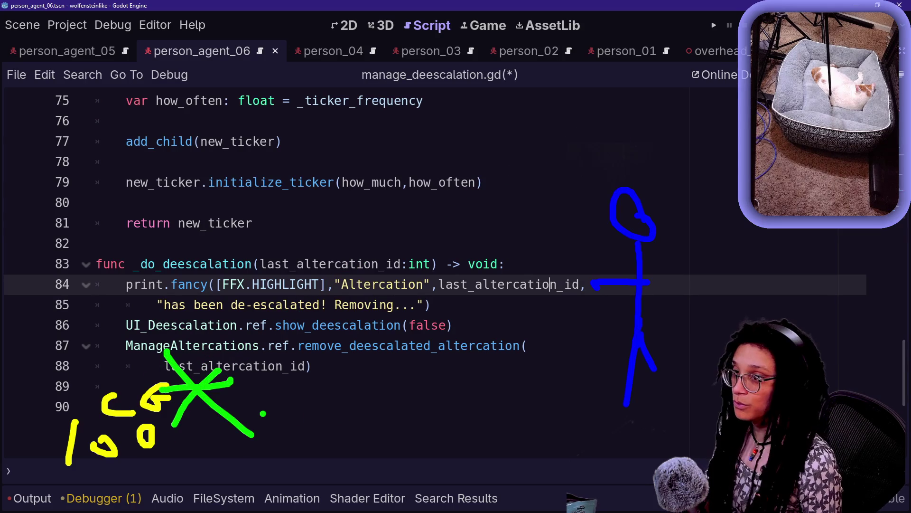
key("ctrl+z")
key("ctrl+z")
key("ctrl+z")
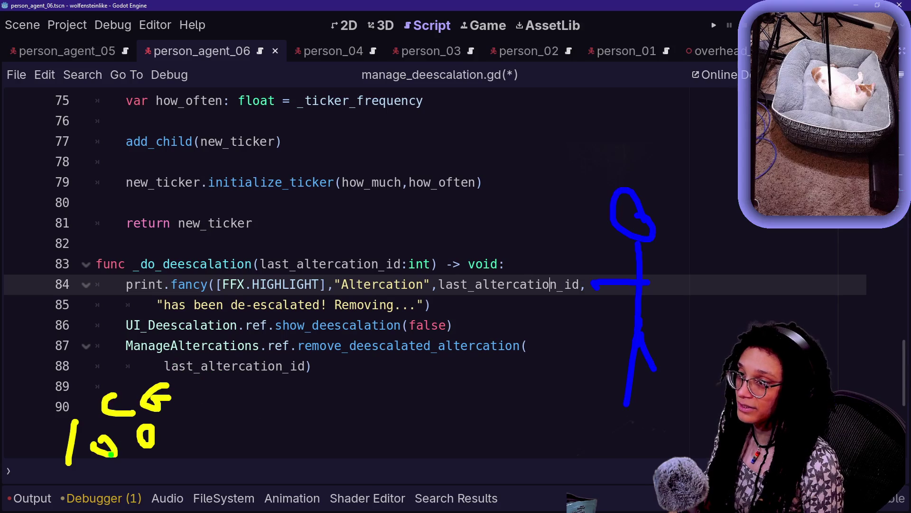
key("y")
mouse_move(101, 421)
left_mouse_down()
mouse_move(112, 445)
mouse_move(114, 430)
left_mouse_up()
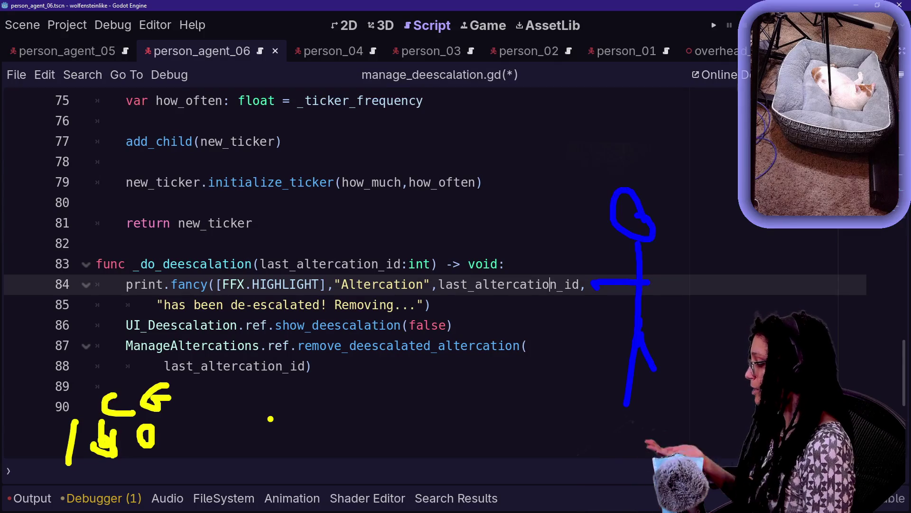
left_click(270, 384)
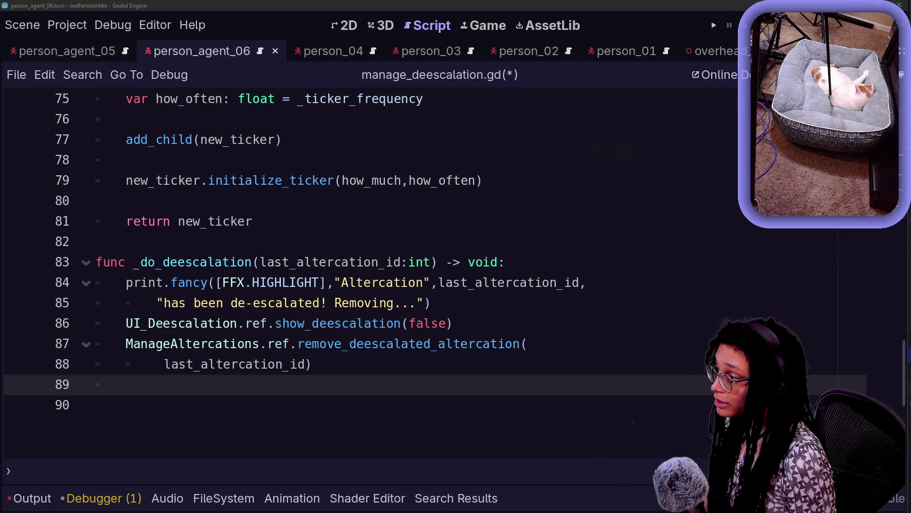
Jump to remove_deescalated_altercation and inspect its ALTERCATION_NODE and PARTICIPATING_AGENTS lookups
left_click(408, 343, "ctrl")
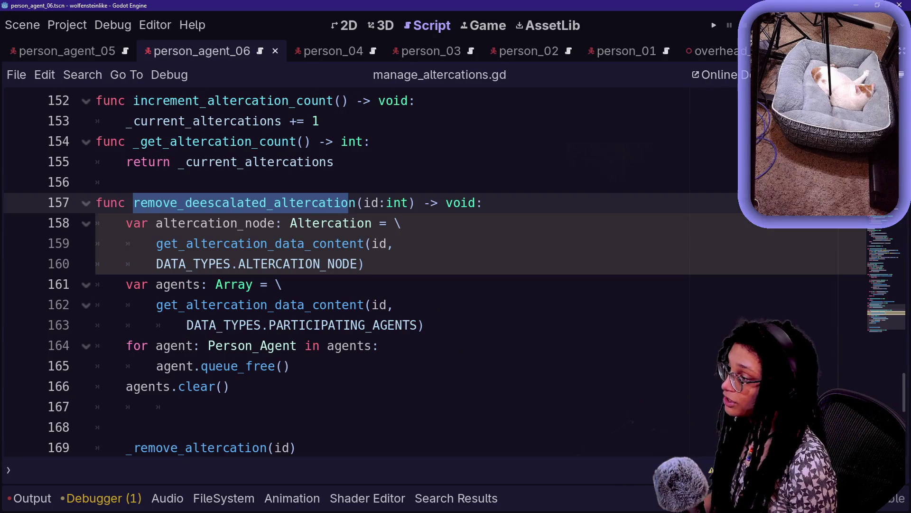
scroll(287, 309, "down", 1)
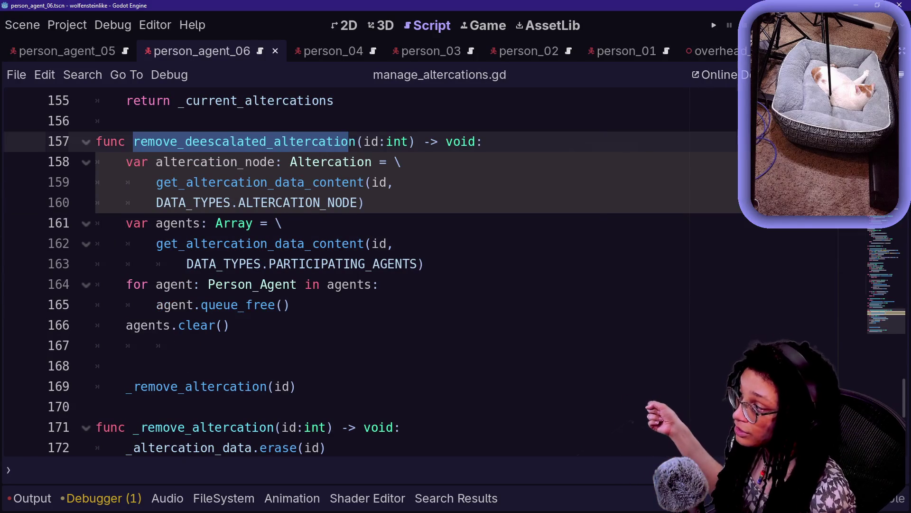
left_click(290, 305)
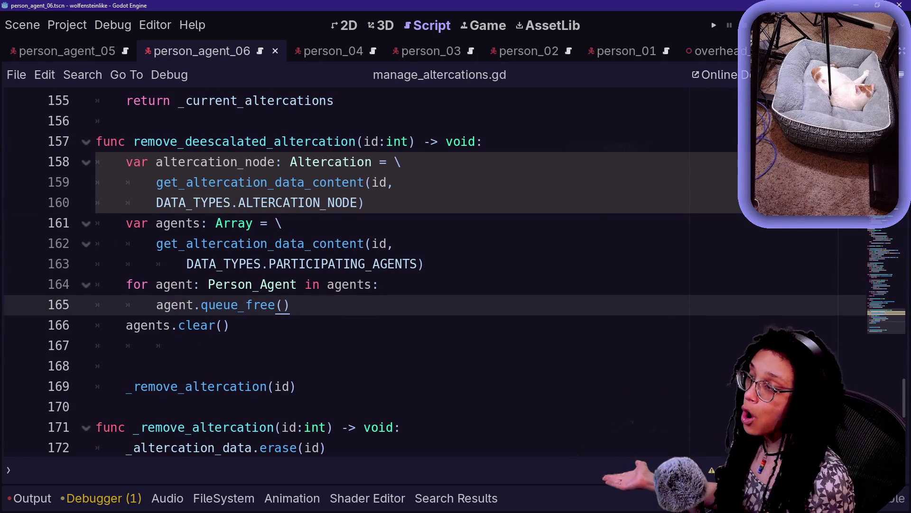
left_click(365, 203)
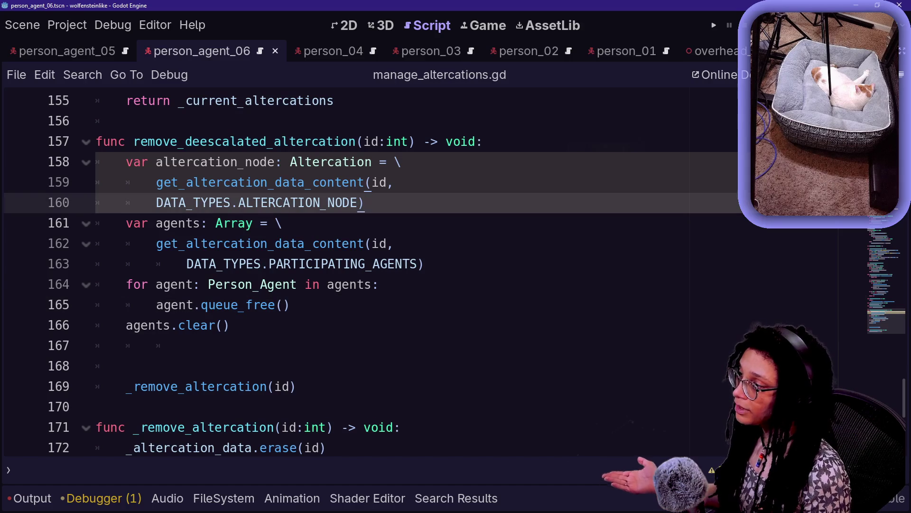
left_click_drag(291, 264, 378, 284)
left_click(341, 264)
Go to the PARTICIPATING_AGENTS definition and review the PARTICIPATING_AGENTS and PARTICIPATING_REGULARS entries in _altercation_data
left_click(341, 264, "ctrl")
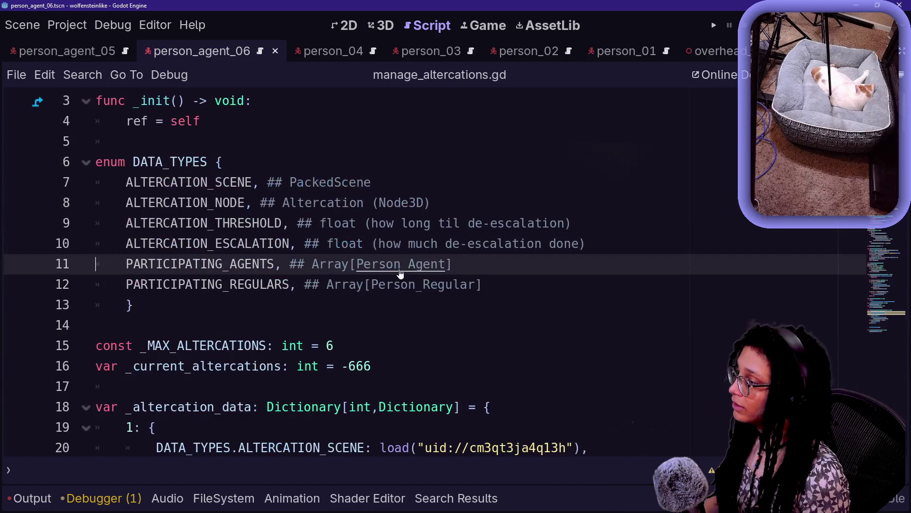
scroll(361, 275, "down", 6)
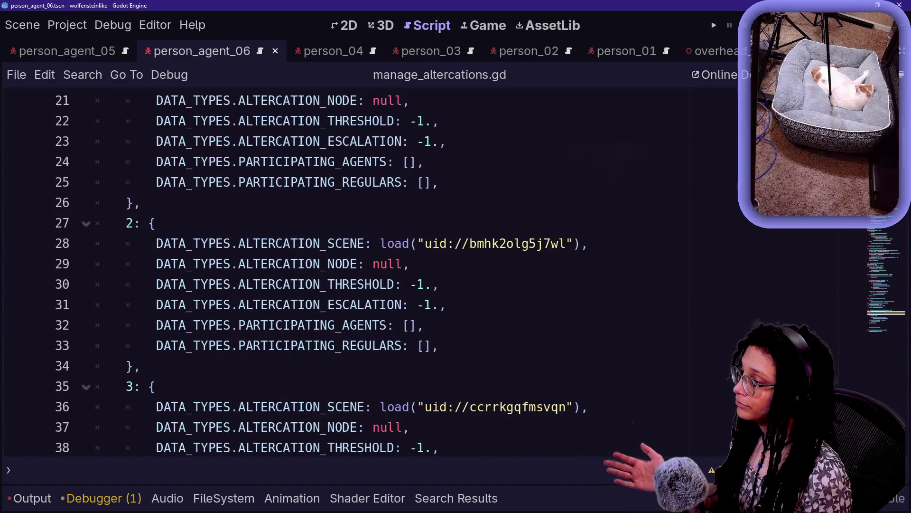
left_click_drag(157, 325, 424, 325)
left_click(424, 325)
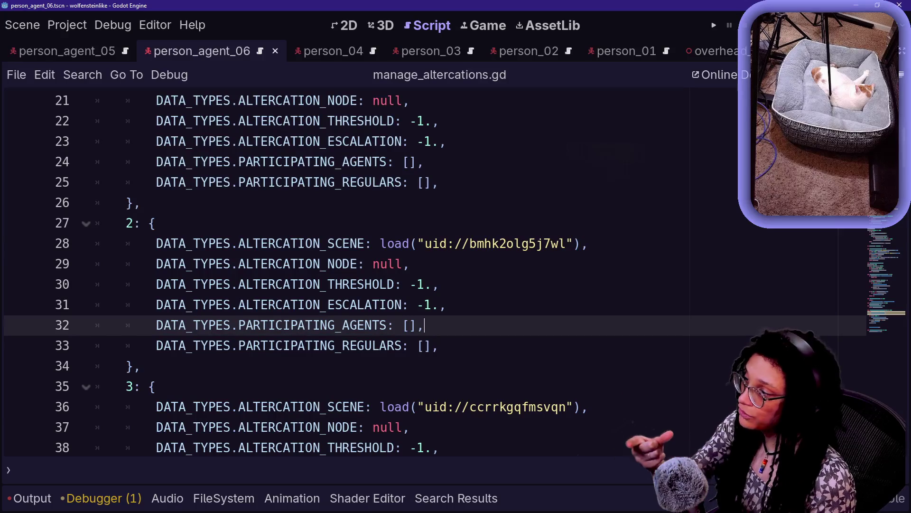
left_click_drag(156, 346, 432, 345)
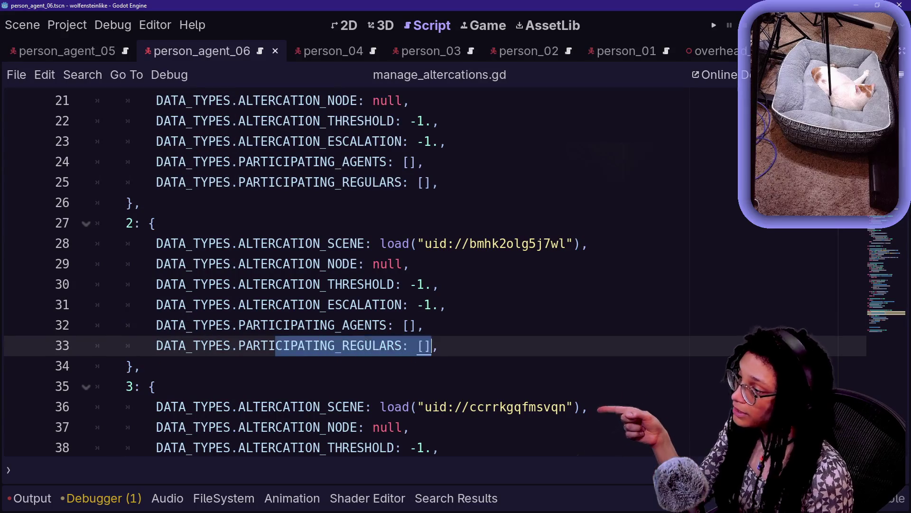
left_click(440, 345)
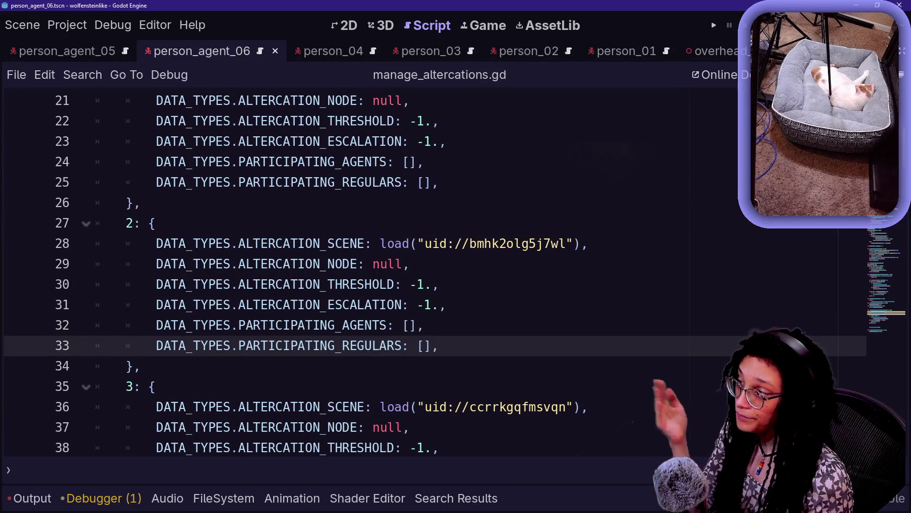
scroll(332, 275, "down", 9)
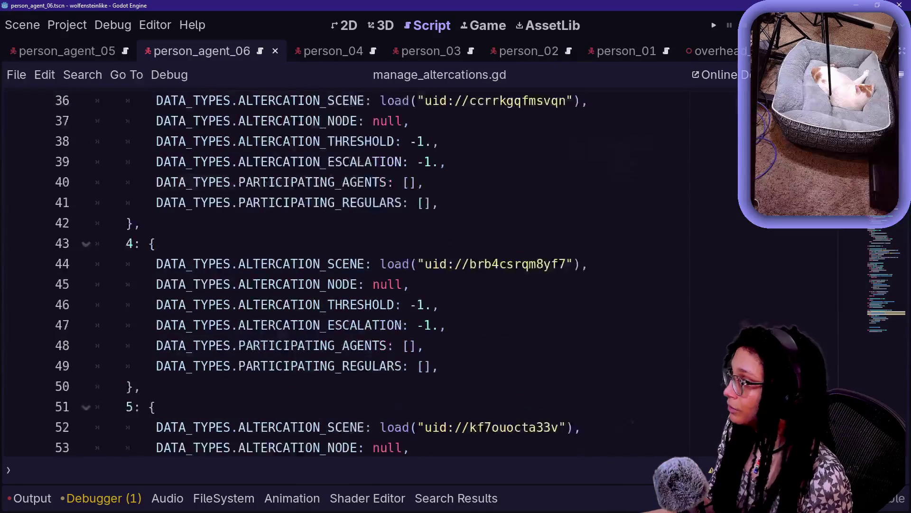
scroll(332, 275, "down", 8)
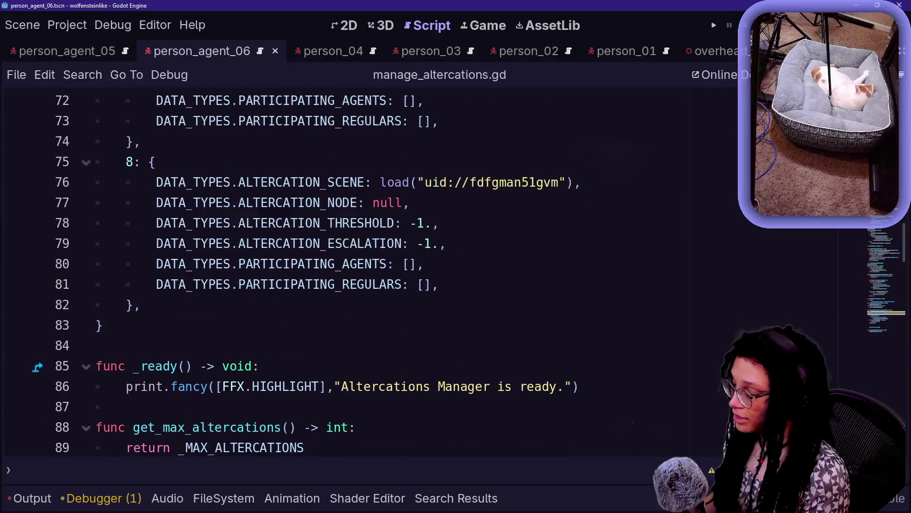
Reopen manage_deescalation.gd from the recent scripts and place the caret on empty line 89
key("ctrl+alt+o")
key("Down")
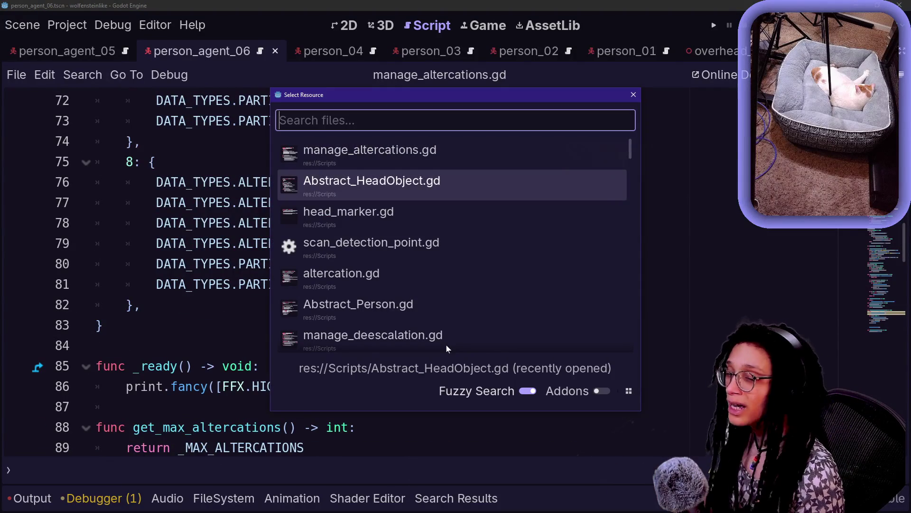
key("Up")
key("Down")
key("Up")
key("Down")
key("Up")
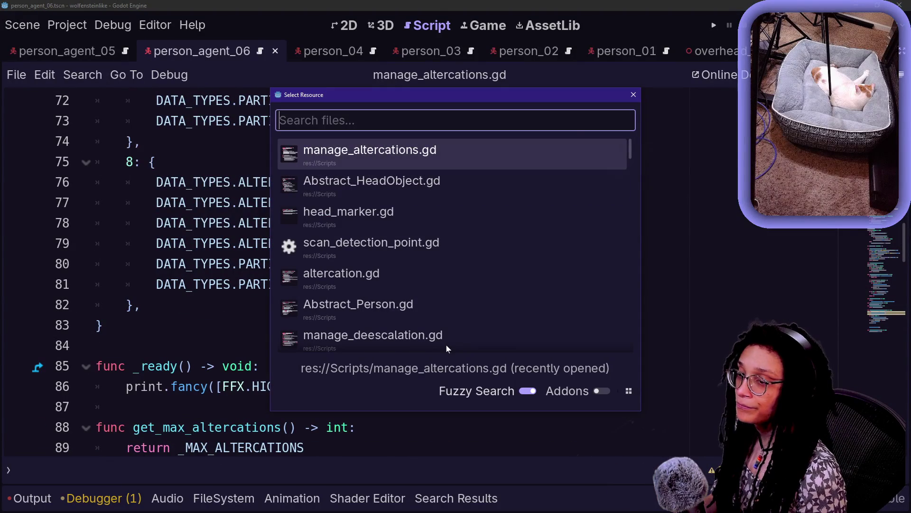
key("Down")
key("Up")
key("Down")
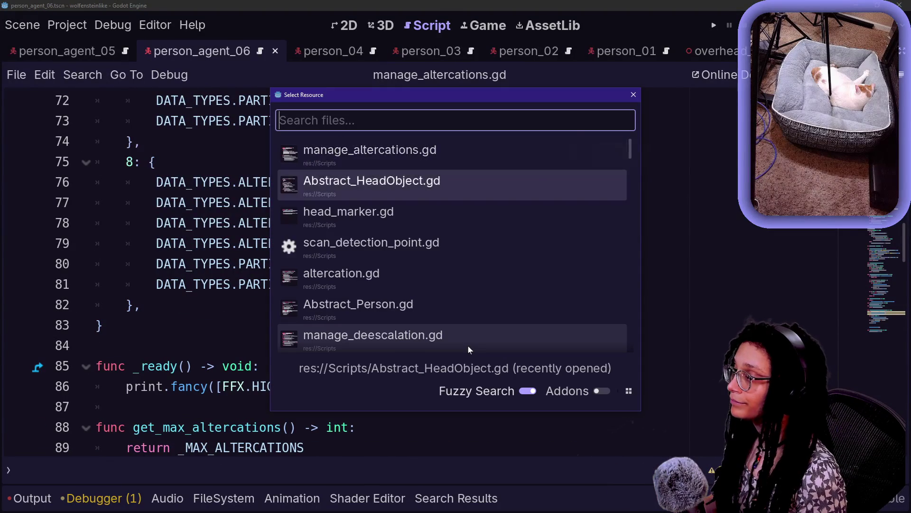
key("Up")
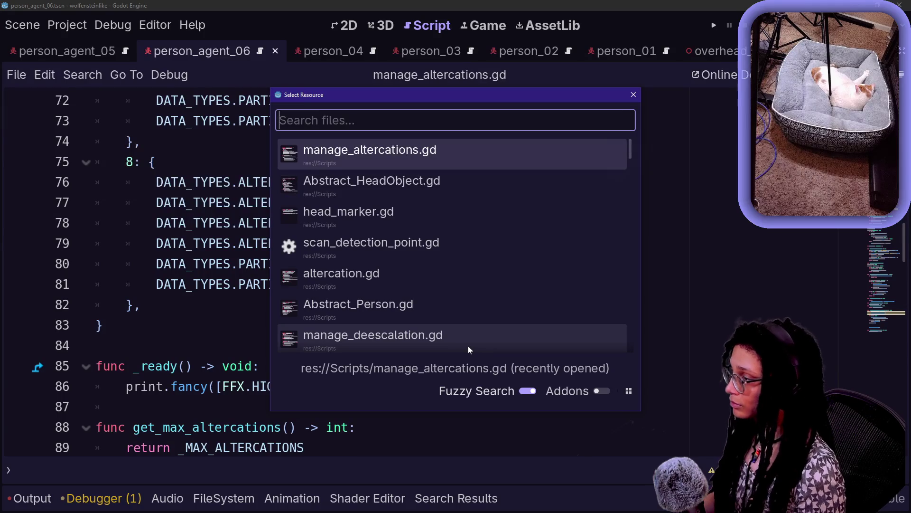
left_click(468, 346)
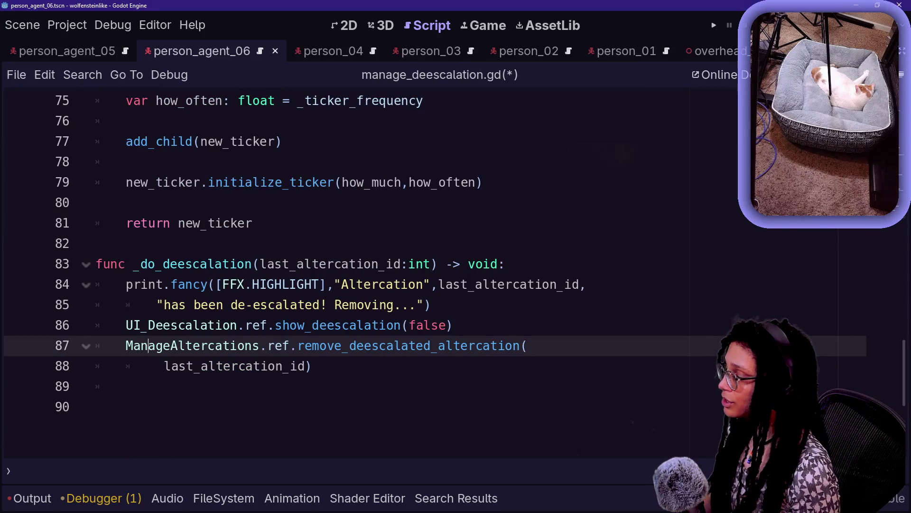
left_click(125, 386)
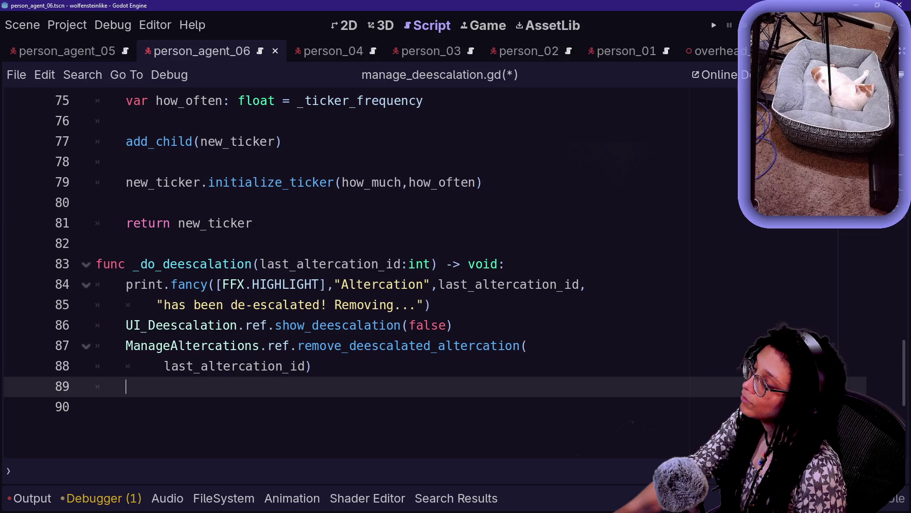
Search 'person', open Abstract_Person.gd, and look over its TYPE enum and _my_mesh variables
key("shift+alt+o")
type("person")
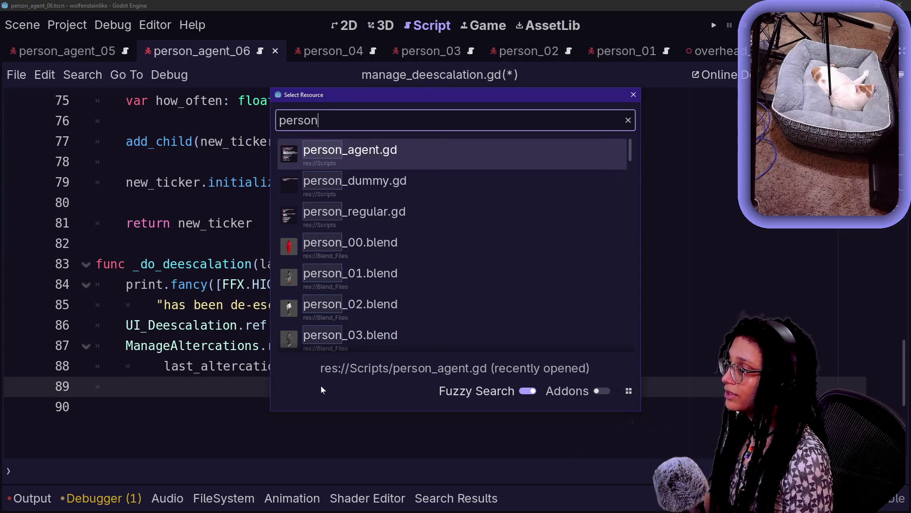
scroll(440, 237, "down", 3)
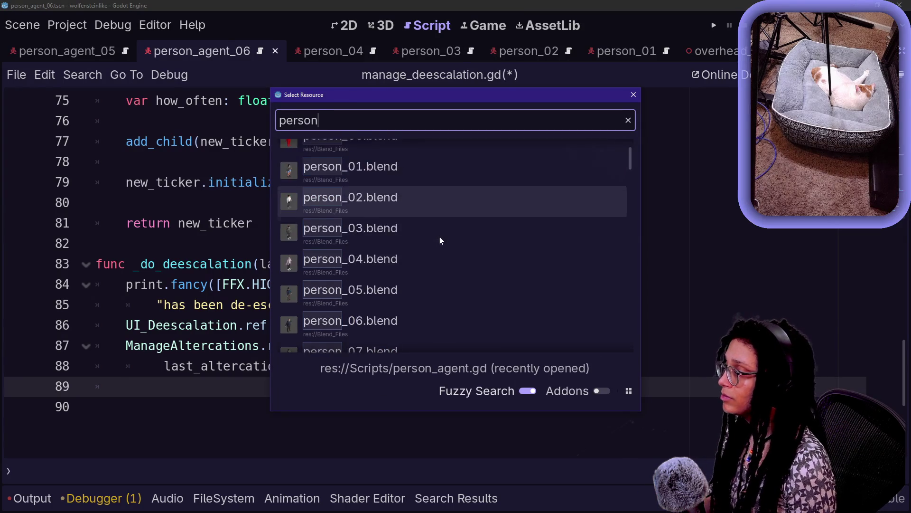
scroll(440, 237, "up", 3)
key("Return")
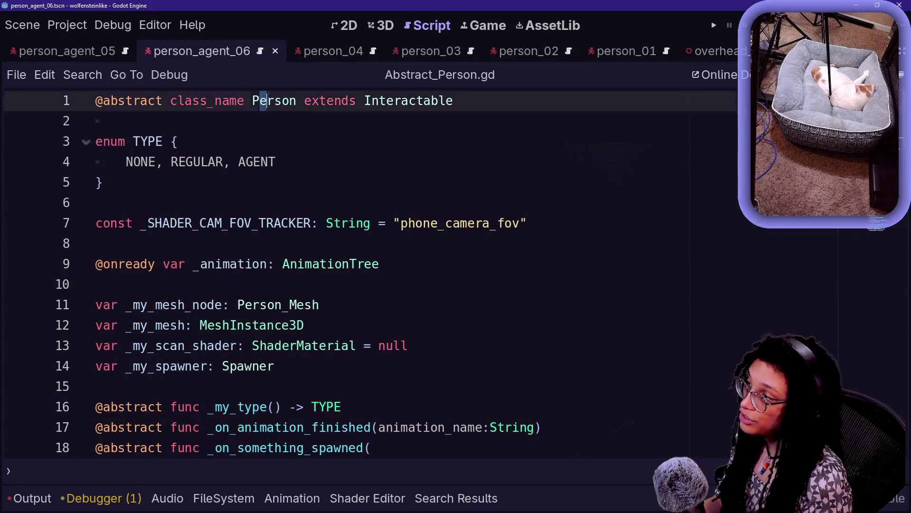
left_click(304, 325)
scroll(427, 275, "down", 1)
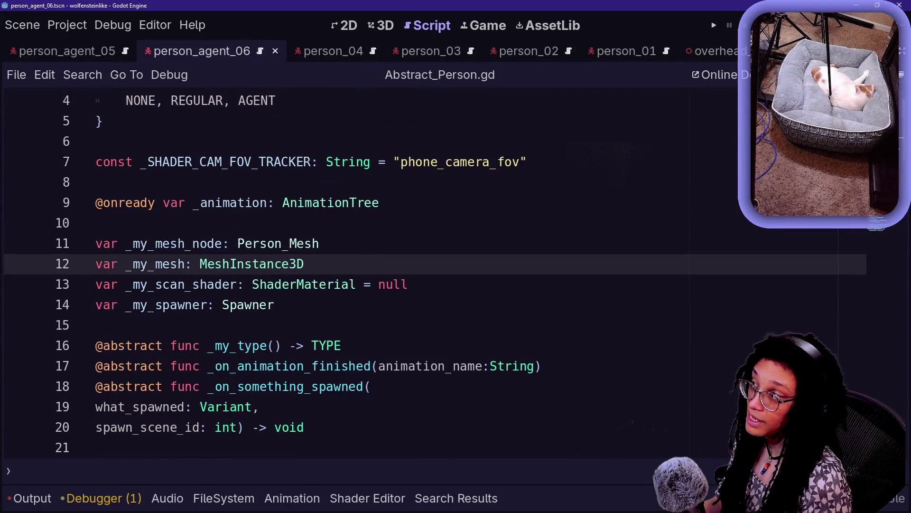
scroll(427, 275, "up", 1)
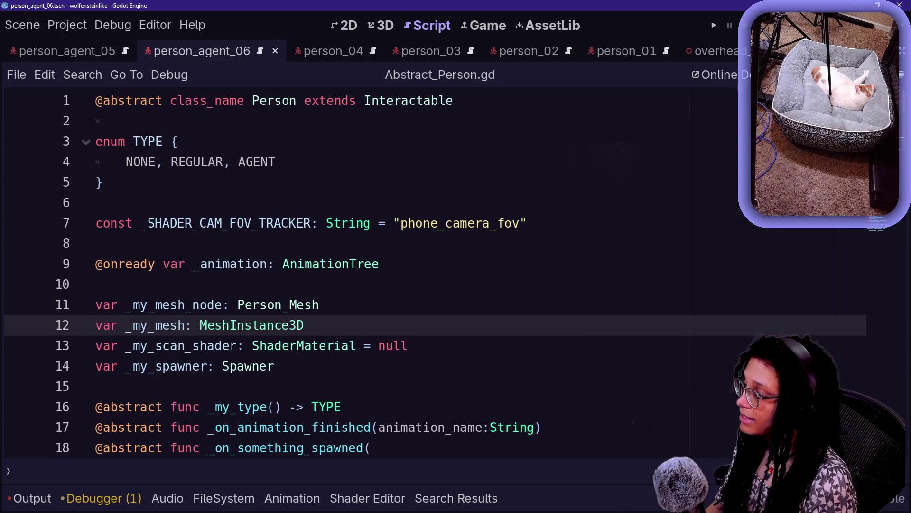
scroll(370, 273, "down", 5)
scroll(370, 273, "up", 5)
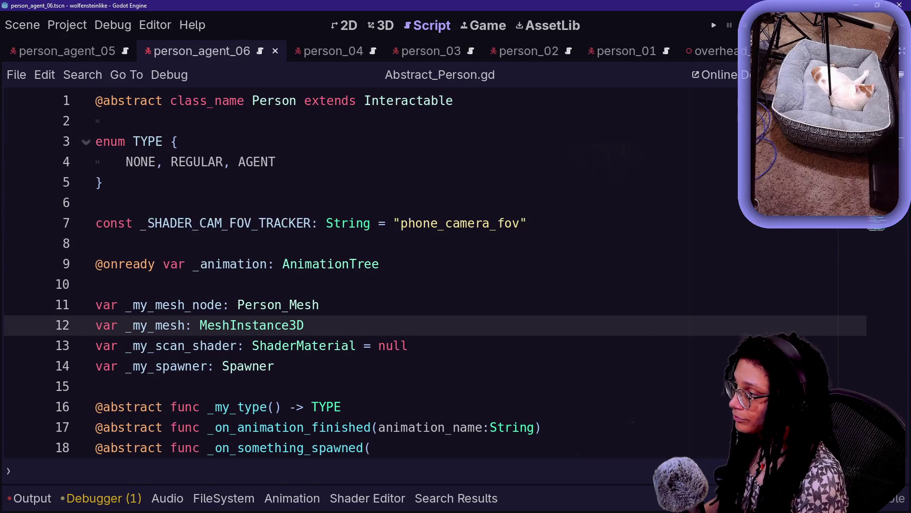
Find and open person_regular.gd through the project file search
key("shift+alt+o")
type("erpsci")
key("BackSpace")
key("BackSpace")
key("BackSpace")
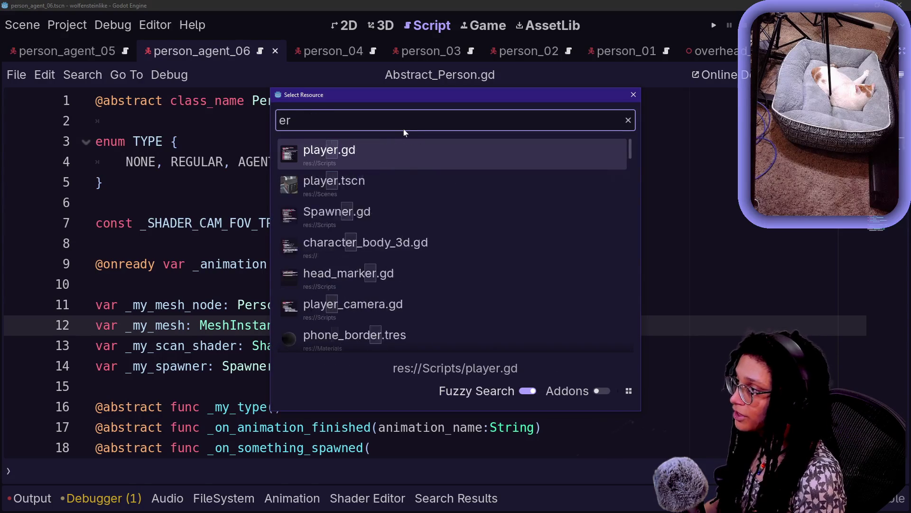
key("BackSpace")
key("BackSpace")
type("person_g")
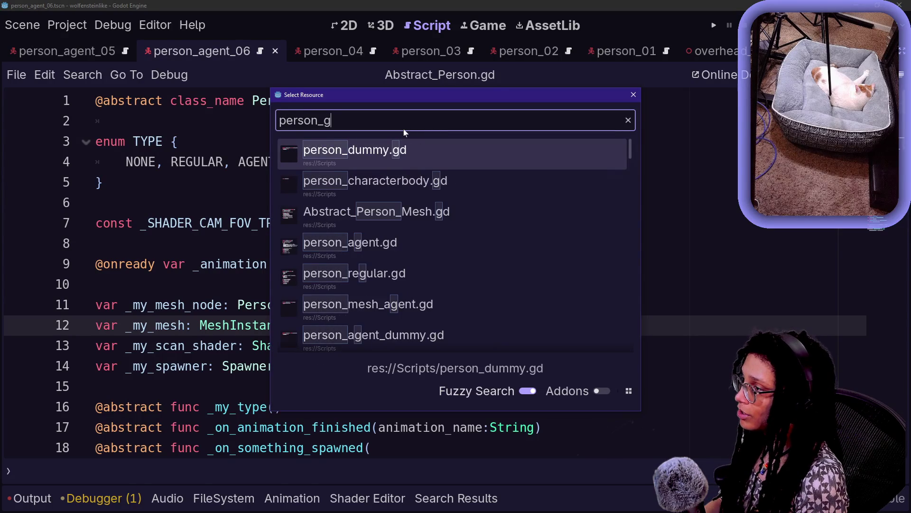
key("BackSpace")
type("regu")
key("Return")
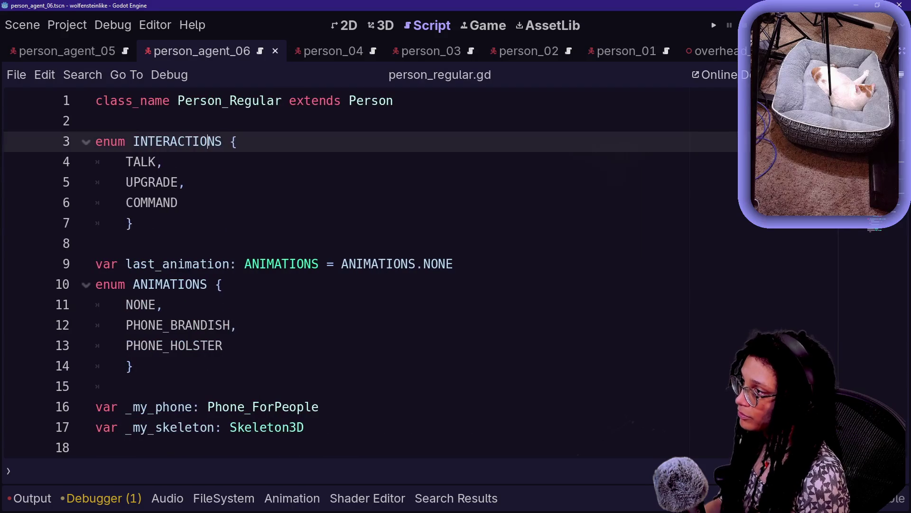
Scroll through person_regular.gd and place the caret just above _check_for_and_set_phone_offset
left_click_drag(345, 100, 179, 203)
left_click(178, 203)
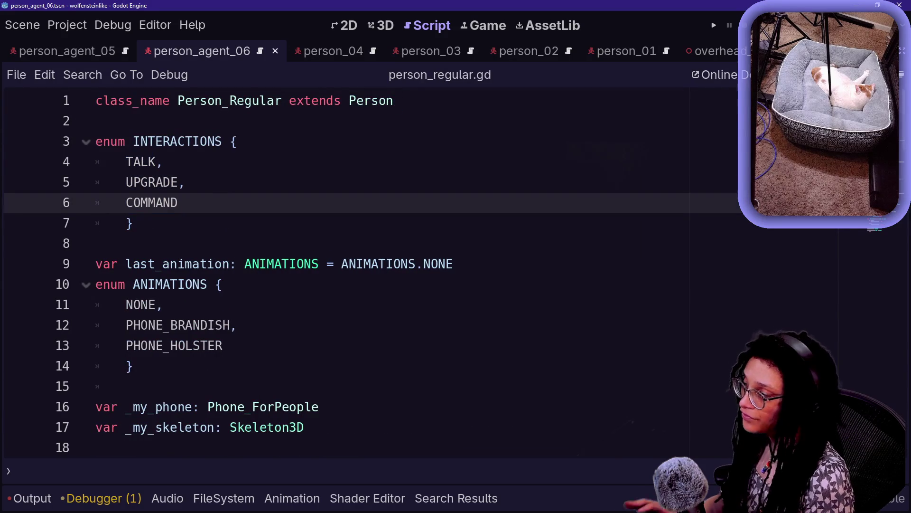
scroll(370, 273, "down", 1)
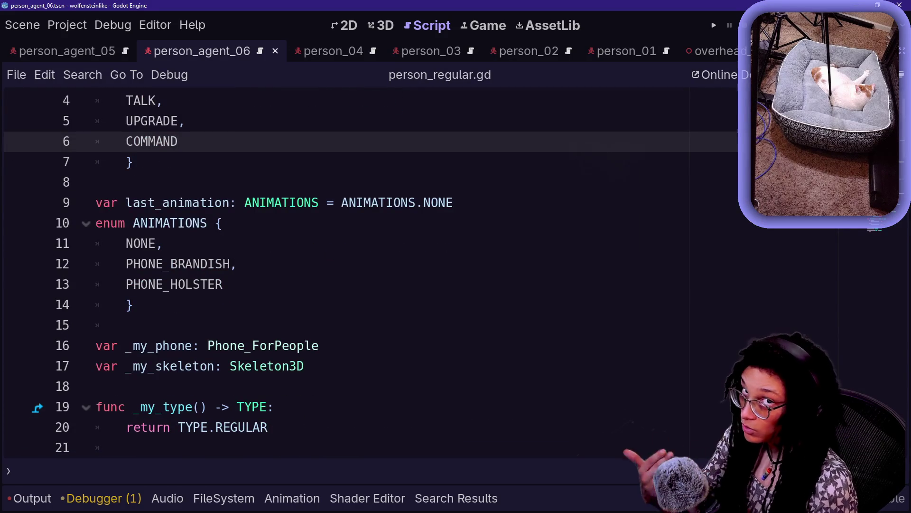
scroll(370, 273, "down", 2)
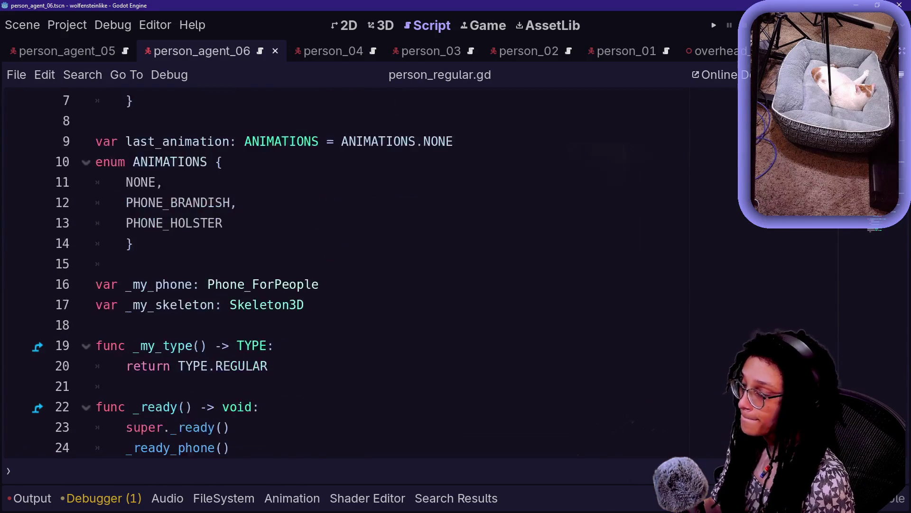
scroll(370, 272, "up", 2)
scroll(371, 273, "down", 7)
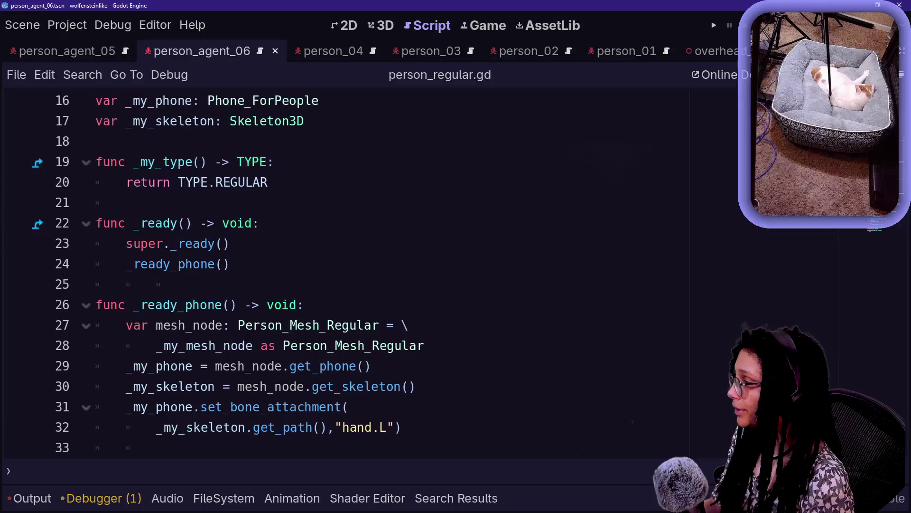
scroll(370, 272, "up", 4)
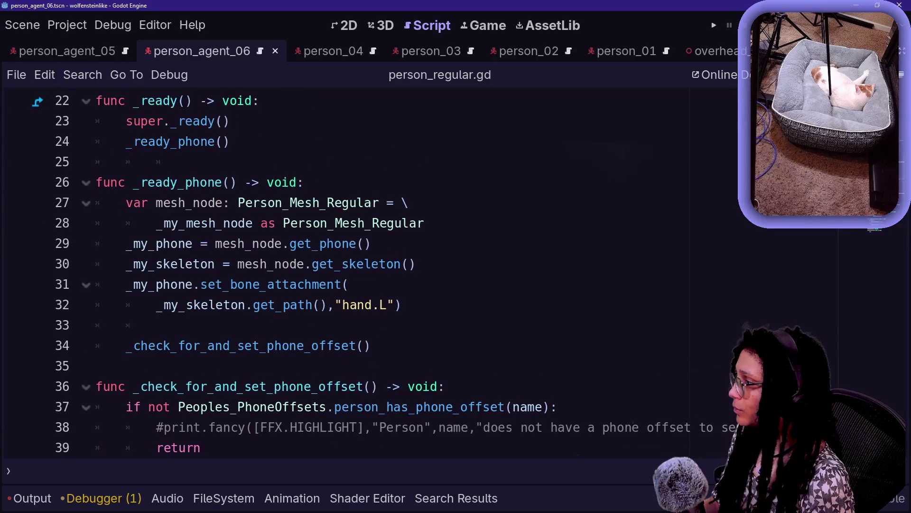
scroll(370, 273, "down", 6)
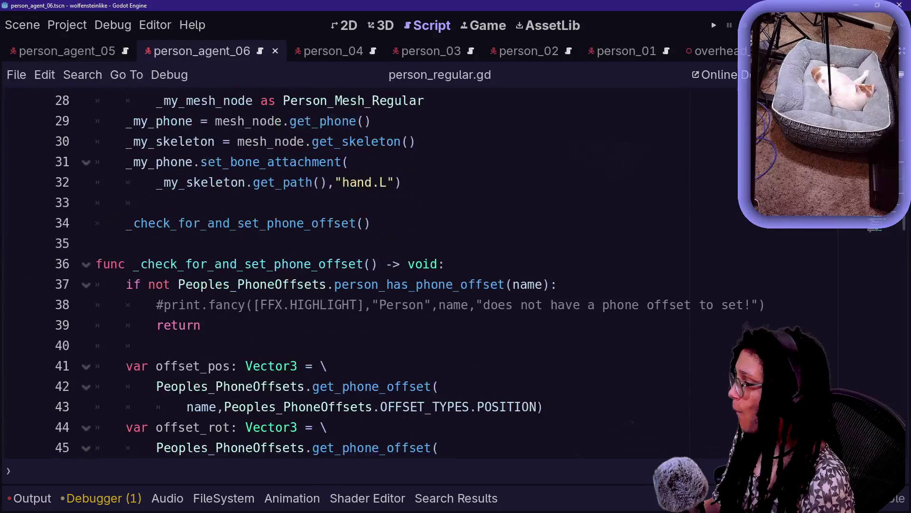
left_click(190, 182)
Write the stub func show_goodwill_points(how_many: float) -> void: with a pass body
key("Return")
key("Return")
key("Up")
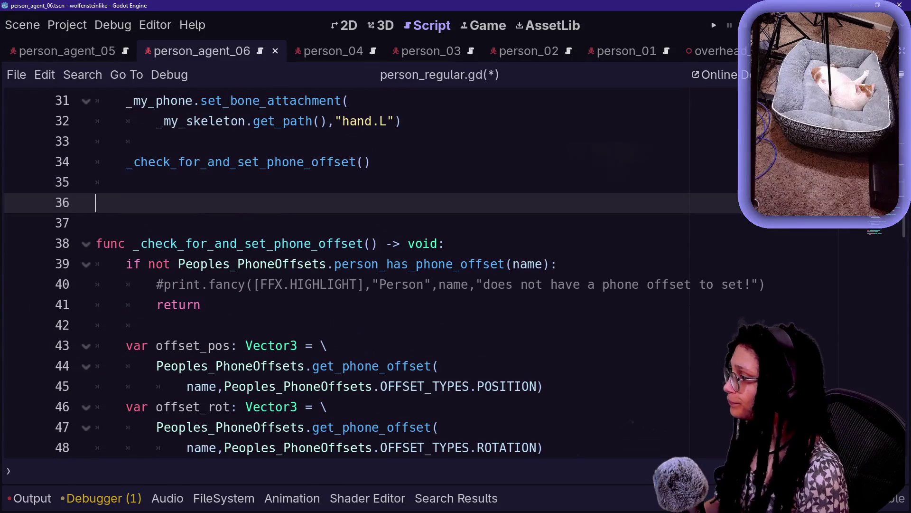
type("func")
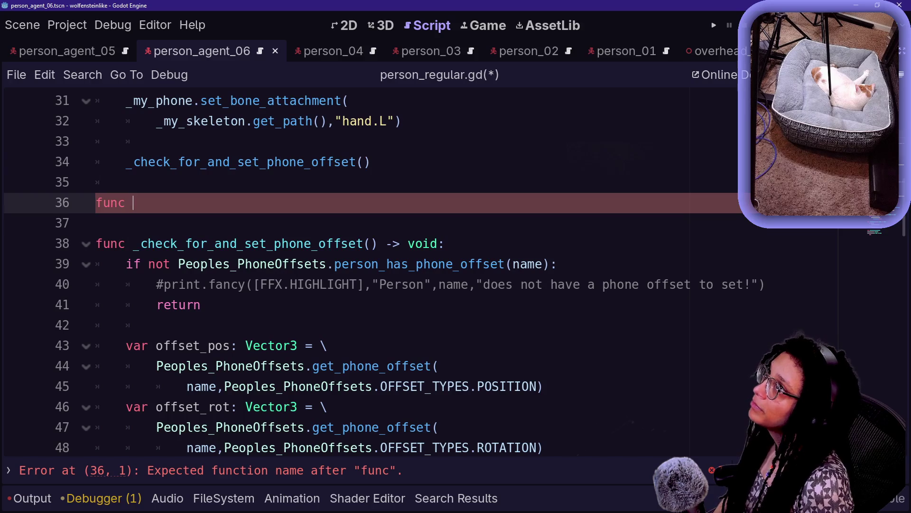
type("show_")
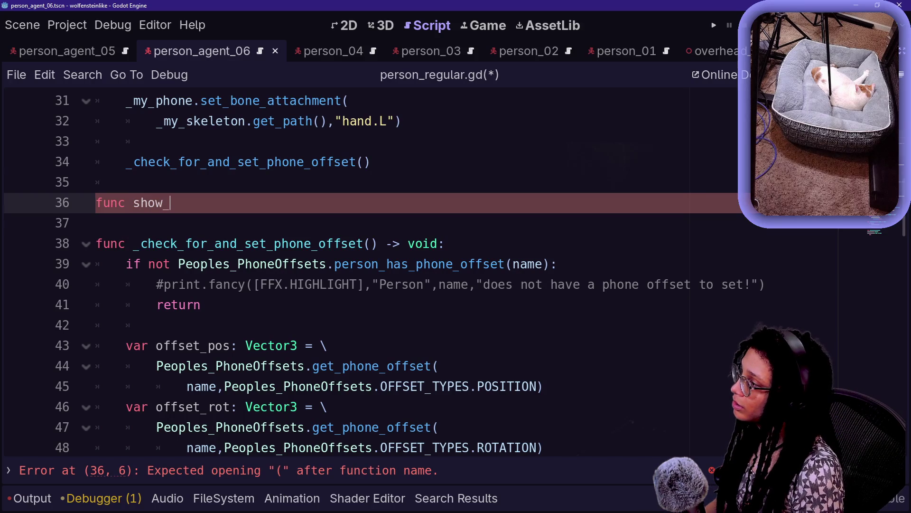
type("points(how_many: float")
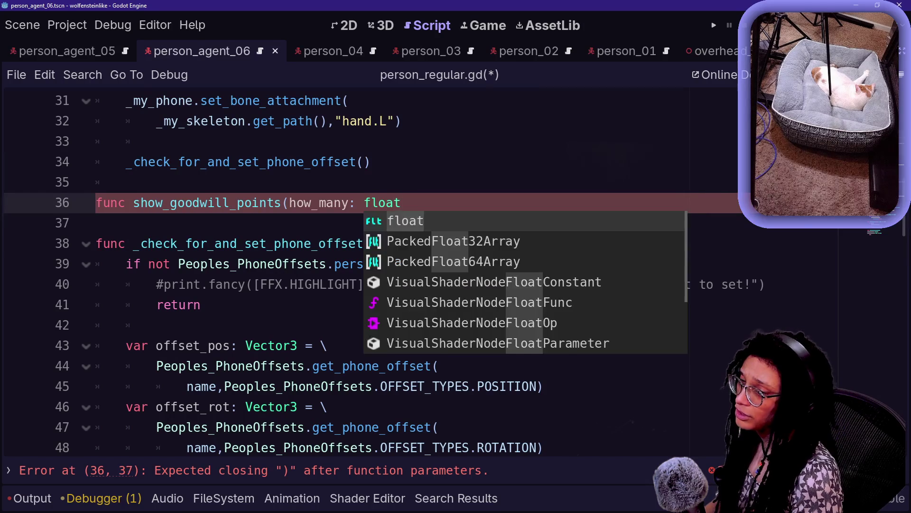
type(") -")
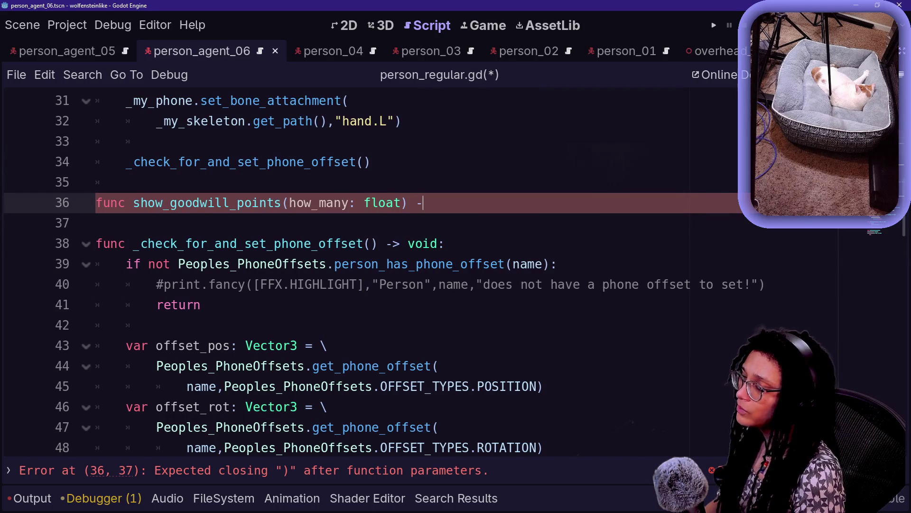
type("> void")
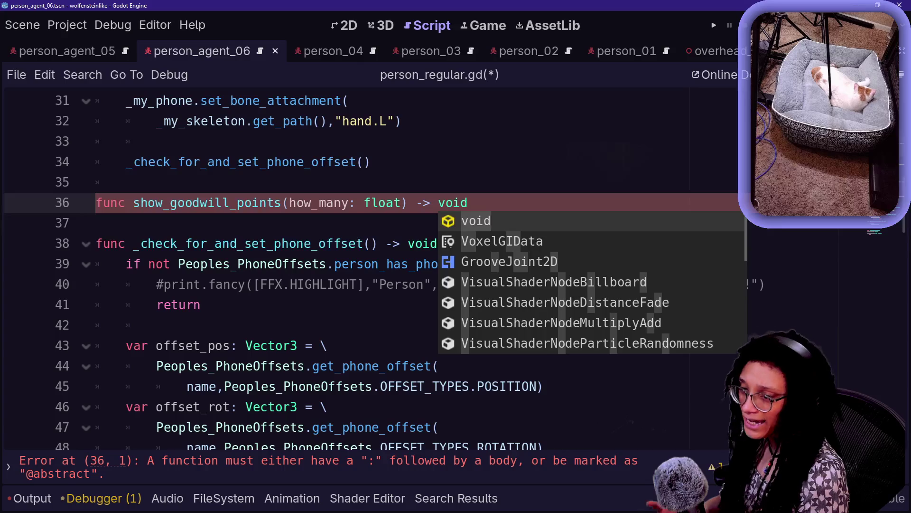
key("BackSpace")
type("d")
key("BackSpace")
type("d")
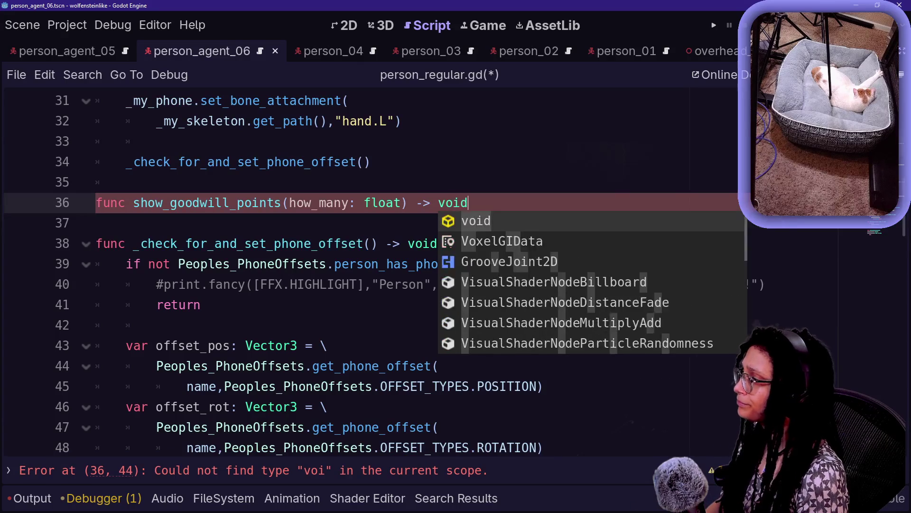
type(":")
key("Return")
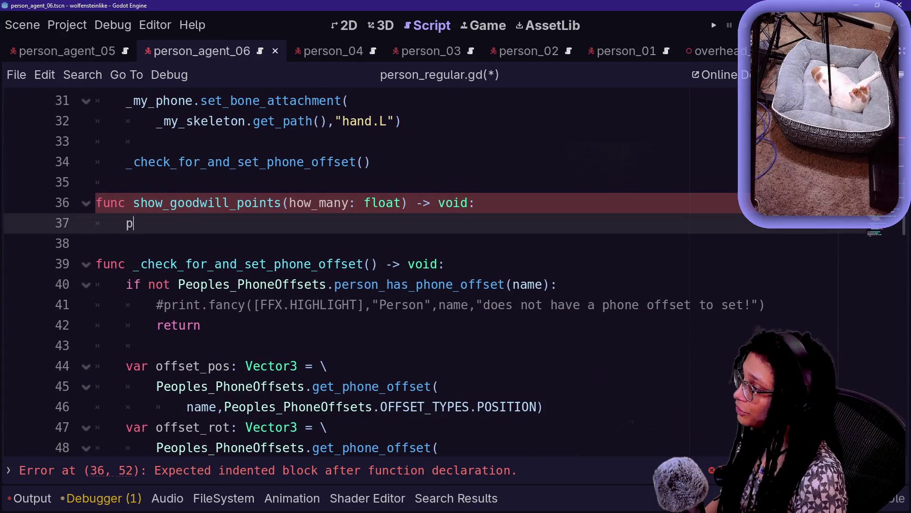
key("Up")
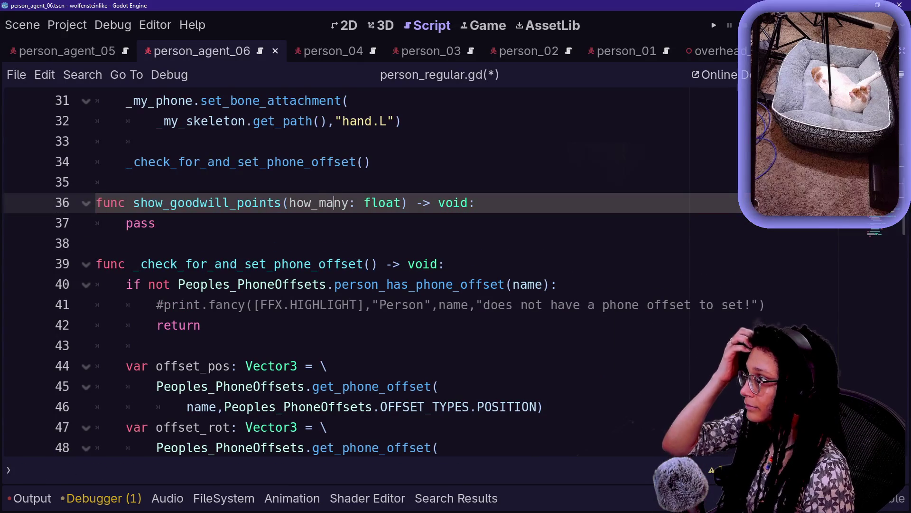
Switch to the person_04 scene and open OverheadIndicator's overhead_indicator.tscn for editing
scroll(370, 273, "up", 1)
scroll(371, 273, "up", 3)
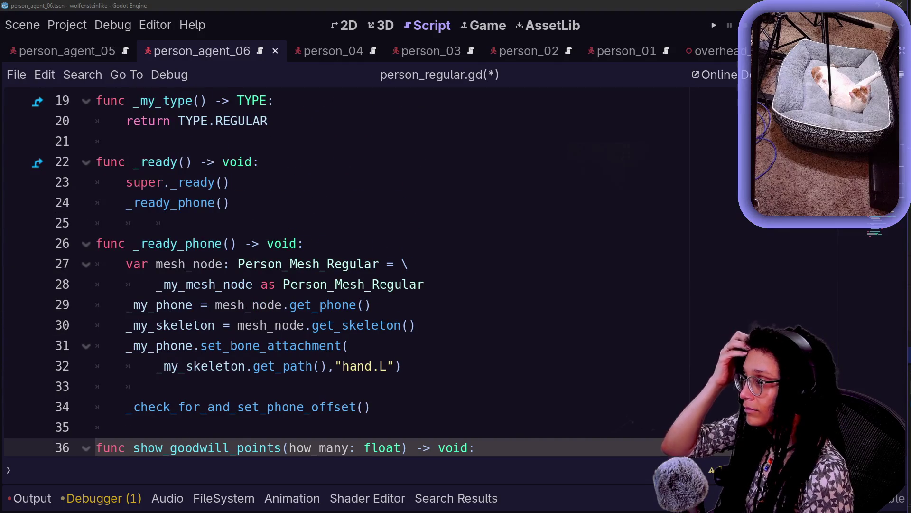
scroll(370, 273, "up", 6)
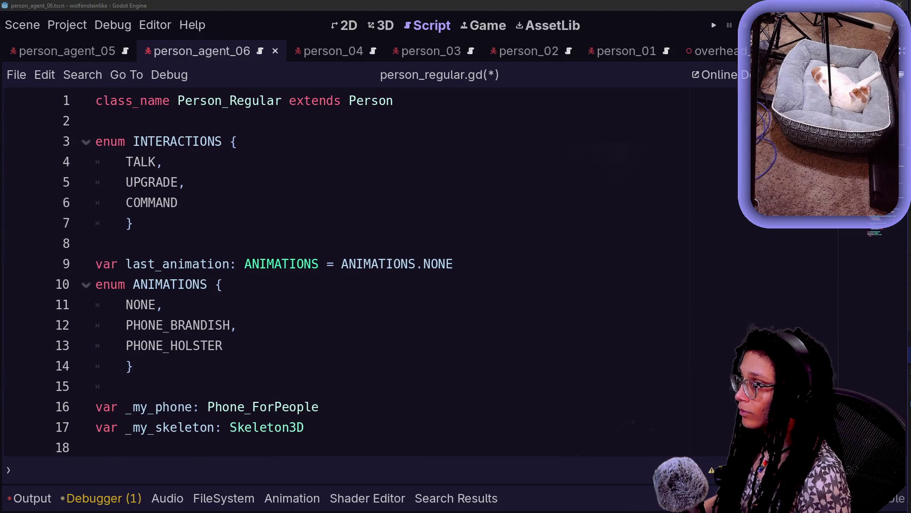
left_click(361, 53)
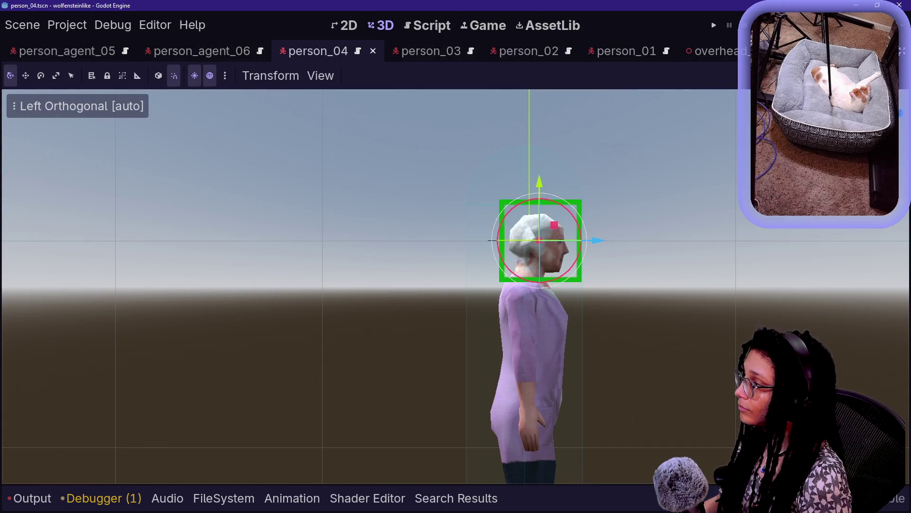
left_click(900, 52)
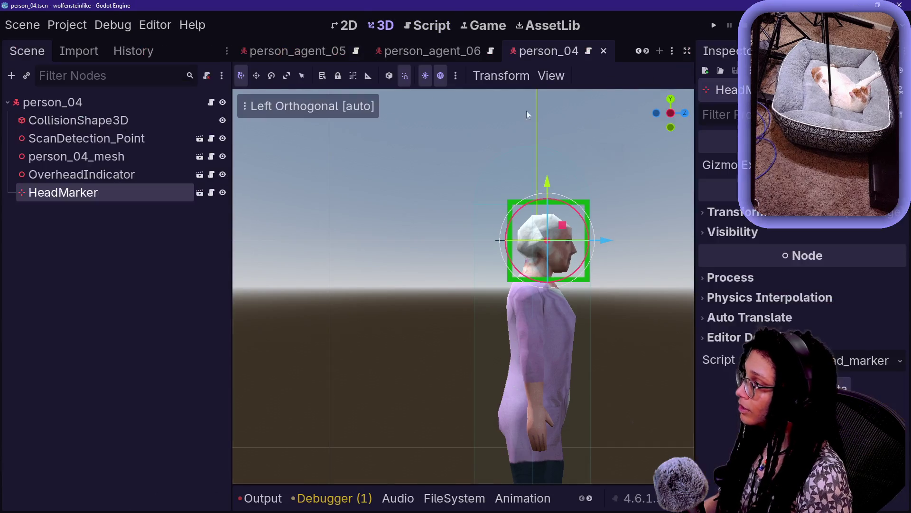
left_click(200, 174)
Add a Label3D child node under the OverheadIndicator root
right_click(150, 105)
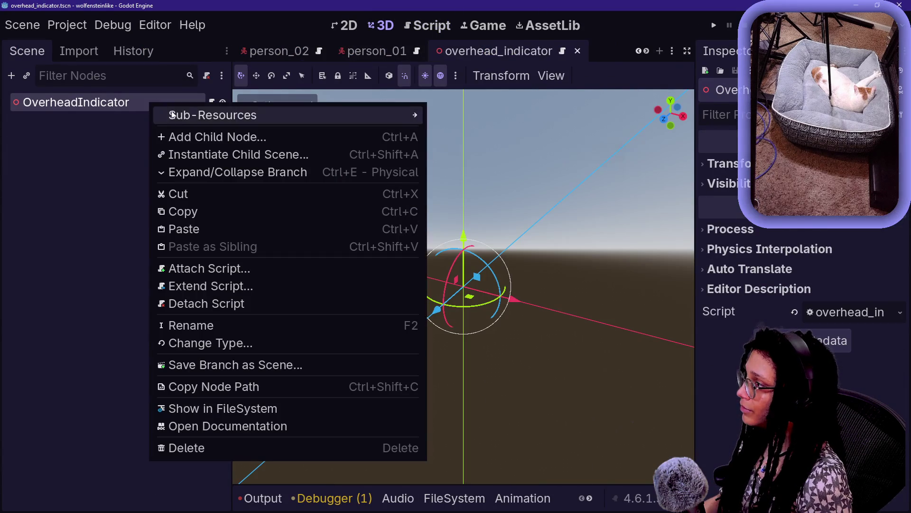
left_click(180, 134)
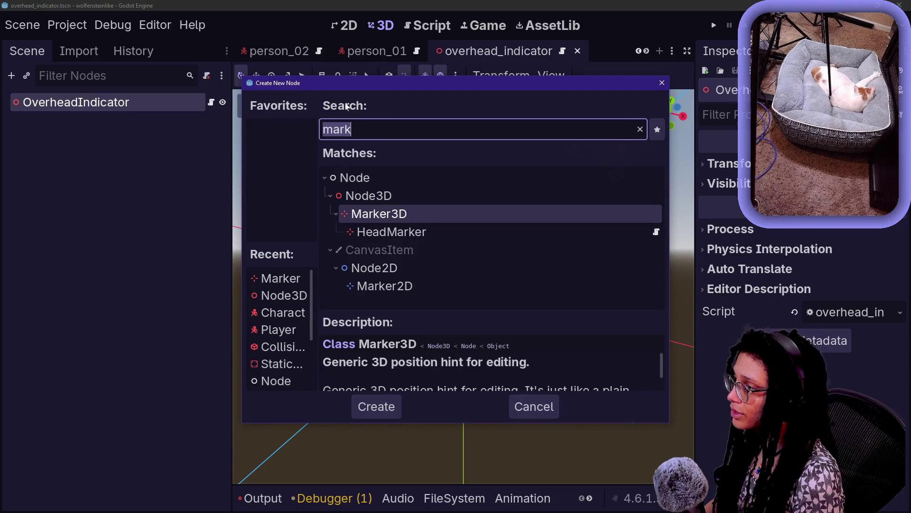
type("label3d")
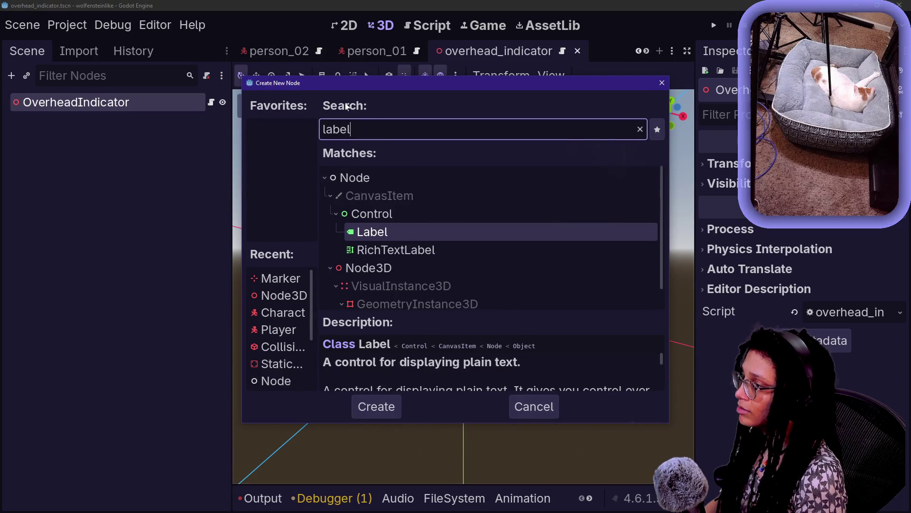
key("Return")
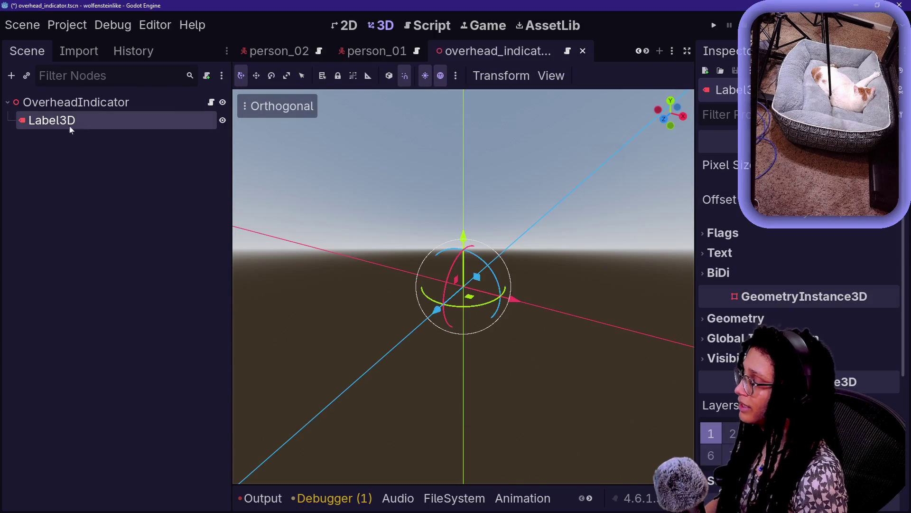
scroll(371, 308, "down", 2)
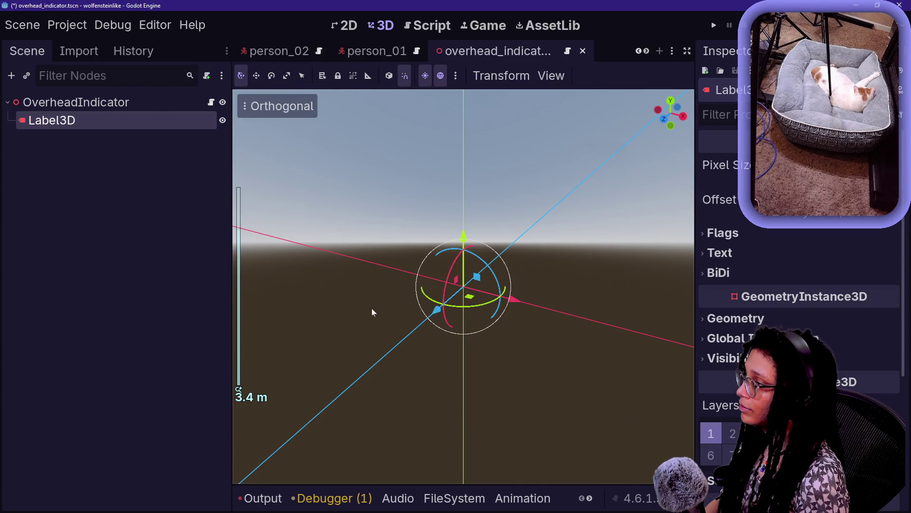
scroll(440, 281, "up", 3)
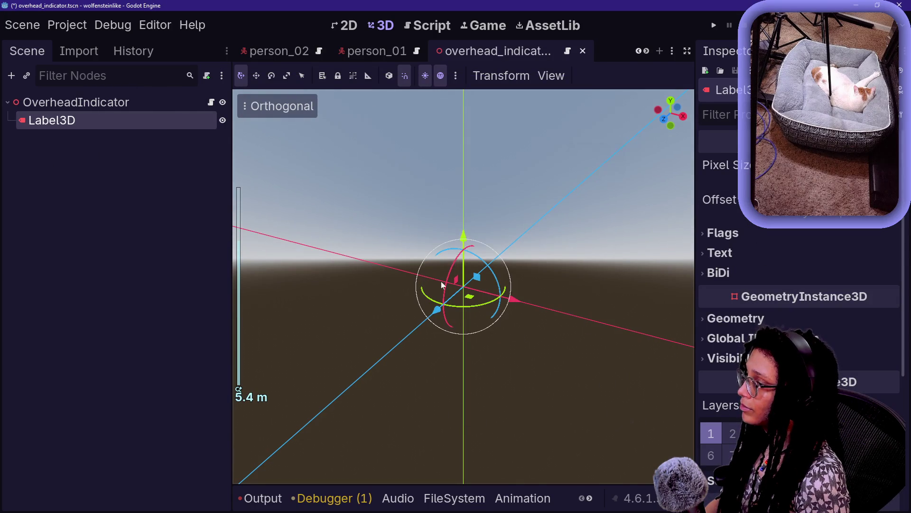
Rename the new Label3D node to Goodwill_Label3D
double_click(82, 118)
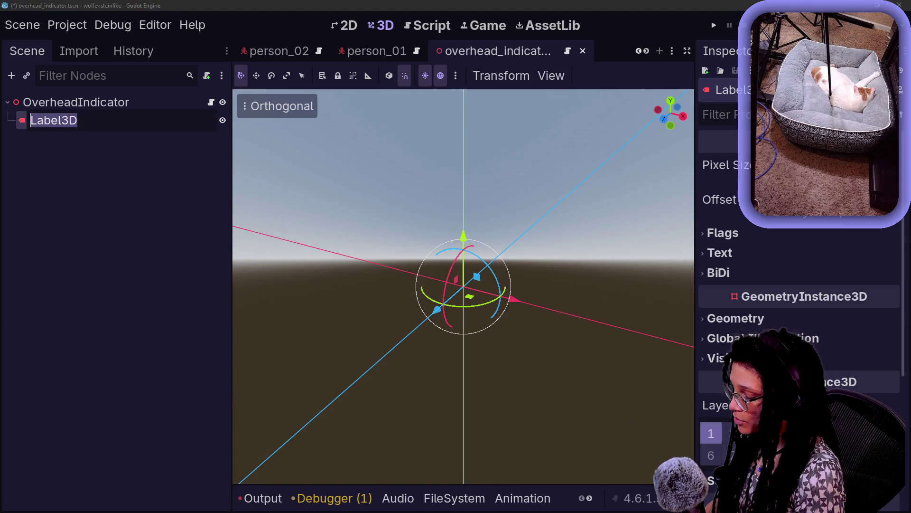
left_click(31, 121)
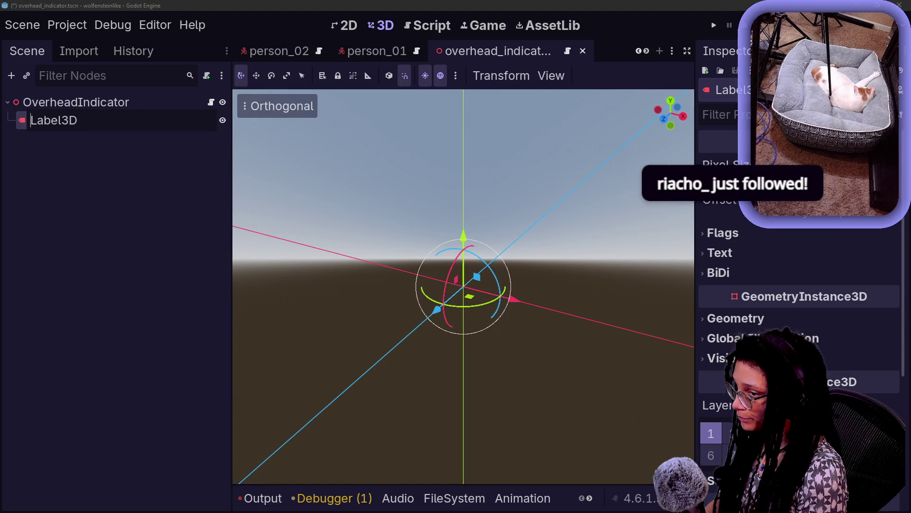
type("Commun")
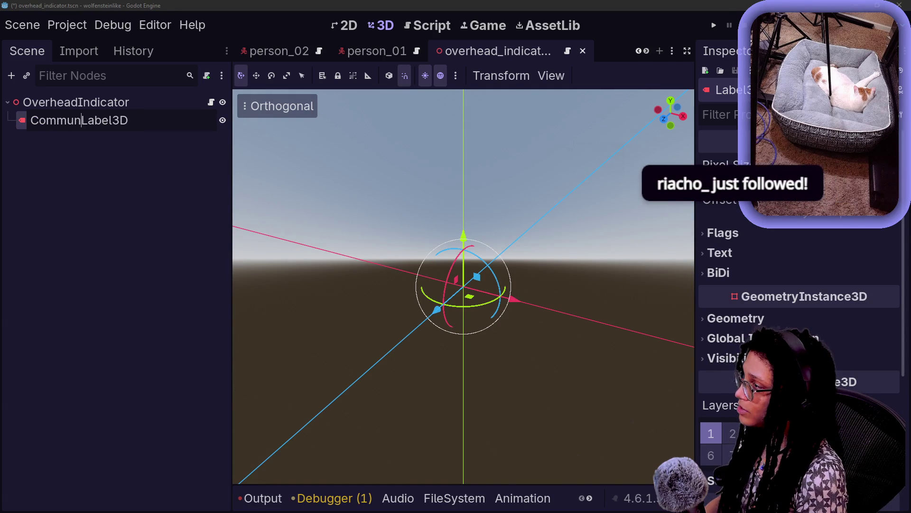
key("BackSpace")
key("BackSpace")
key("BackSpace")
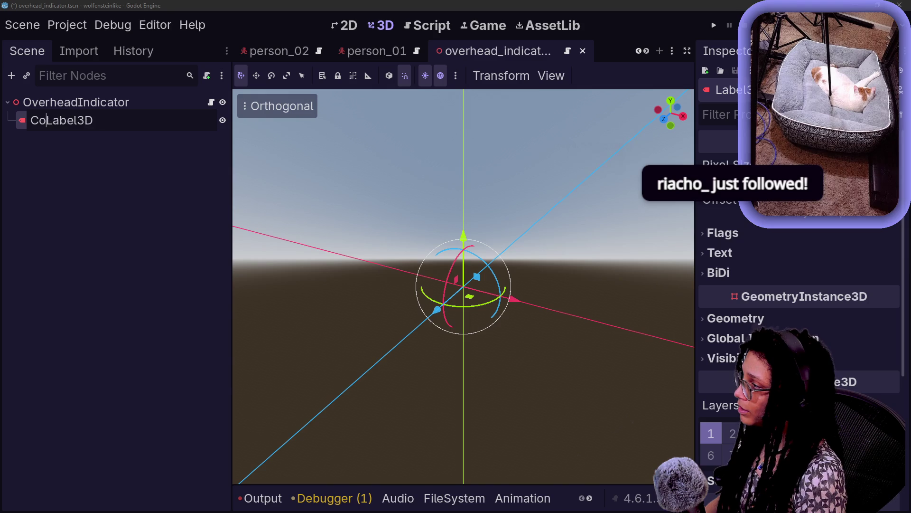
type("Good")
key("BackSpace")
key("BackSpace")
key("BackSpace")
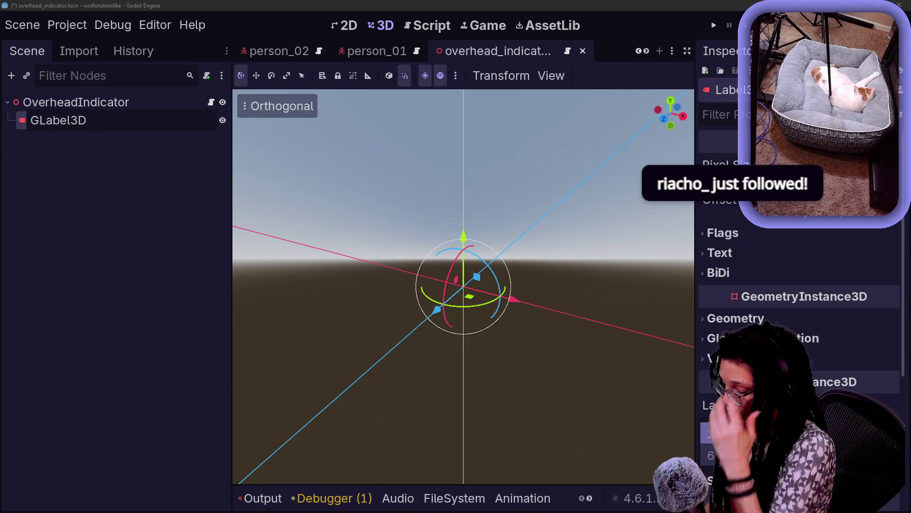
type("oogwi")
key("BackSpace")
key("BackSpace")
key("BackSpace")
type("d")
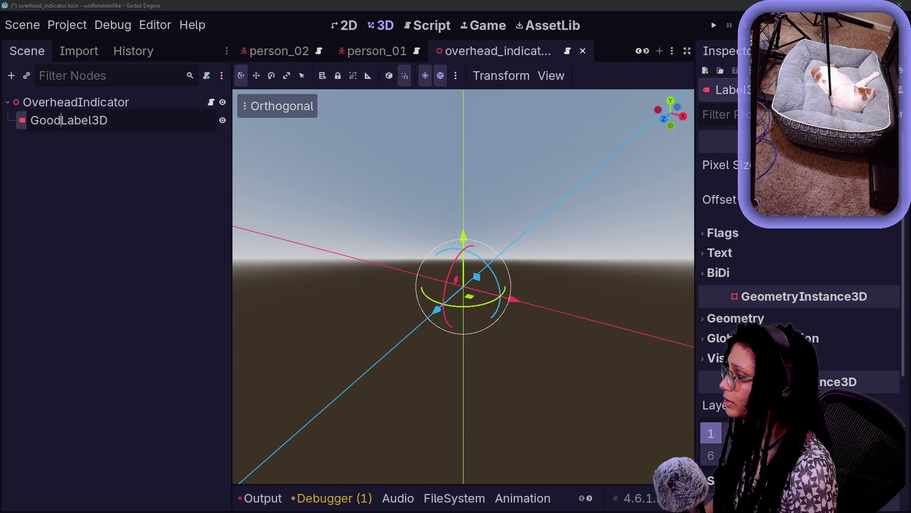
type("will_")
key("Return")
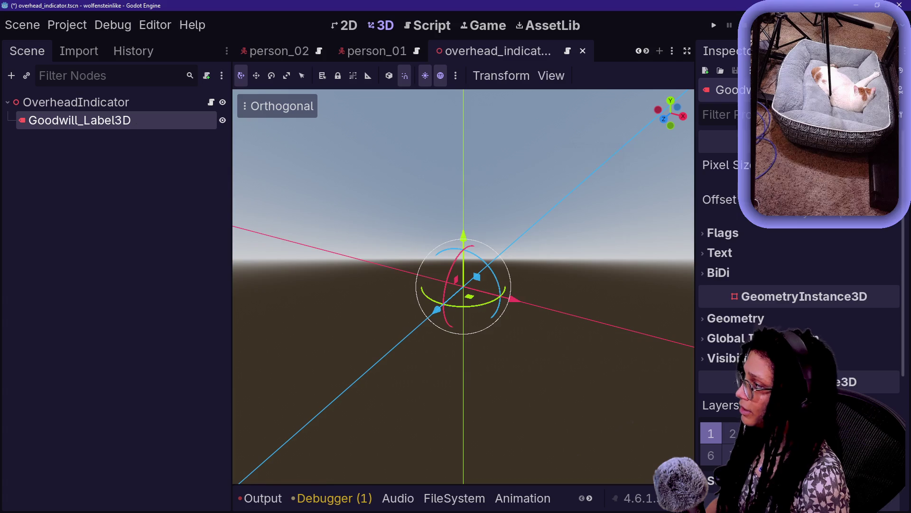
Set the label's text to '+40'
left_click(751, 251)
left_click(711, 351)
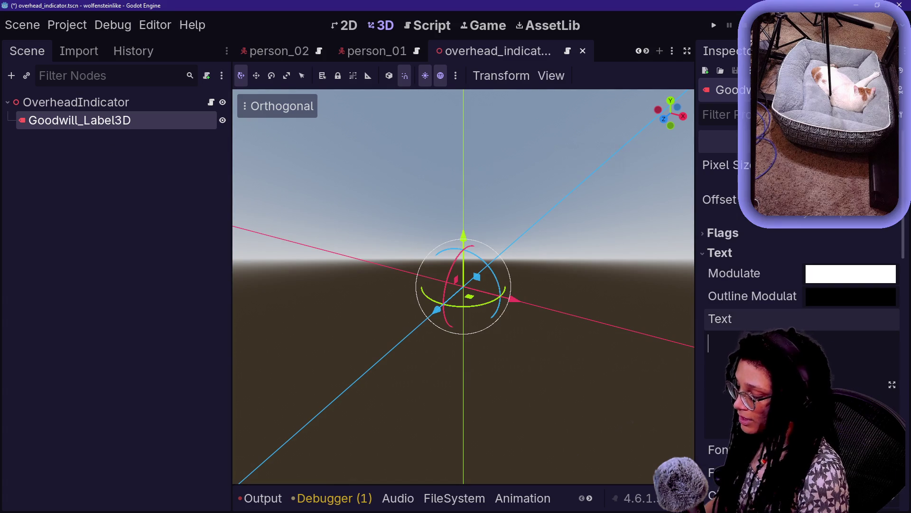
type("+40")
scroll(465, 287, "up", 6)
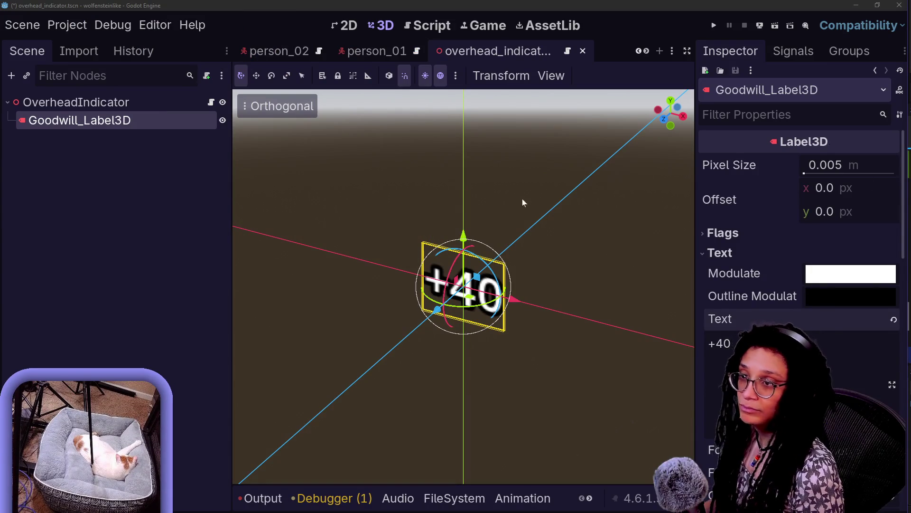
Change the label's text colour to bright green
left_click(806, 267)
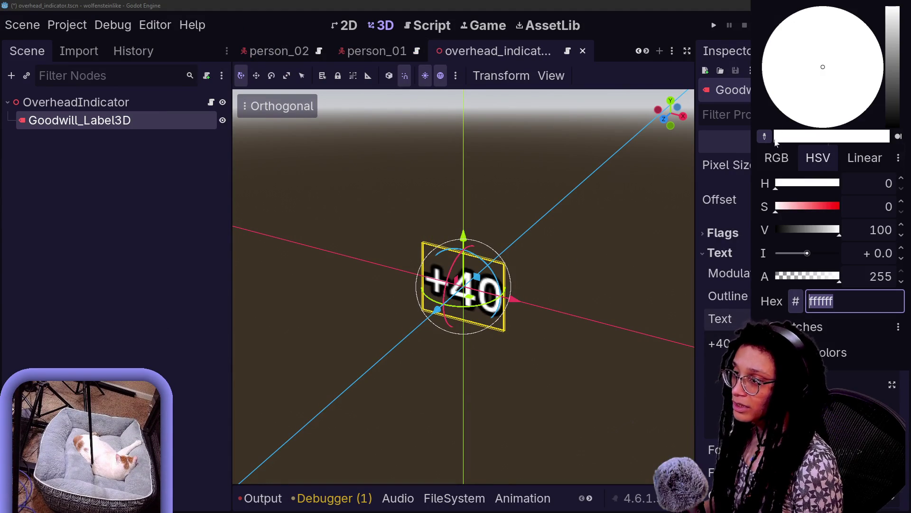
left_click(779, 158)
mouse_move(806, 209)
left_mouse_down()
mouse_move(776, 208)
mouse_move(776, 231)
left_mouse_up()
left_click(805, 230)
left_click(805, 207)
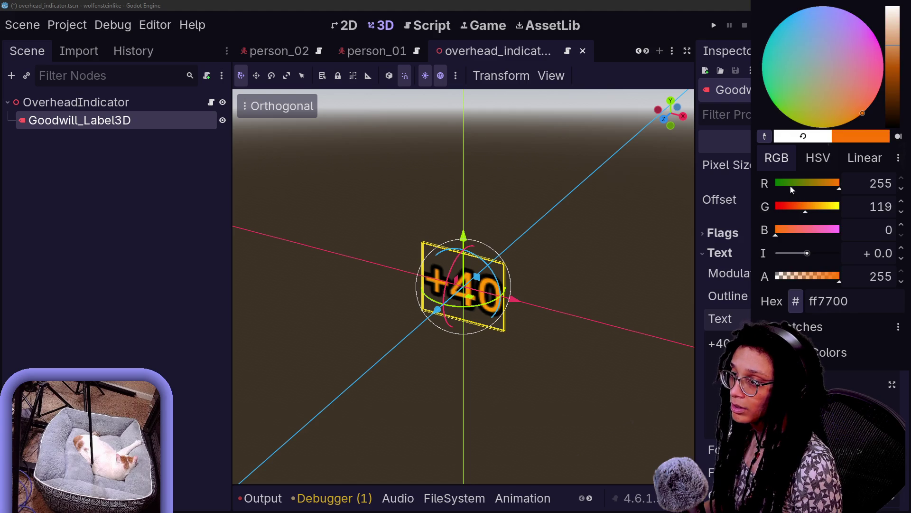
mouse_move(792, 188)
left_mouse_down()
mouse_move(779, 185)
mouse_move(848, 208)
left_mouse_up()
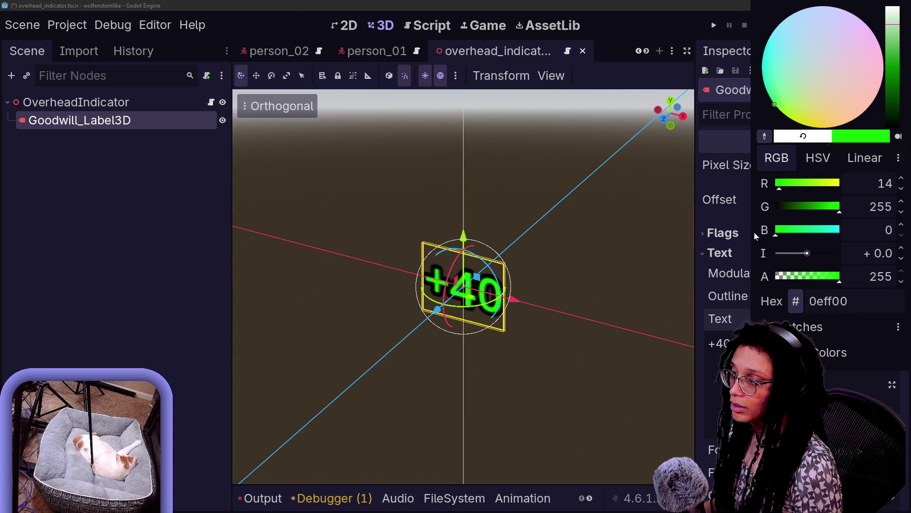
key("Escape")
Give the outline a dark-green 002c00 tint and raise Font Size to 100 px
left_click(822, 292)
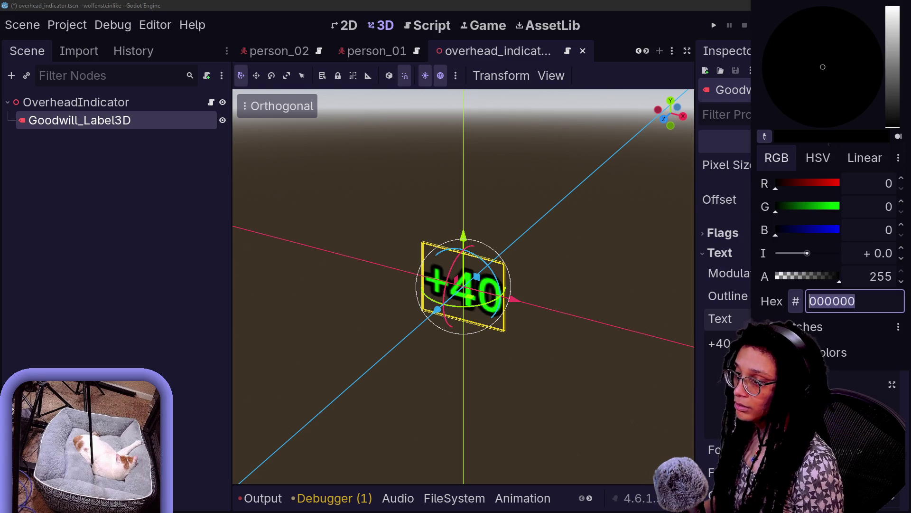
left_click(786, 207)
mouse_move(785, 210)
left_mouse_down()
mouse_move(777, 209)
mouse_move(797, 209)
mouse_move(787, 215)
left_mouse_up()
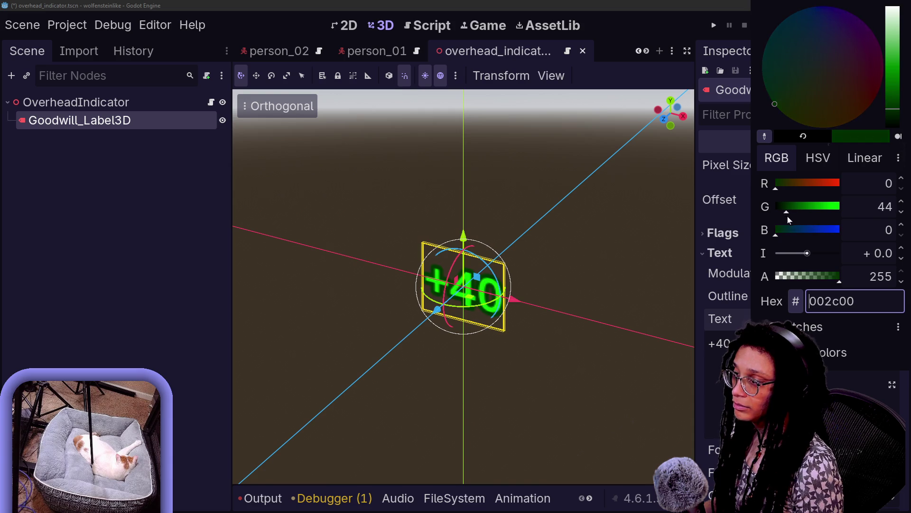
key("Escape")
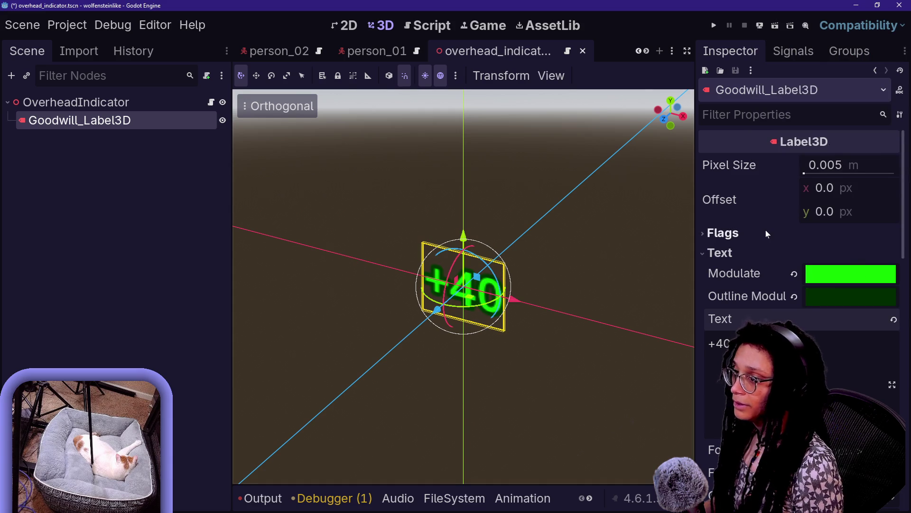
scroll(765, 229, "down", 5)
mouse_move(836, 238)
left_mouse_down()
mouse_move(878, 238)
mouse_move(837, 239)
mouse_move(869, 263)
mouse_move(846, 263)
left_mouse_up()
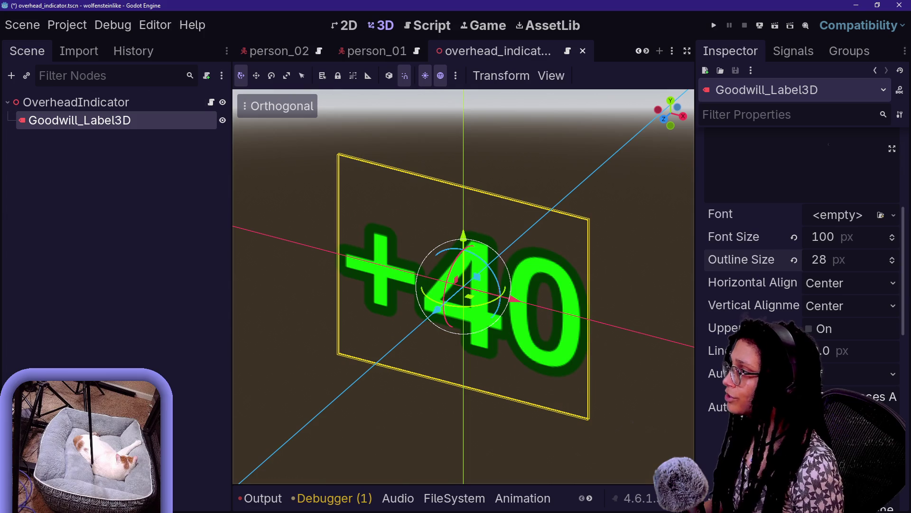
Instance person_00.tscn under OverheadIndicator after the person_agent_06 drop is rejected
left_click(454, 498)
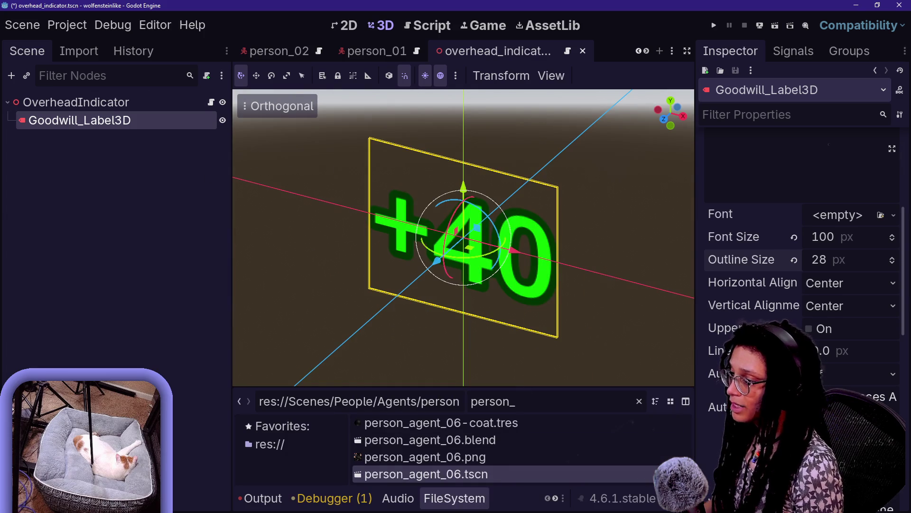
mouse_move(426, 474)
left_mouse_down()
mouse_move(304, 257)
mouse_move(105, 101)
left_mouse_up()
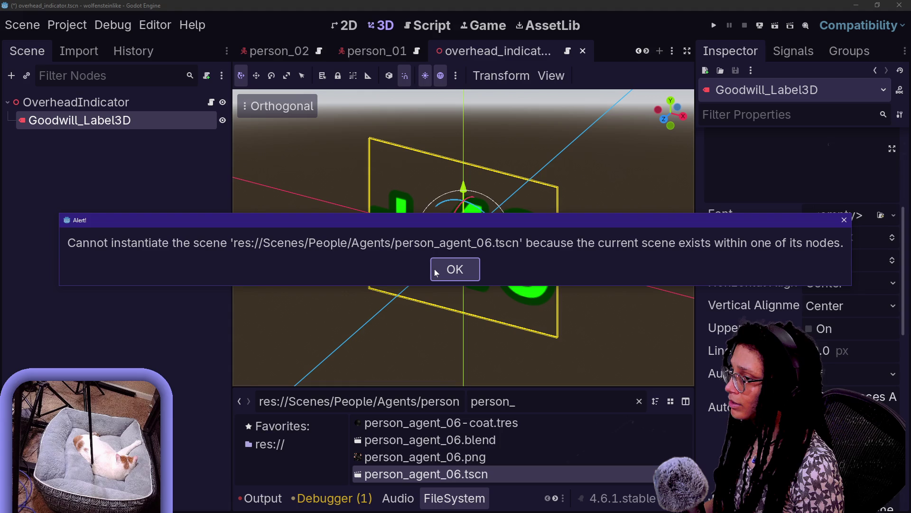
left_click(436, 271)
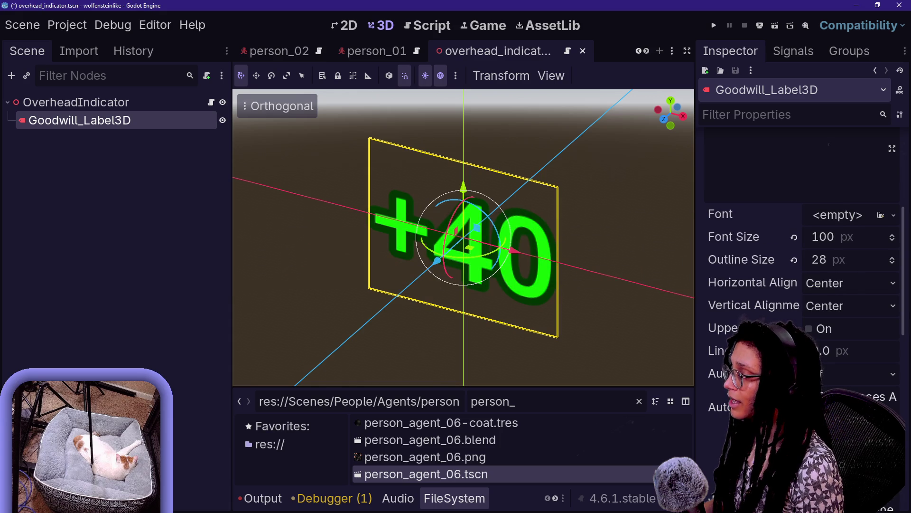
scroll(427, 450, "up", 15)
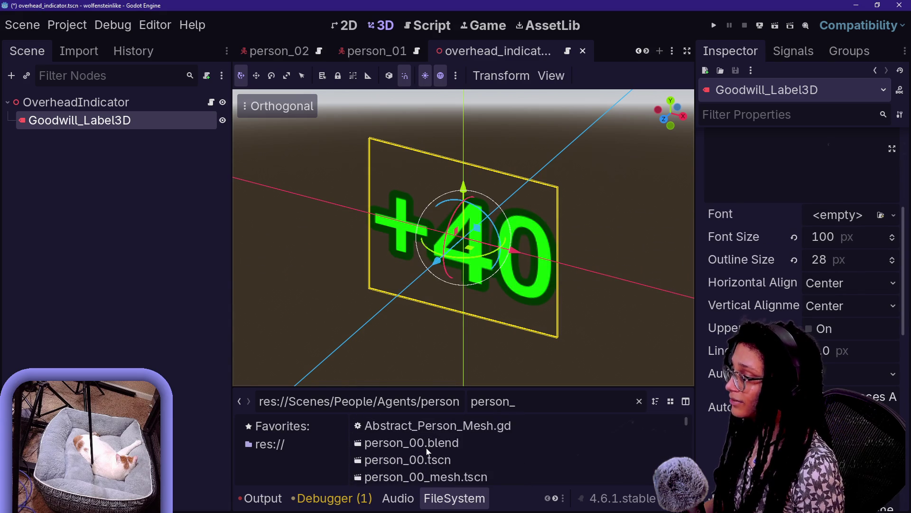
mouse_move(428, 457)
left_mouse_down()
mouse_move(203, 209)
mouse_move(168, 116)
mouse_move(195, 125)
left_mouse_up()
Switch the viewport to perspective and lift the label 3 units above the figure
left_click(386, 275)
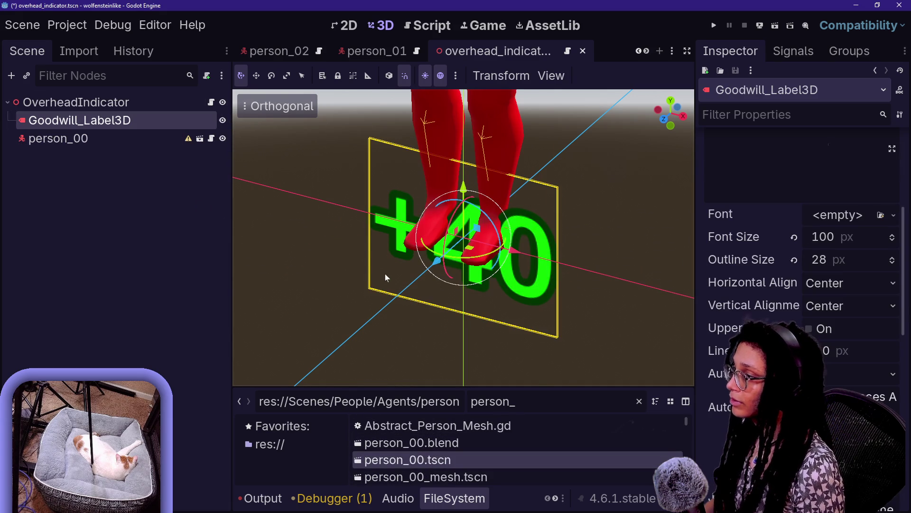
left_click(280, 105)
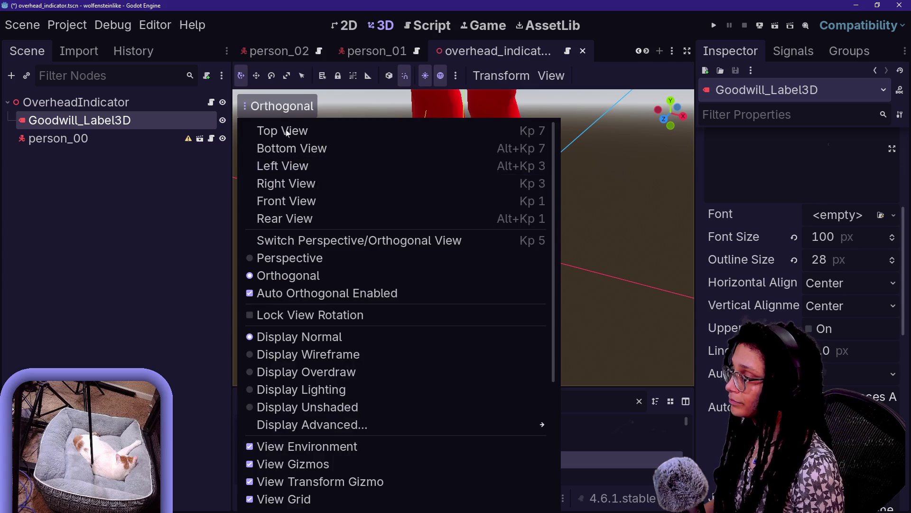
left_click(332, 259)
left_click(630, 243)
scroll(631, 243, "down", 8)
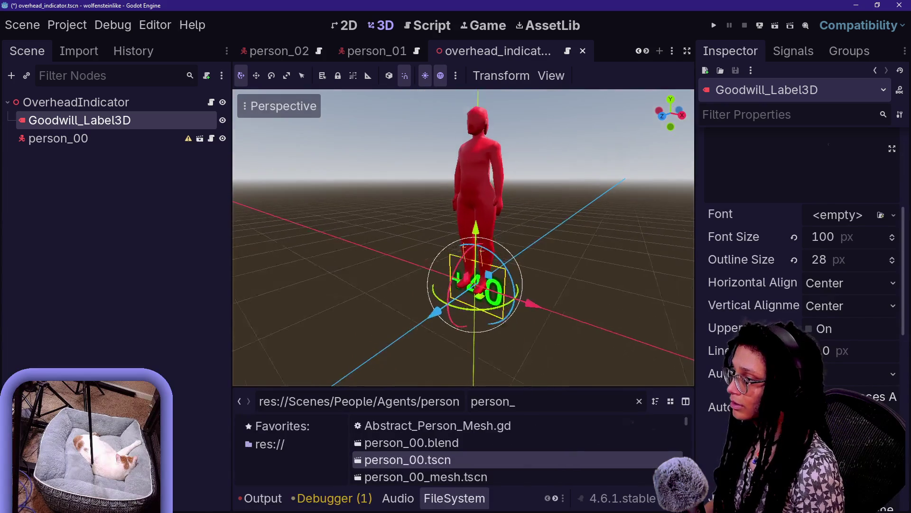
scroll(634, 243, "down", 2)
mouse_move(465, 231)
left_mouse_down()
mouse_move(456, 93)
mouse_move(468, 113)
mouse_move(467, 141)
left_mouse_up()
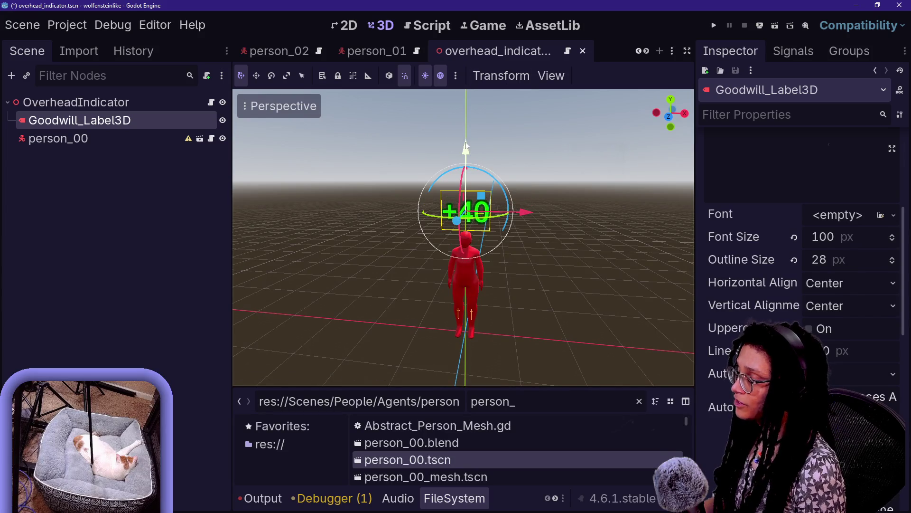
Set the label's Flags > Billboard mode to Enabled and preview it
scroll(466, 141, "up", 5)
scroll(464, 237, "down", 3)
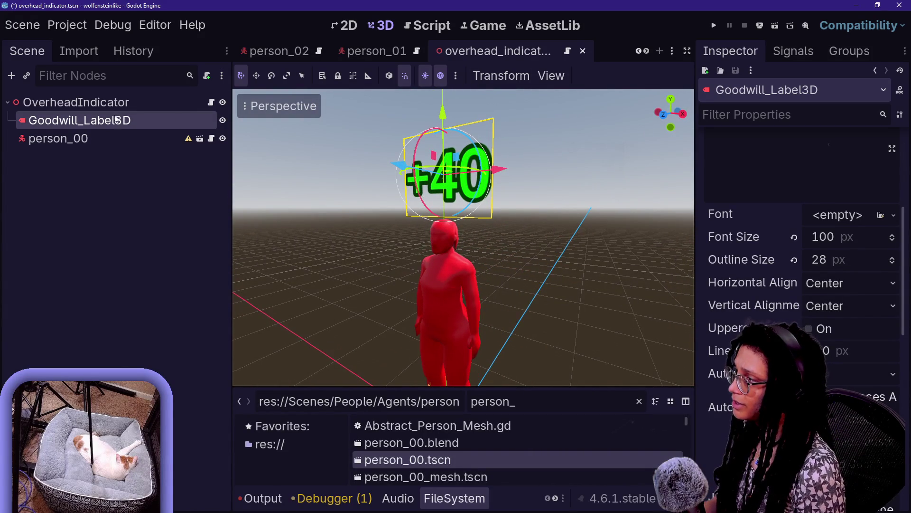
scroll(450, 178, "down", 5)
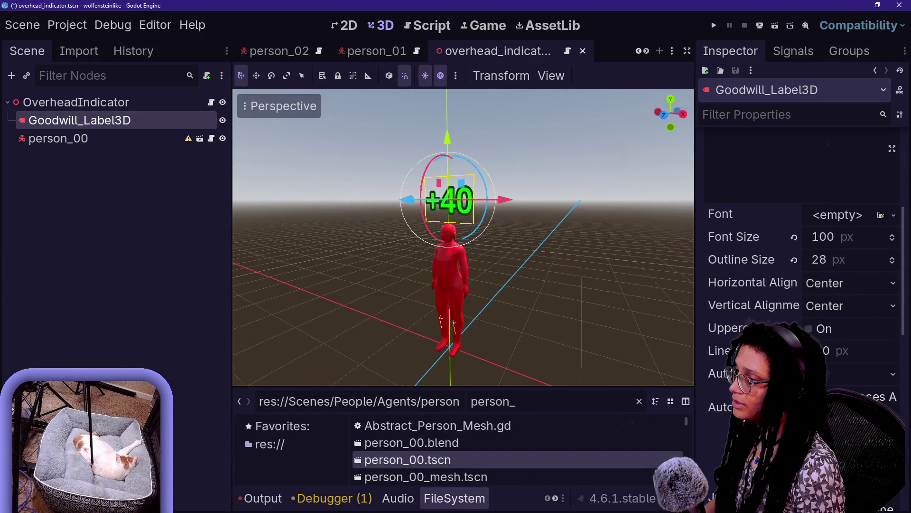
scroll(779, 334, "down", 5)
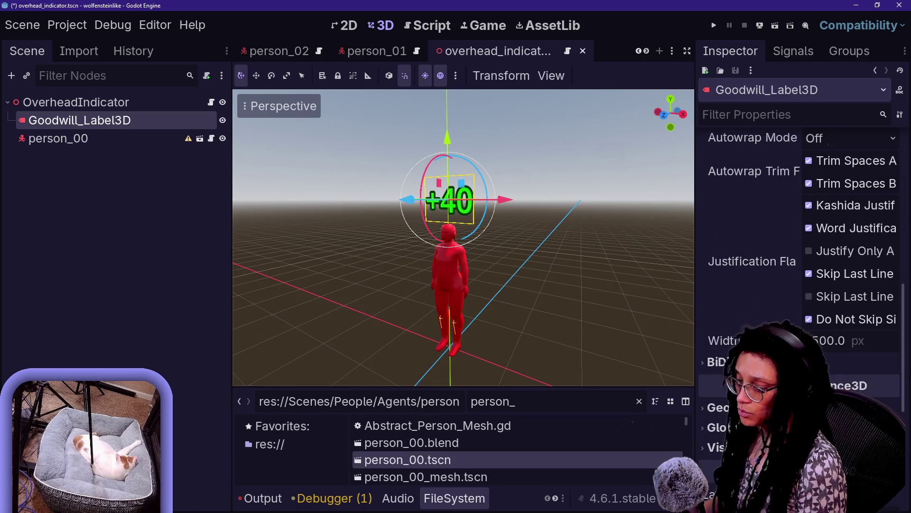
scroll(779, 334, "up", 10)
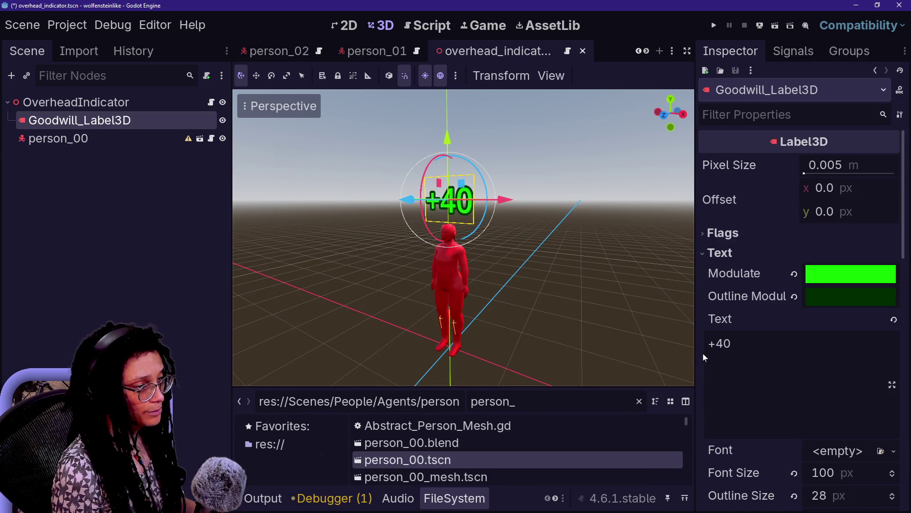
scroll(702, 353, "down", 3)
scroll(721, 337, "up", 3)
left_click(717, 233)
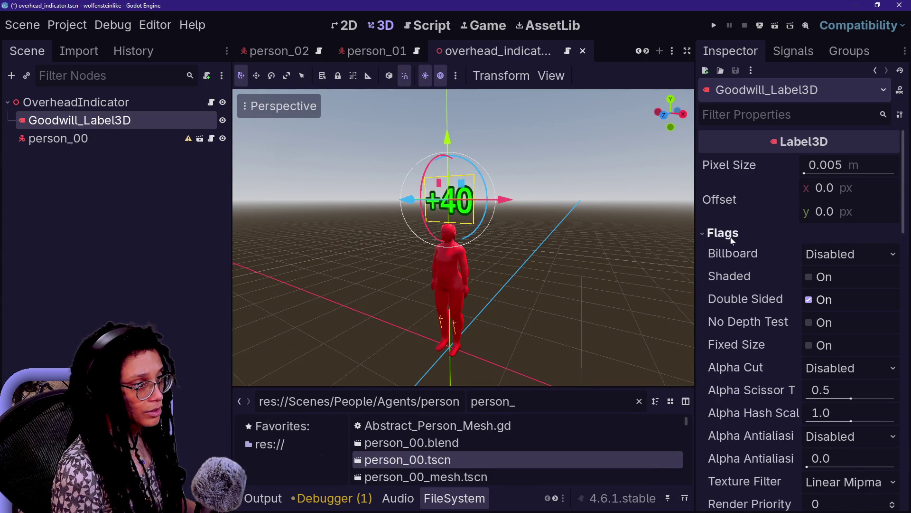
left_click(821, 256)
left_click(844, 296)
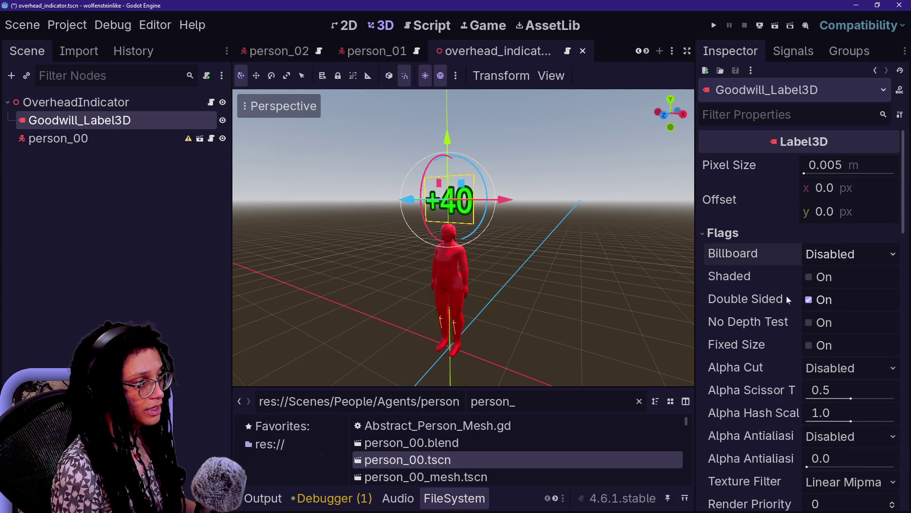
left_click(587, 254)
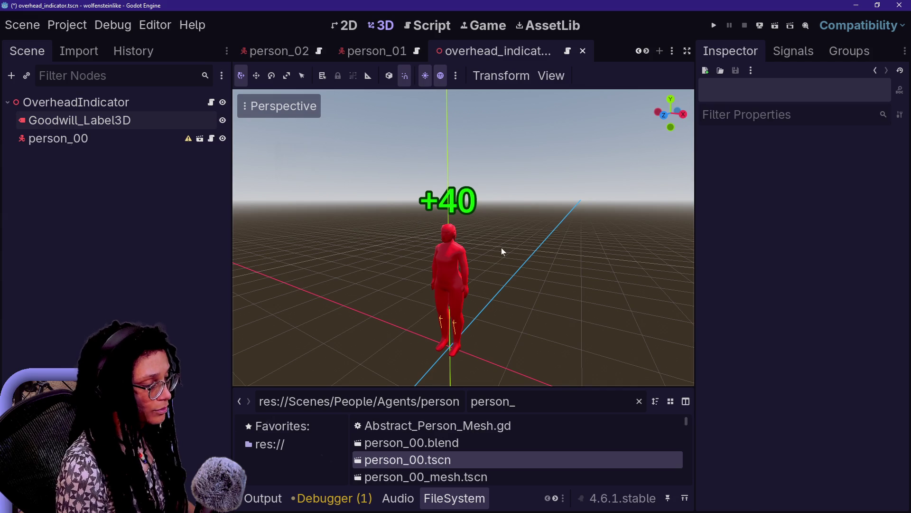
Shrink the label's font to about 78 px and nudge it slightly lower
mouse_move(500, 247)
left_mouse_down()
mouse_move(693, 249)
mouse_move(693, 228)
mouse_move(692, 251)
mouse_move(679, 249)
left_mouse_up()
scroll(464, 237, "up", 2)
scroll(463, 237, "down", 3)
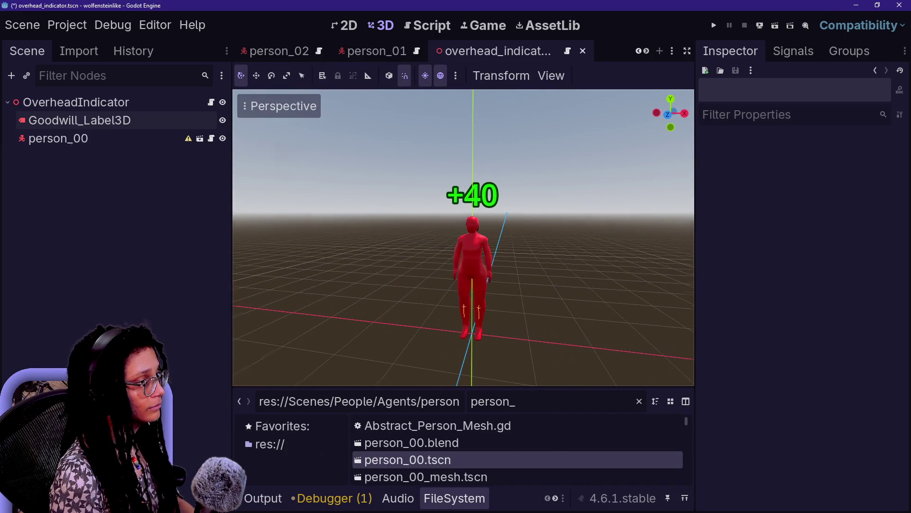
left_click(106, 133)
left_click(120, 126)
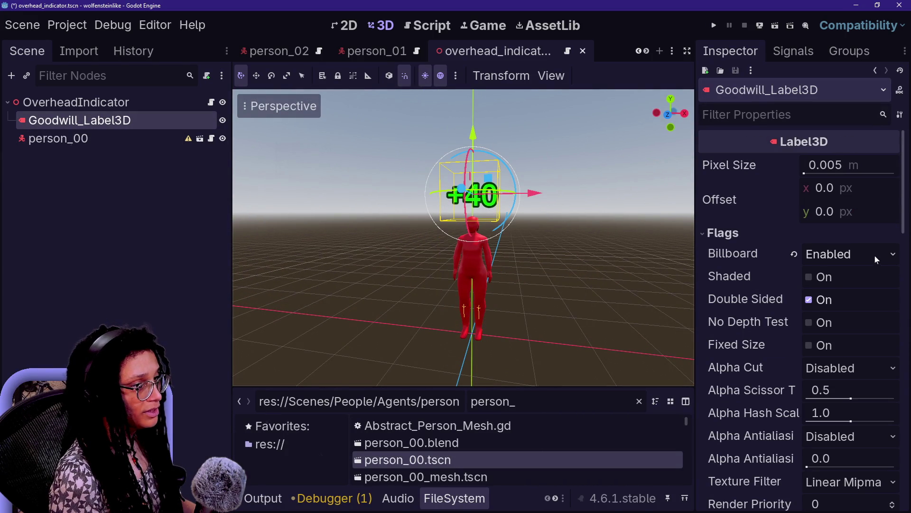
scroll(734, 304, "down", 8)
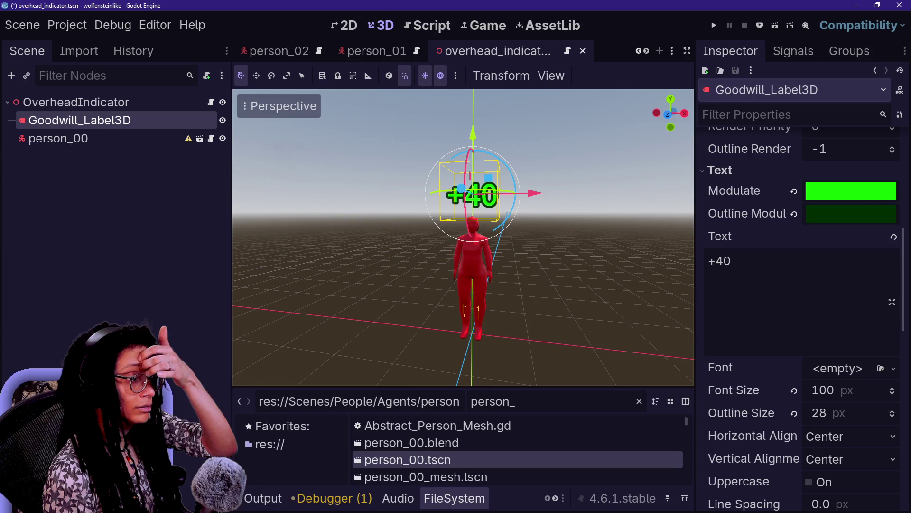
left_click_drag(866, 393, 850, 393)
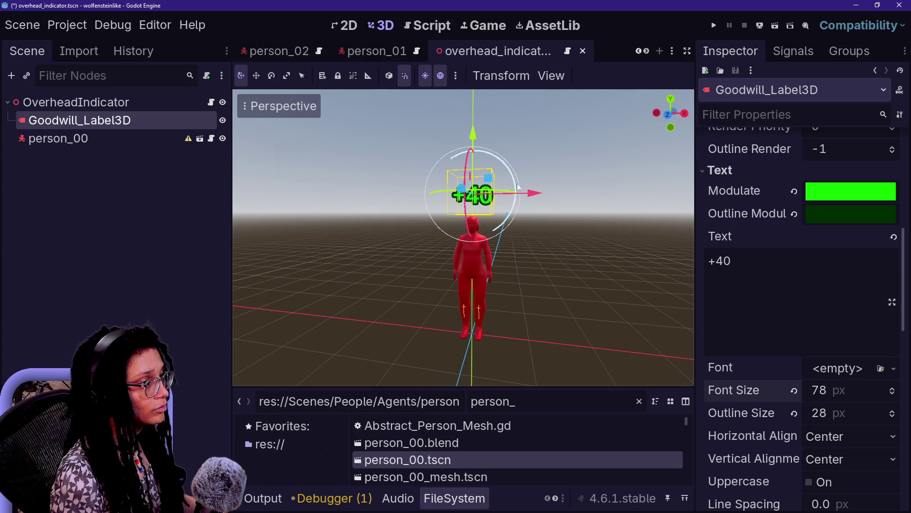
left_click_drag(476, 139, 474, 146)
Save the overhead_indicator scene and delete the person_00 preview instance
left_click(409, 275)
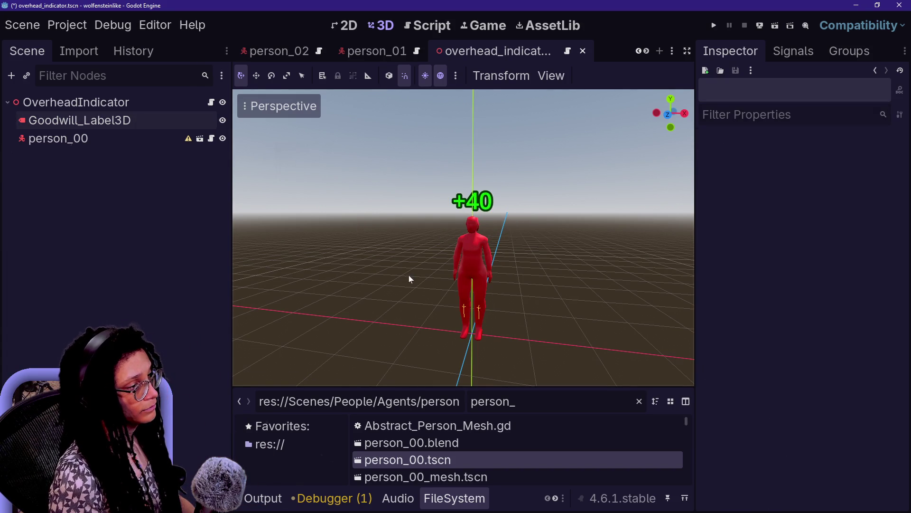
mouse_move(408, 275)
left_mouse_down()
mouse_move(332, 277)
mouse_move(360, 277)
left_mouse_up()
scroll(463, 238, "down", 3)
scroll(463, 237, "up", 5)
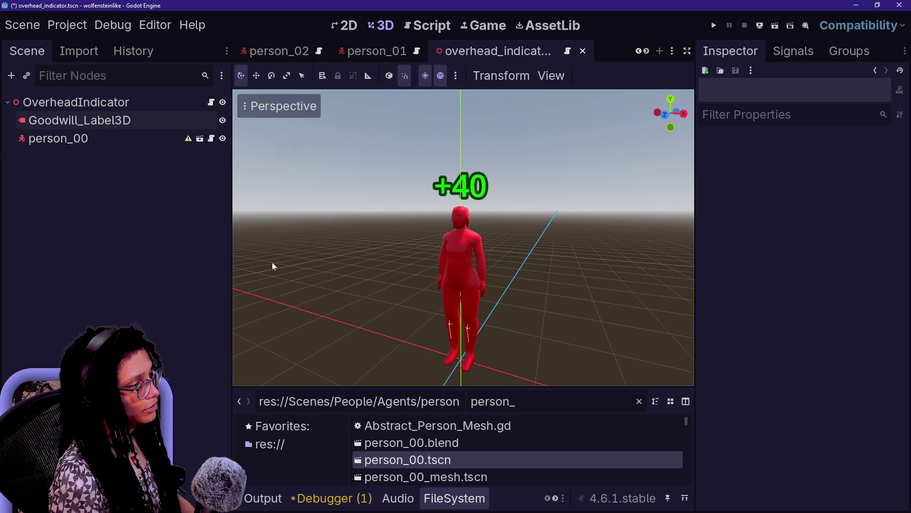
key("ctrl+s")
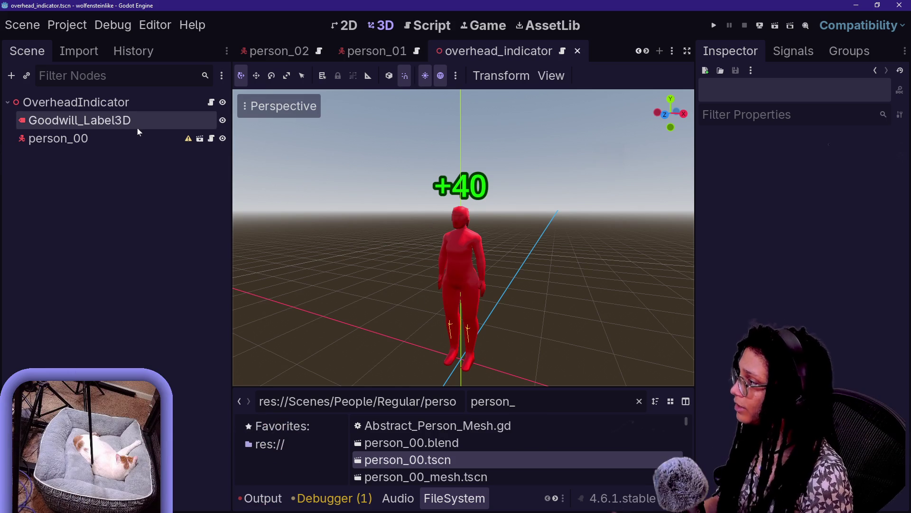
left_click(113, 131)
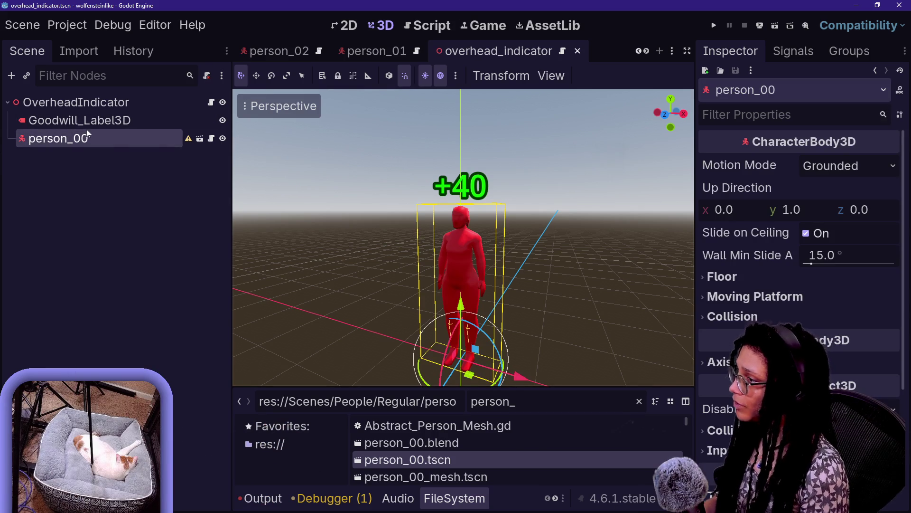
key("Delete")
Confirm removing person_00 and reset the label's Position y to zero
key("Return")
left_click(104, 125)
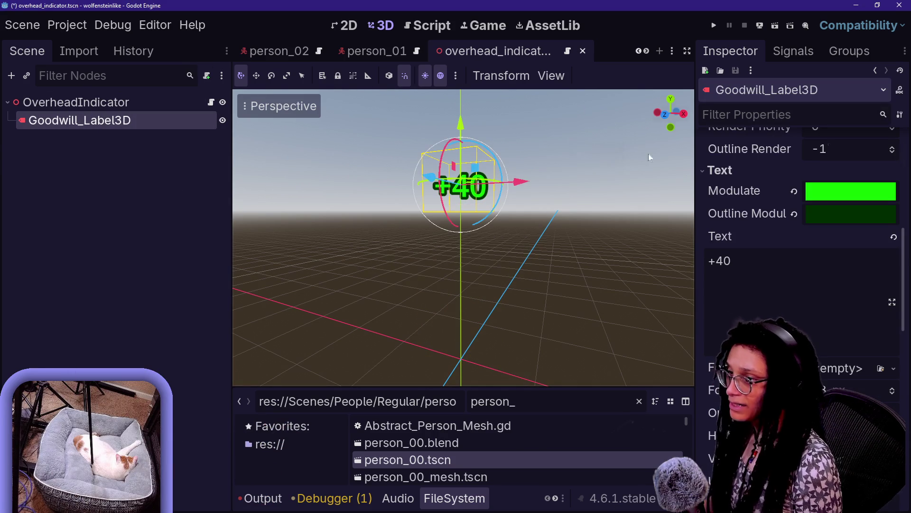
scroll(807, 188, "down", 15)
scroll(786, 255, "up", 2)
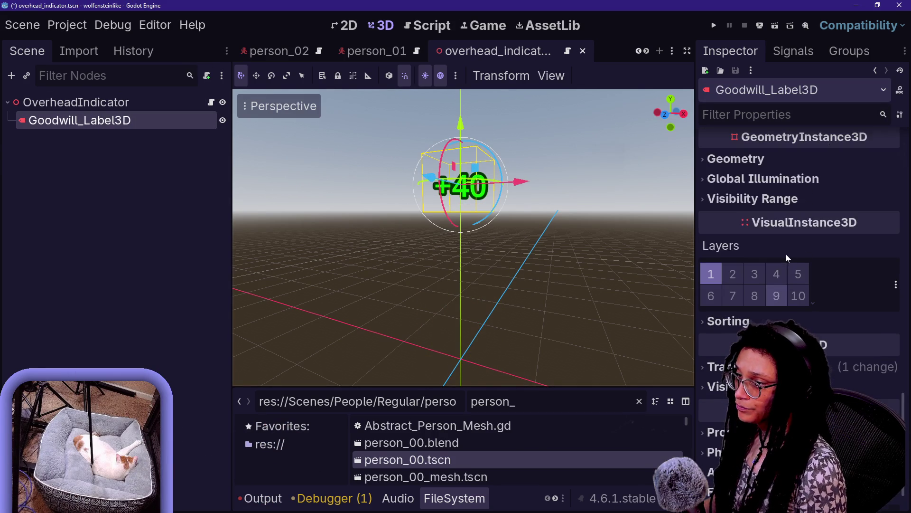
left_click(760, 366)
scroll(800, 237, "down", 3)
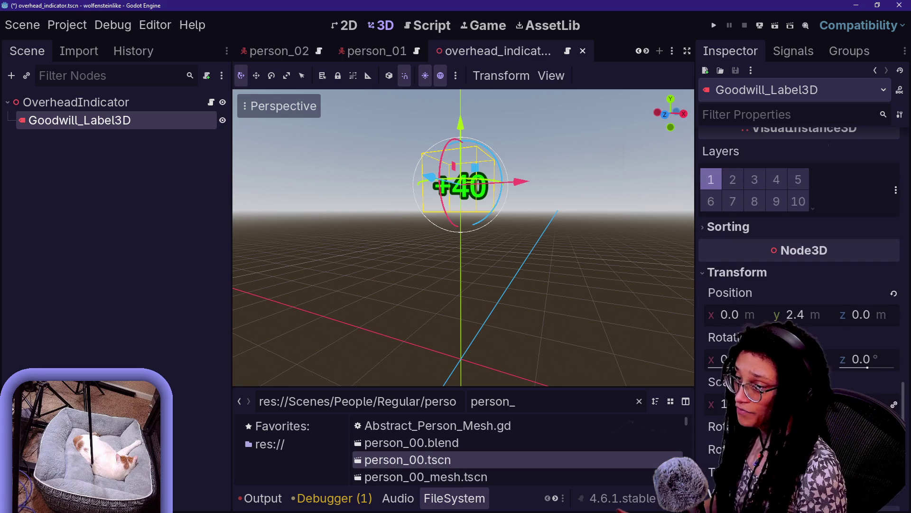
left_click(893, 293)
left_click(532, 279)
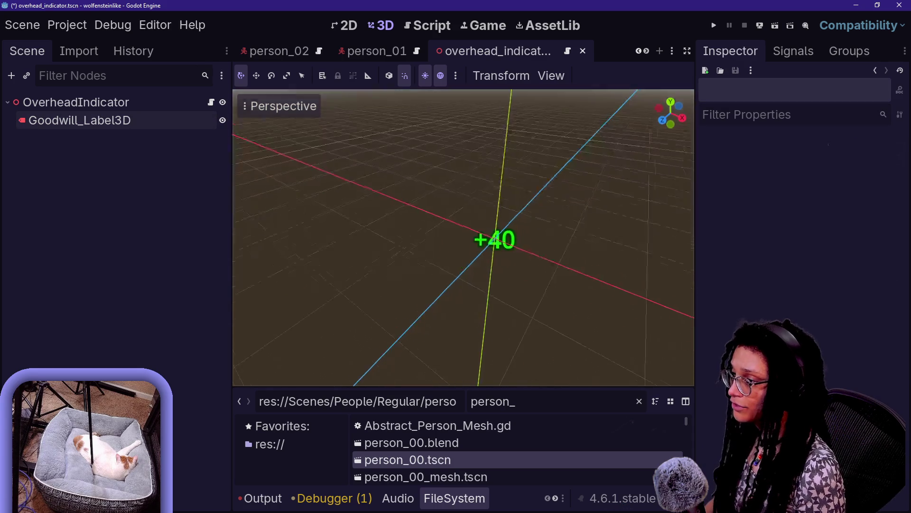
In Front Orthogonal view, raise the label to about 0.2 m and save the scene
scroll(532, 279, "up", 6)
key("KP_1")
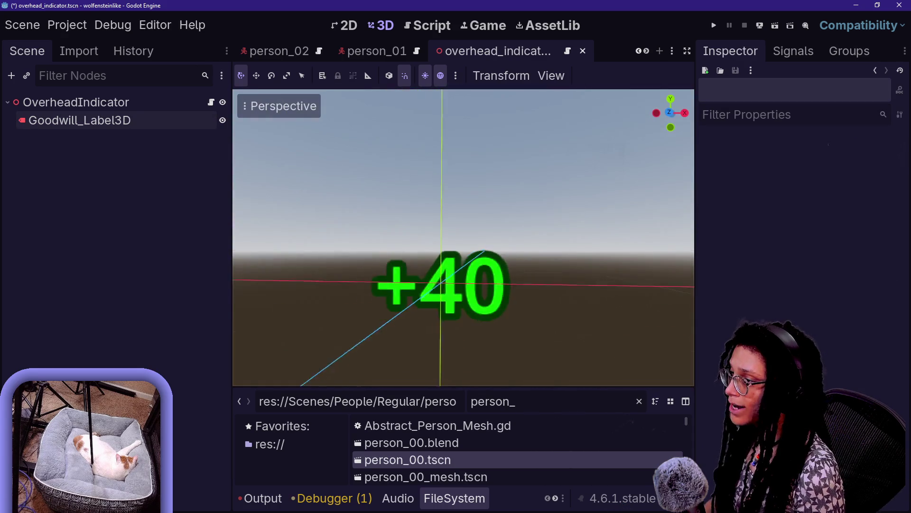
left_click(670, 112)
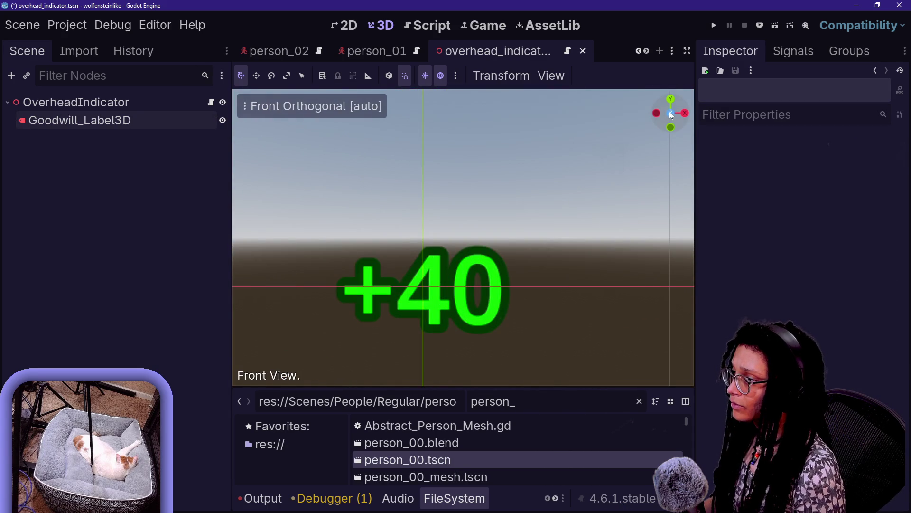
left_click(398, 276)
left_click_drag(420, 229, 425, 175)
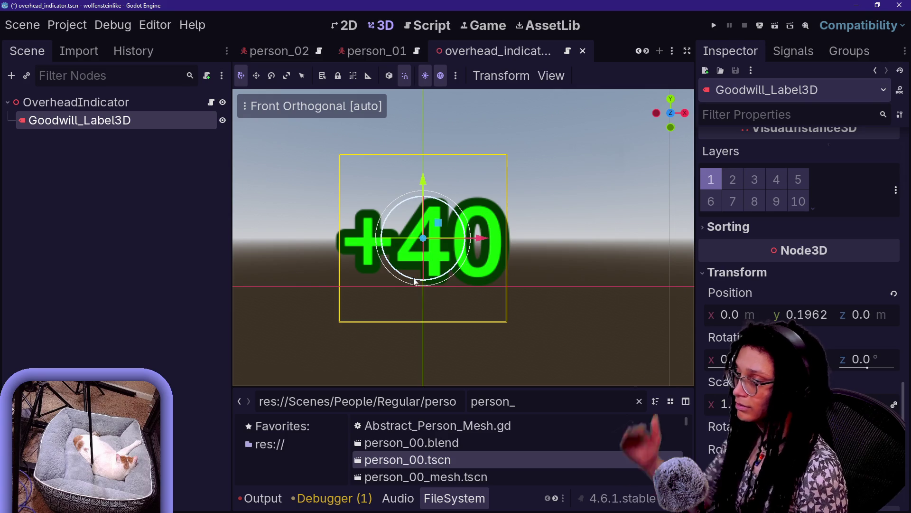
left_click(252, 263)
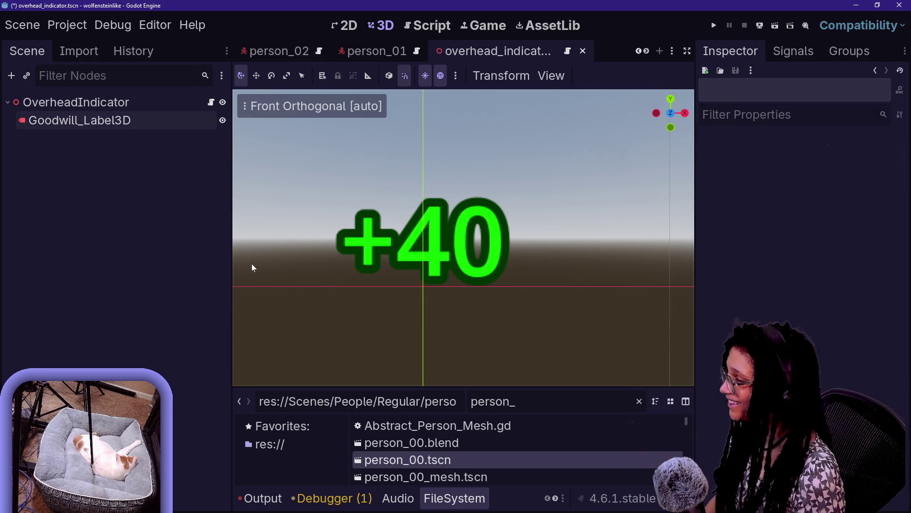
key("ctrl+s")
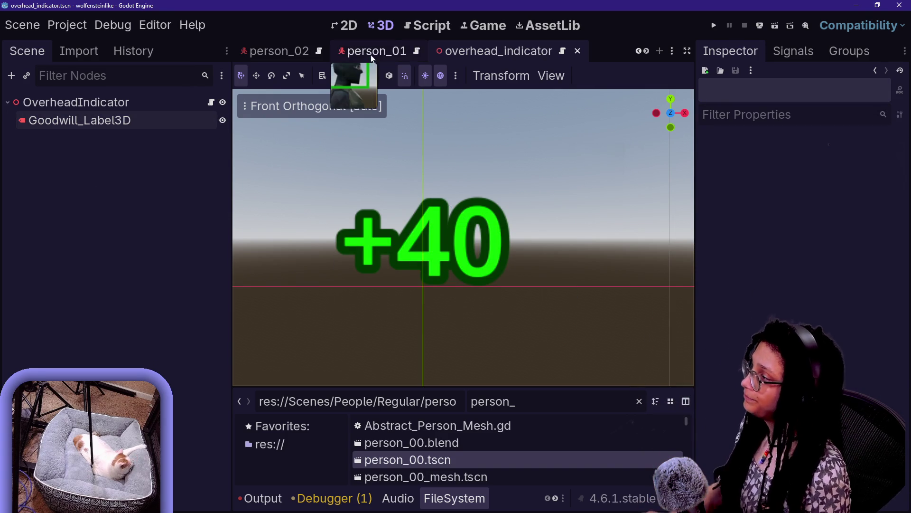
Use Save Branch as Scene on Goodwill_Label3D, saving goodwill_label_3d.tscn in Agents
left_click(135, 122)
right_click(134, 122)
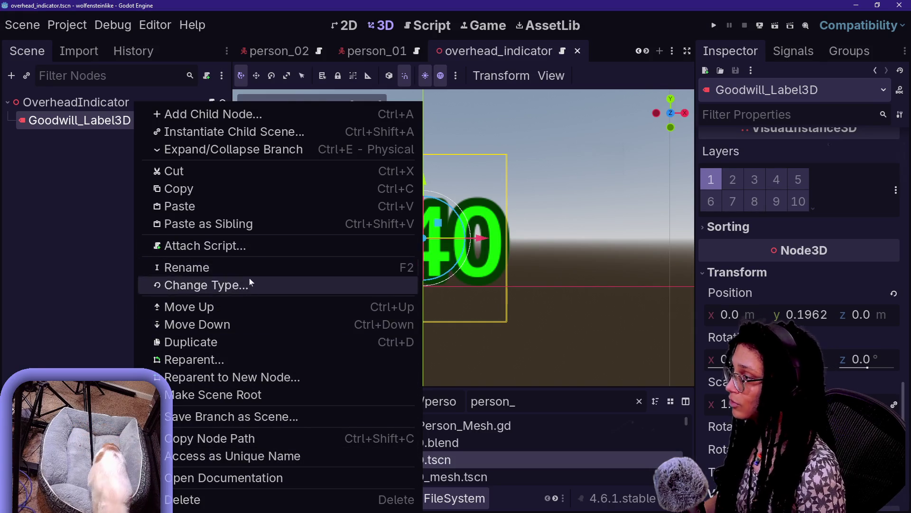
left_click(242, 417)
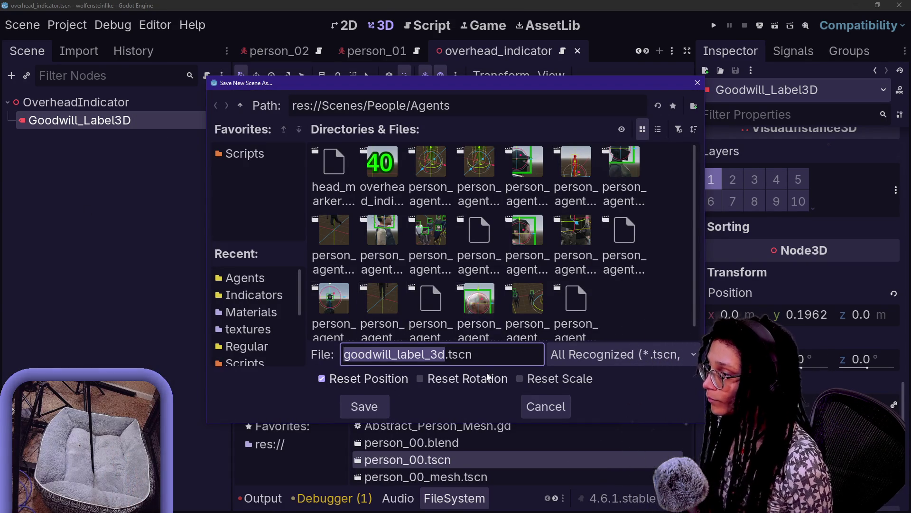
key("Escape")
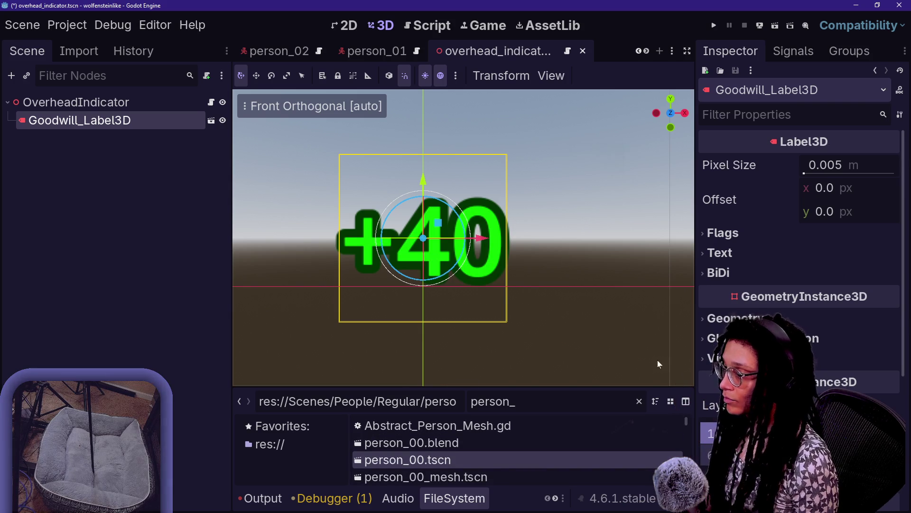
Delete the Goodwill_Label3D node from overhead_indicator
left_click(172, 136)
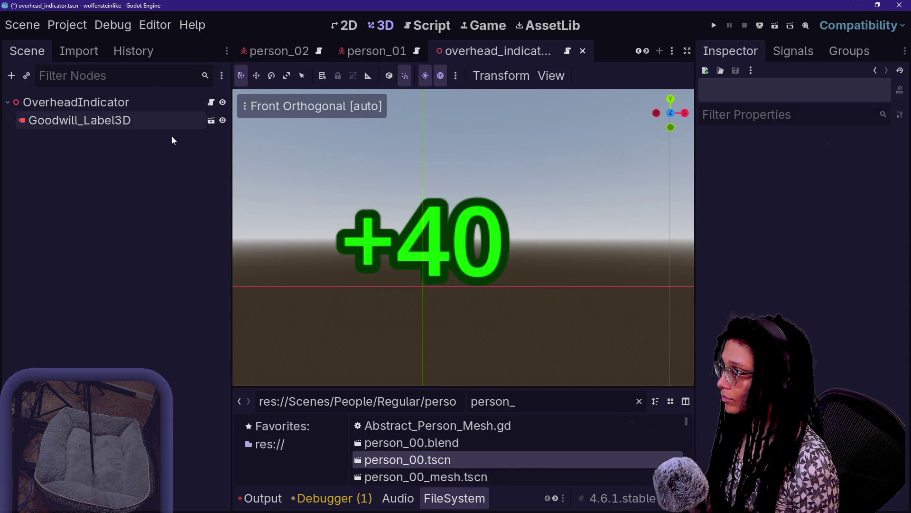
left_click(167, 123)
key("Delete")
key("Return")
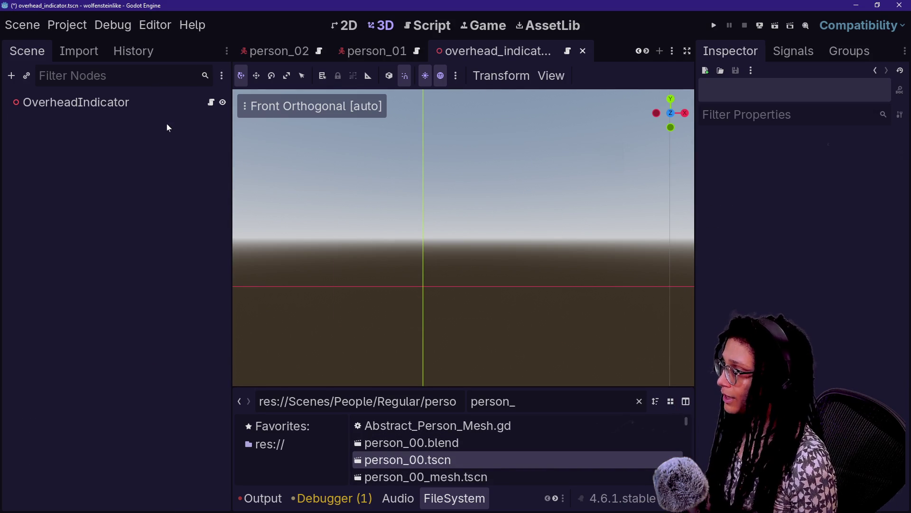
Filter the FileSystem for 'good' and open goodwill_label_3d.tscn
left_click(211, 102)
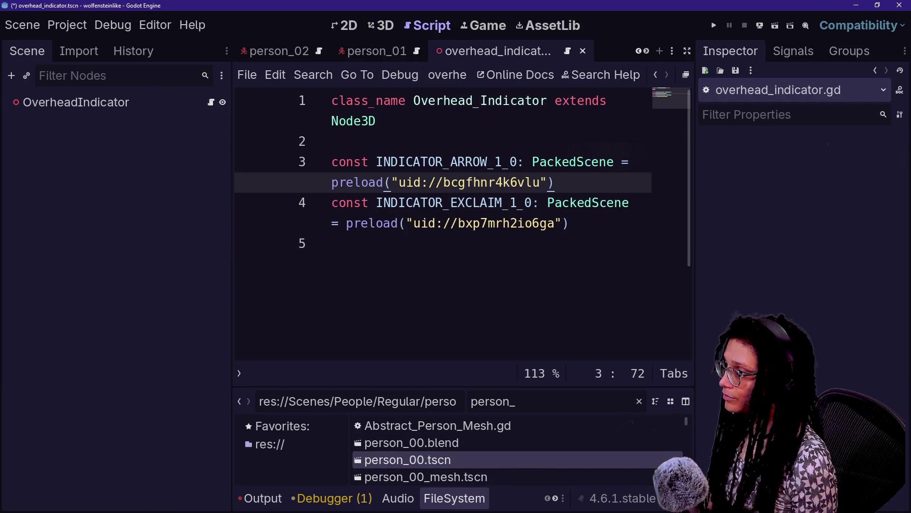
left_click_drag(429, 162, 540, 182)
left_click(420, 364)
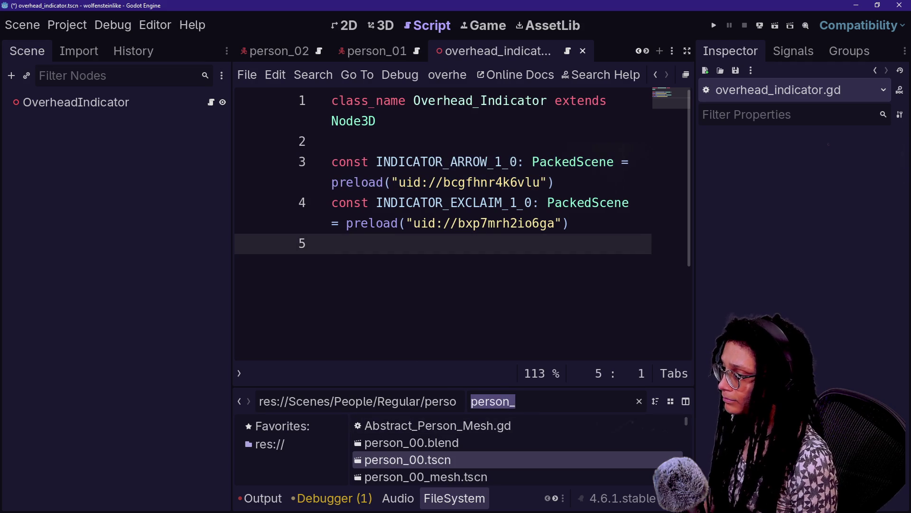
type("good")
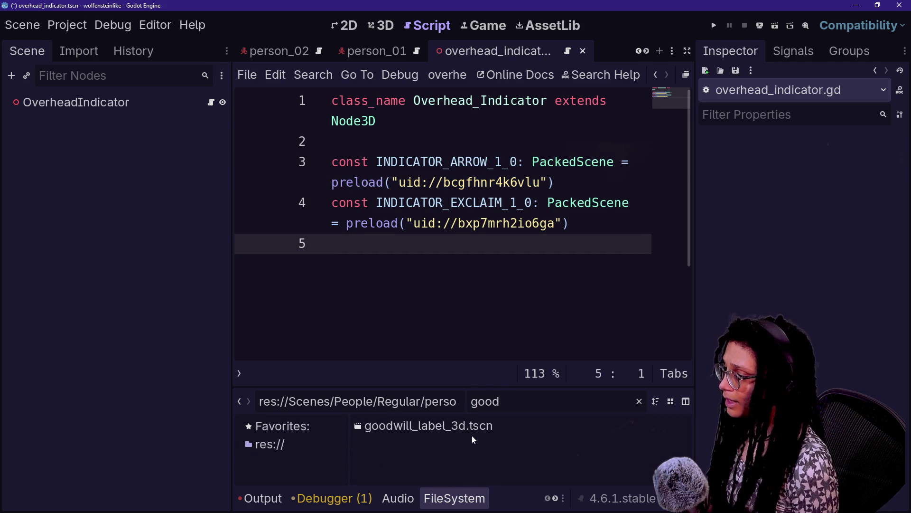
left_click(454, 429)
right_click(391, 429)
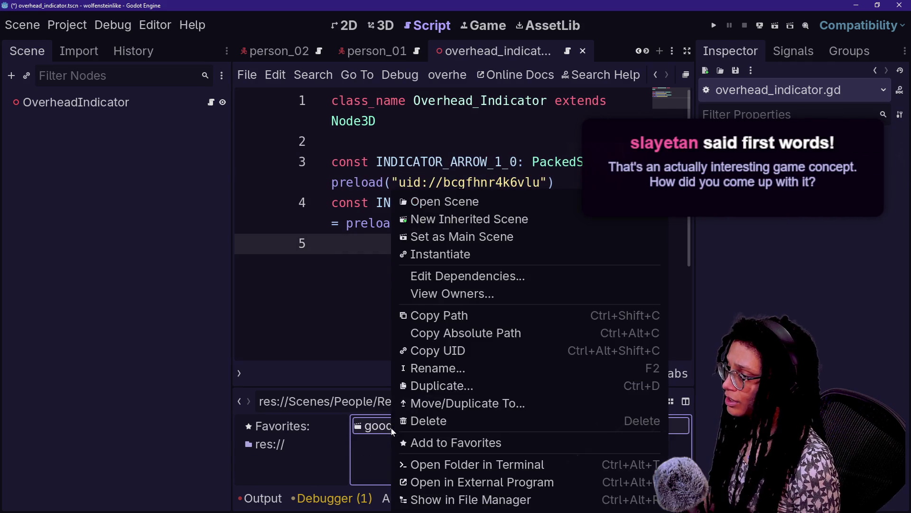
left_click(382, 437)
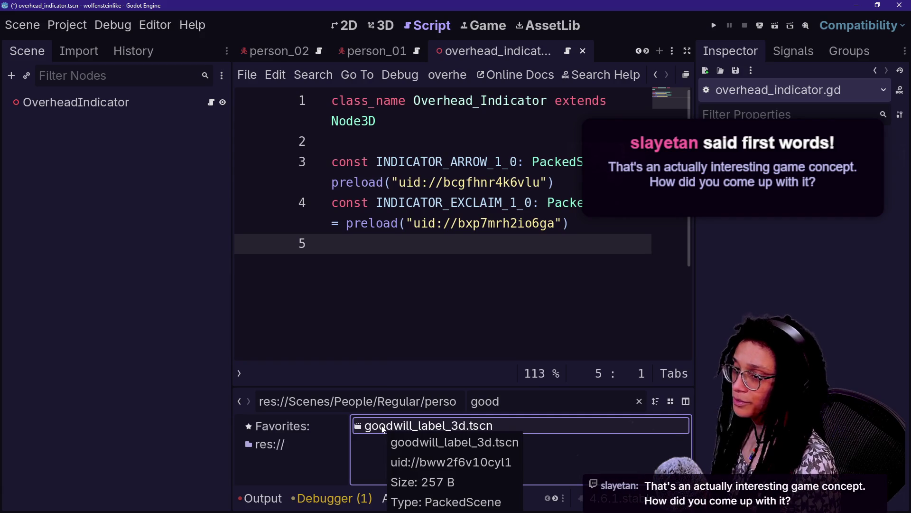
double_click(435, 429)
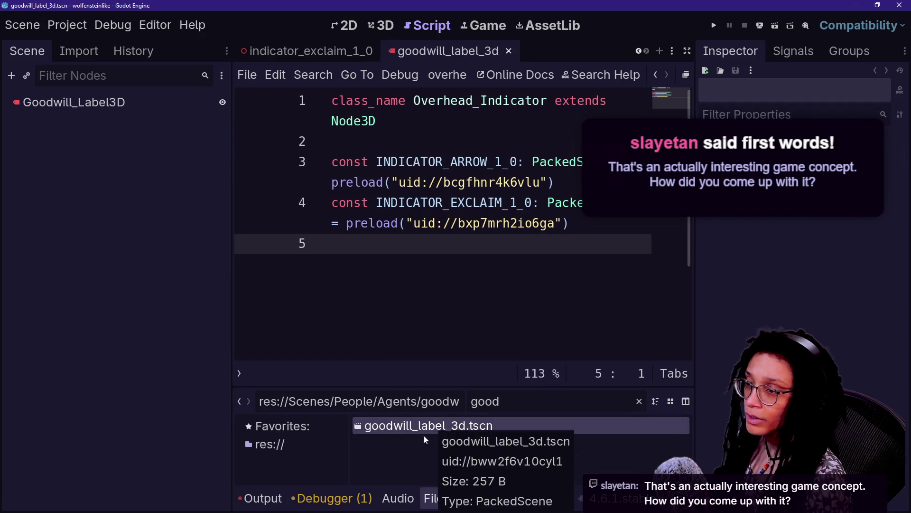
Look over the overhead_indicator script lines, then switch to the web browser
mouse_move(377, 202)
left_mouse_down()
mouse_move(332, 243)
mouse_move(456, 162)
left_mouse_up()
left_click(450, 161)
left_click(332, 141)
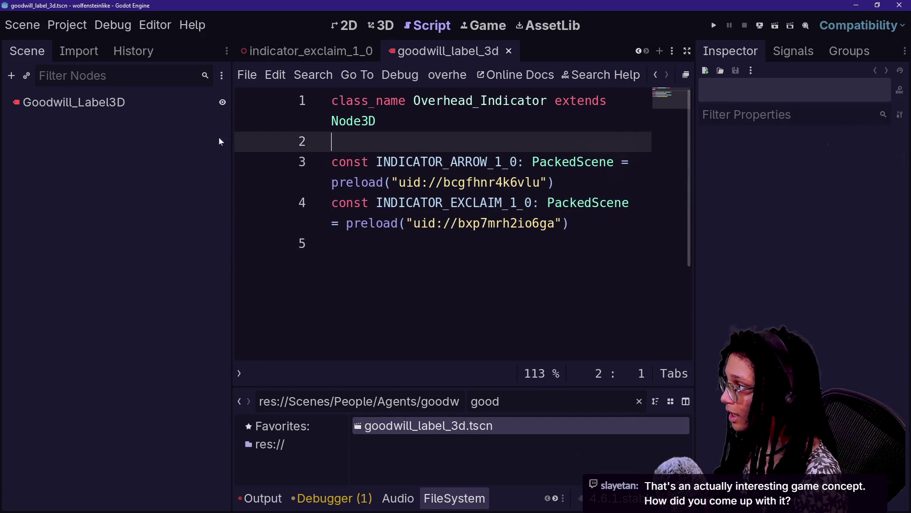
double_click(108, 102)
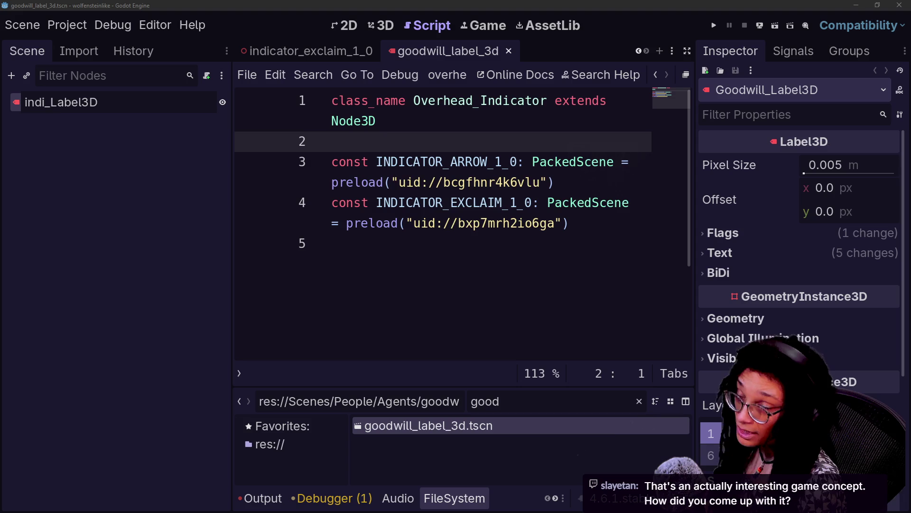
key("Escape")
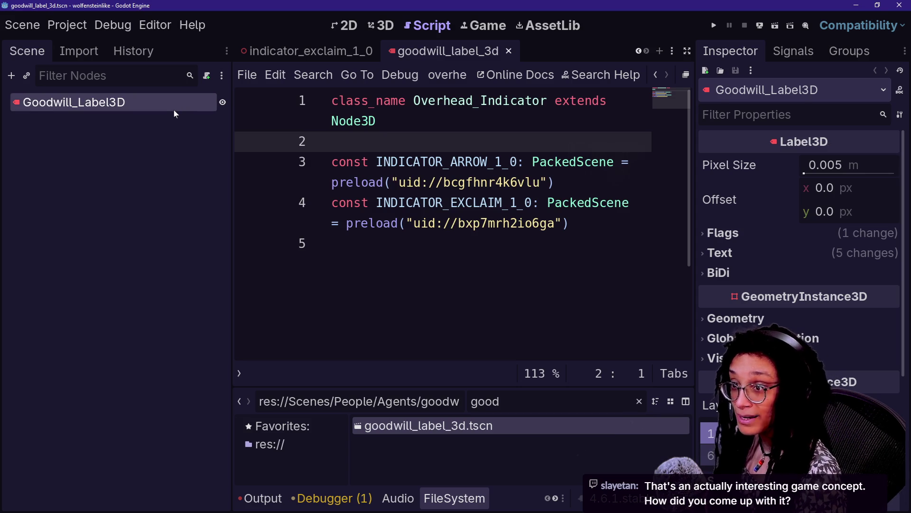
key("alt+Tab")
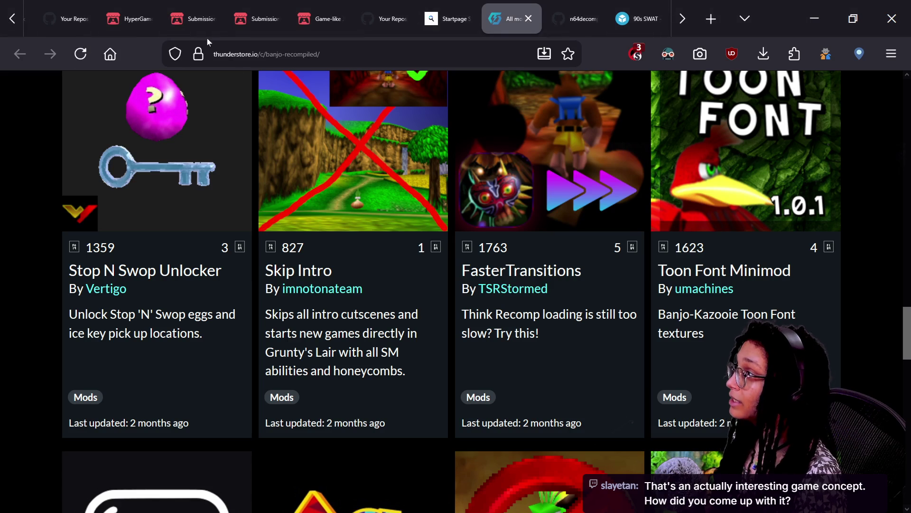
From the developer's itch.io page, open the Wolfenstein-likes game jam link
left_click(128, 19)
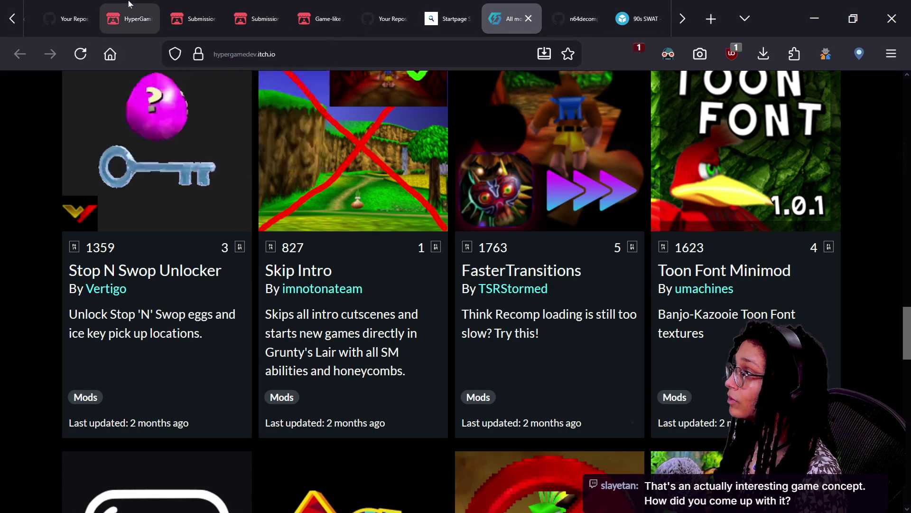
scroll(400, 151, "up", 10)
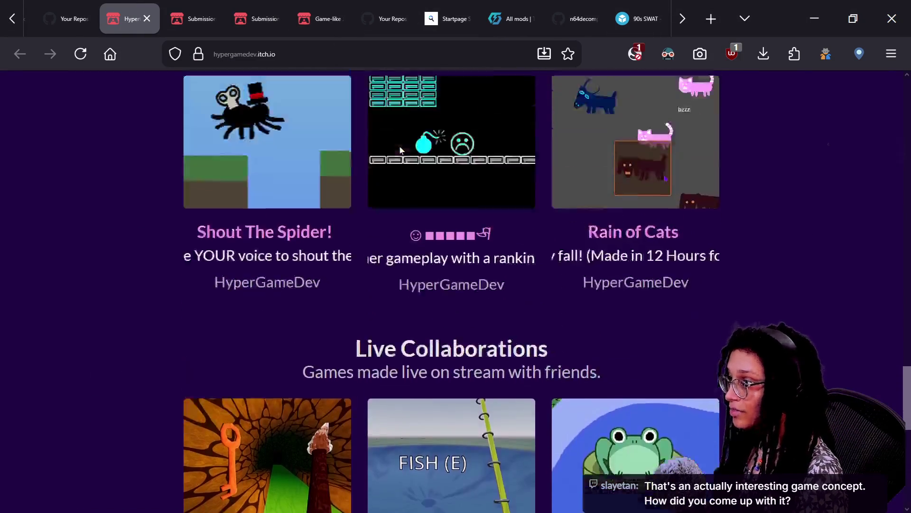
scroll(400, 150, "up", 5)
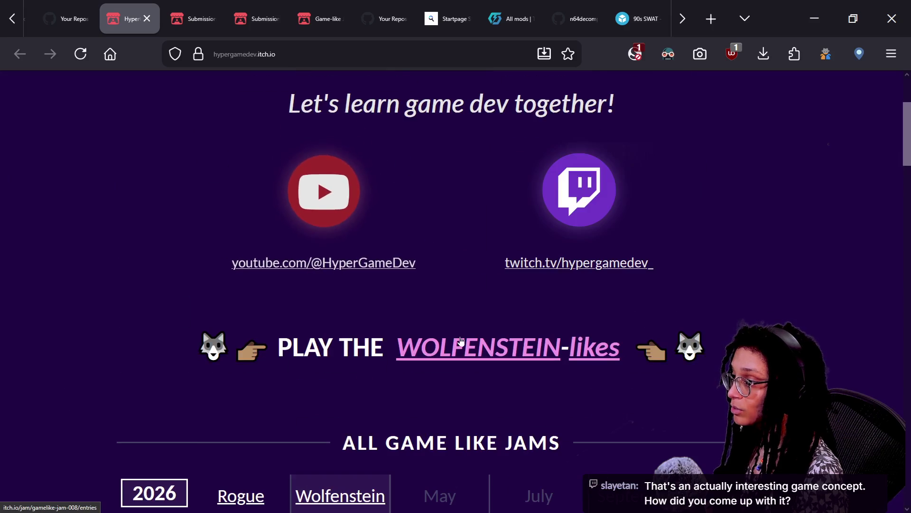
scroll(371, 396, "down", 2)
left_click(358, 409)
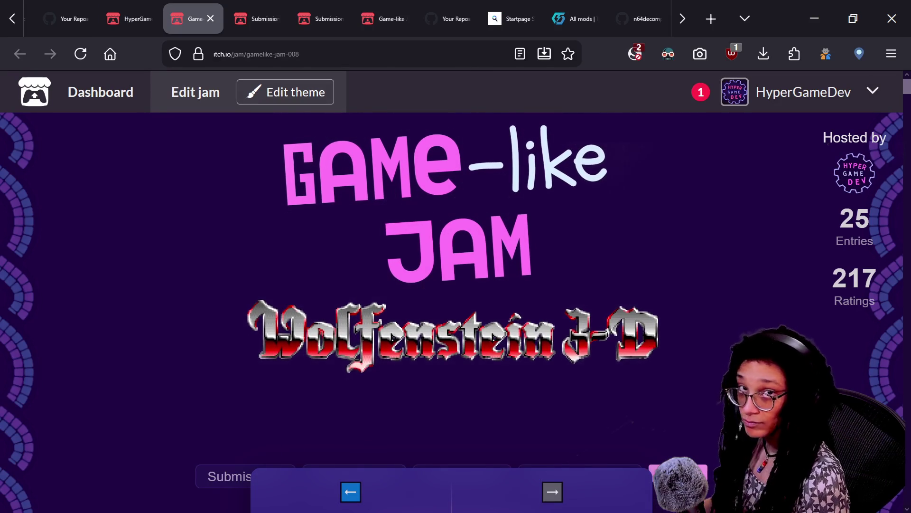
Scroll over the 25-entry jam page, then bring up the stream chat window
scroll(451, 291, "down", 3)
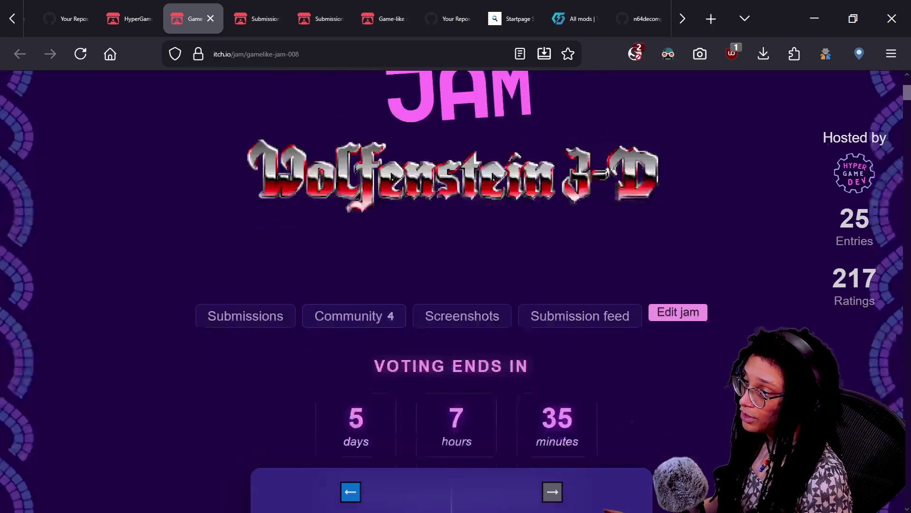
scroll(452, 291, "up", 3)
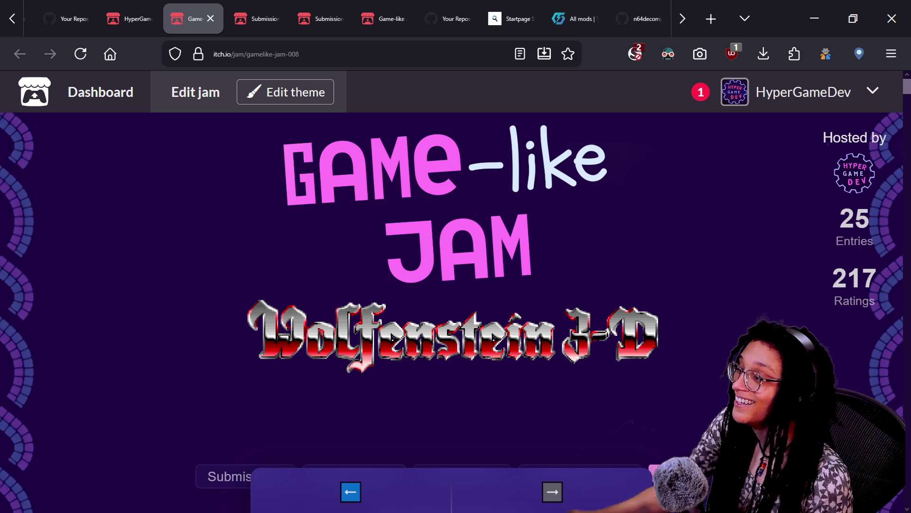
scroll(455, 291, "down", 5)
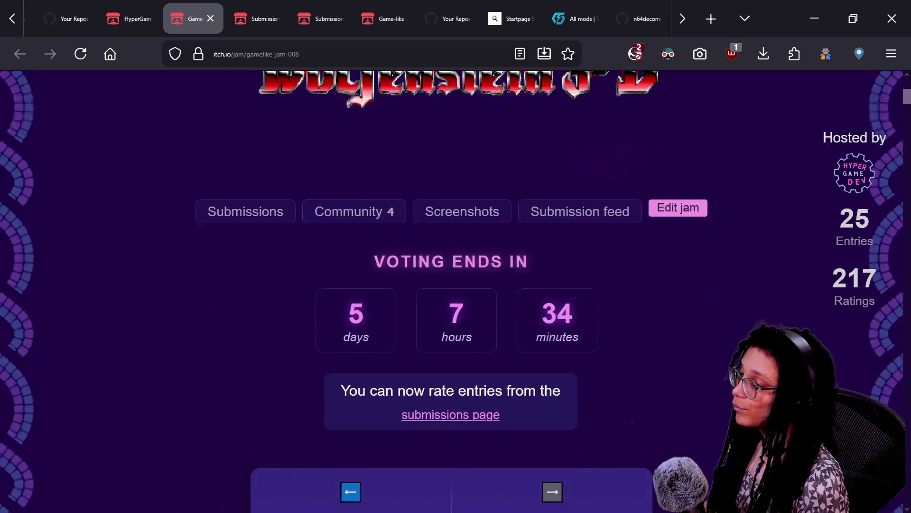
scroll(455, 291, "up", 5)
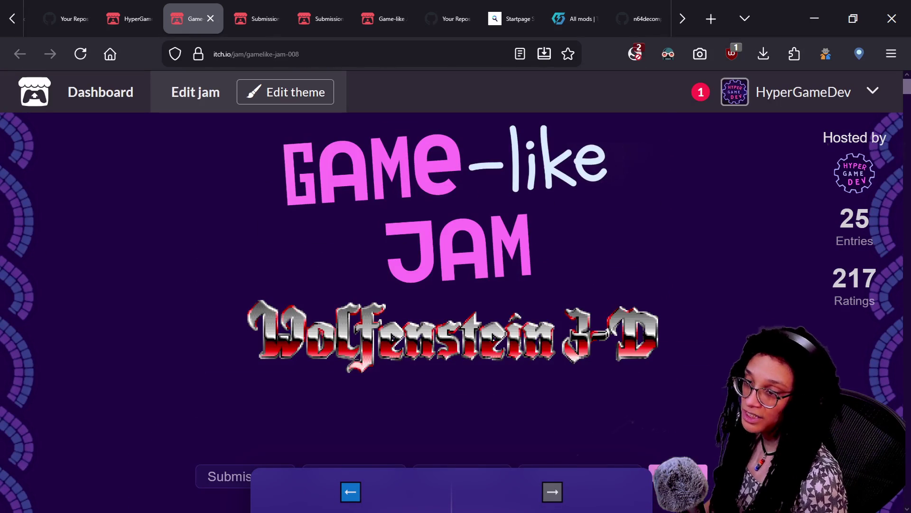
key("alt+Tab")
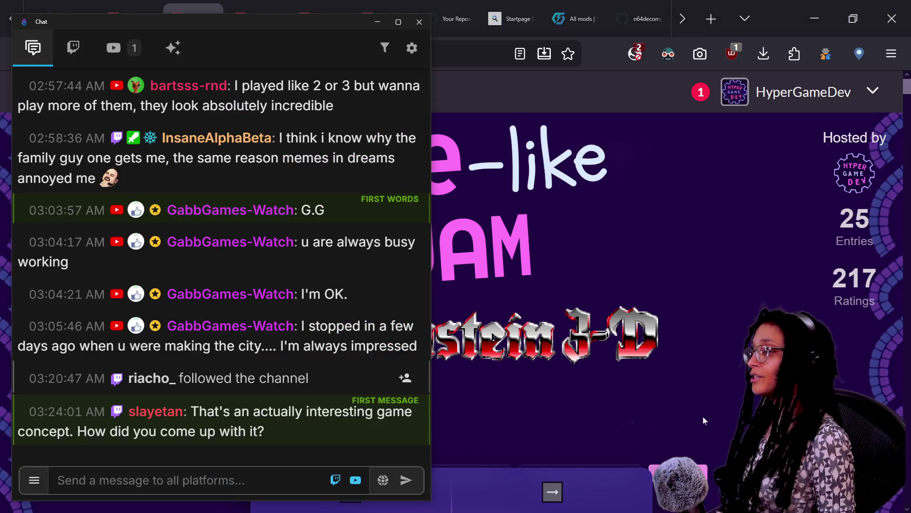
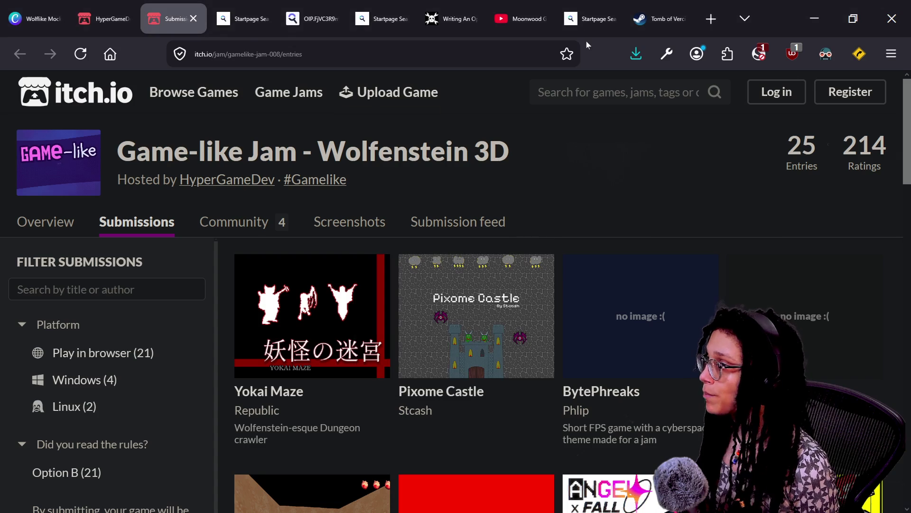
Copy the Tamagotchi-like bookmark's link from the GAMS bookmarks folder in a new tab
left_click(725, 19)
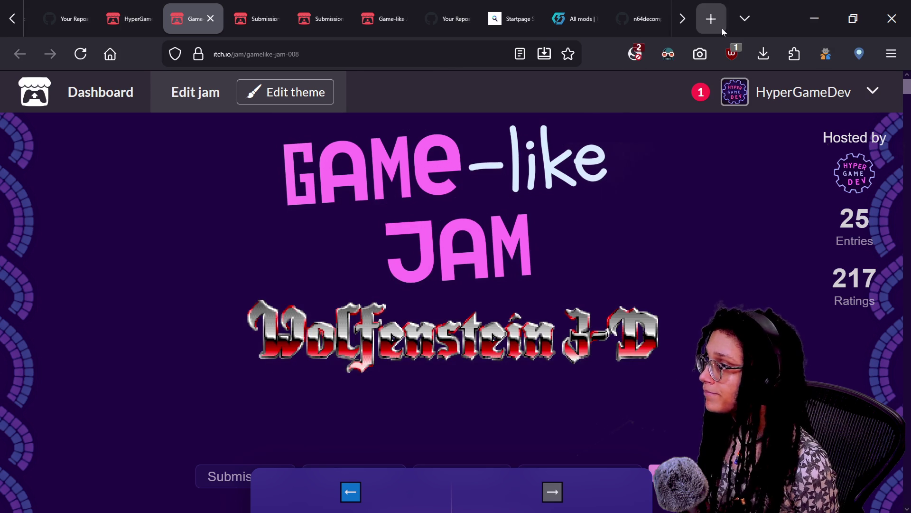
left_click(723, 29)
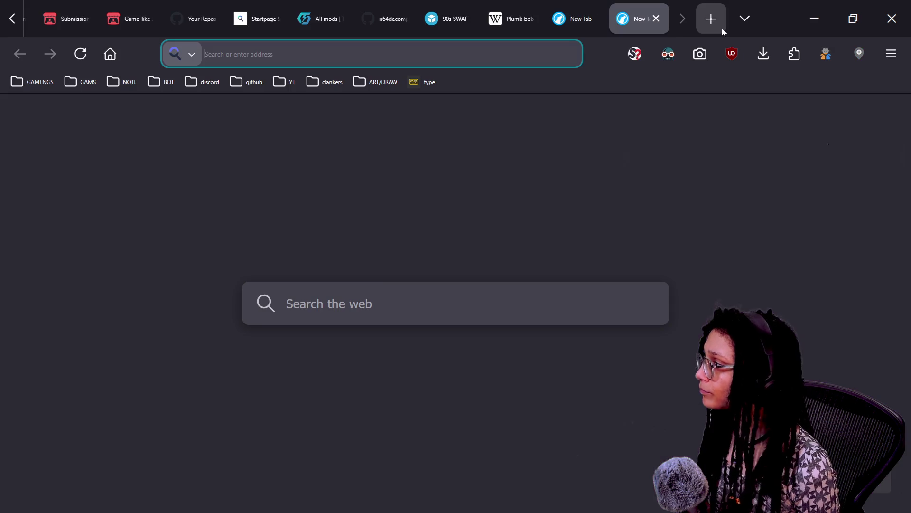
left_click(81, 81)
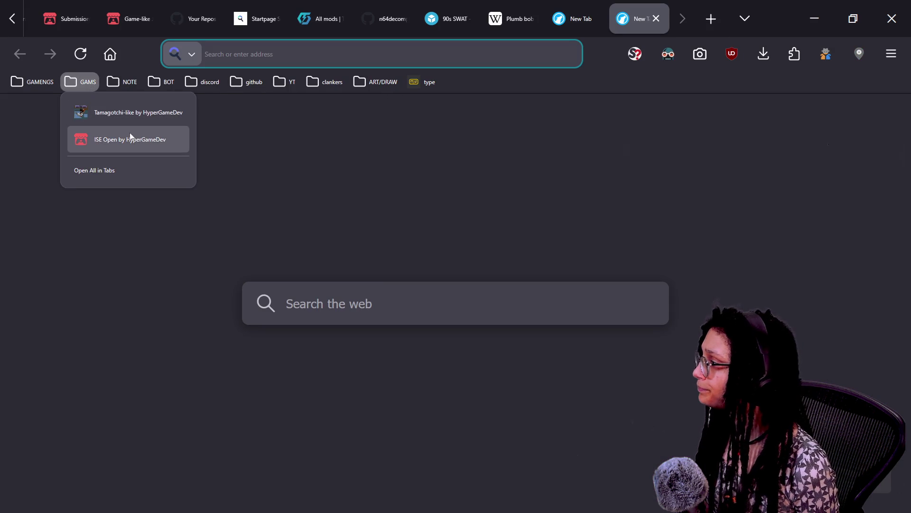
right_click(144, 119)
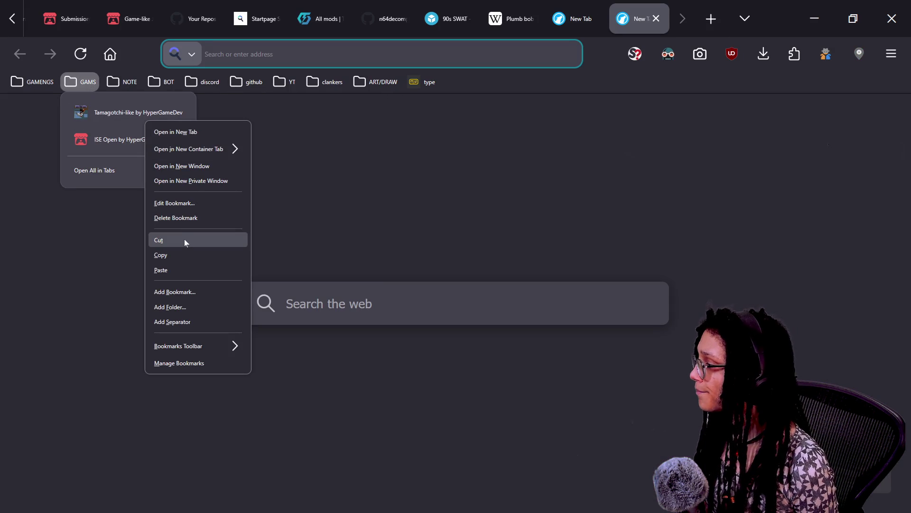
left_click(184, 253)
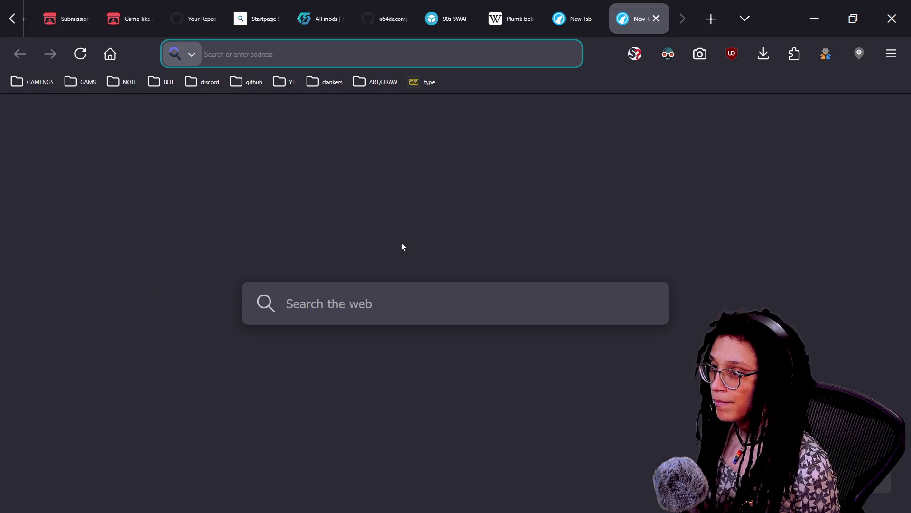
Load the copied link in the incognito window to reach the game's password page
key("alt+Tab")
key("ctrl+l")
type("hypergamedev.itch.io/tamagotchi-like-wip")
key("Return")
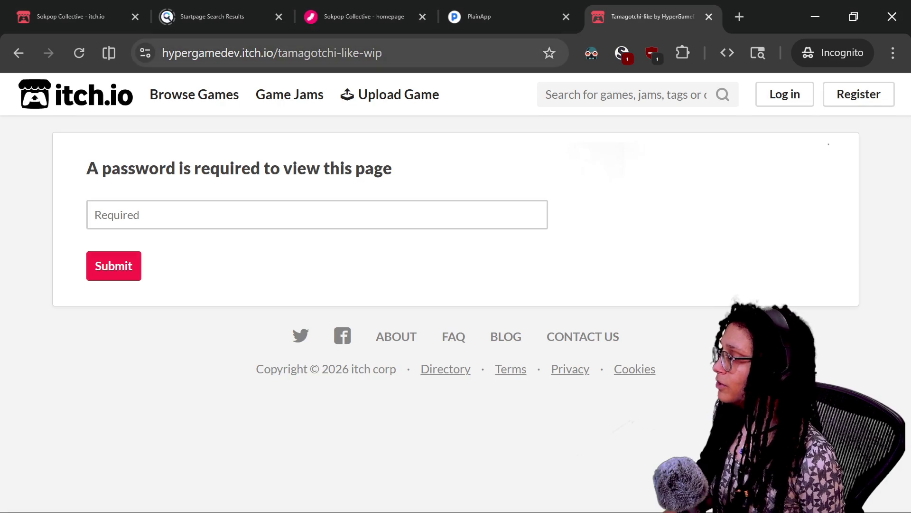
Enter the page password to unlock the Tamagotchi-like page
left_click(318, 214)
key("Return")
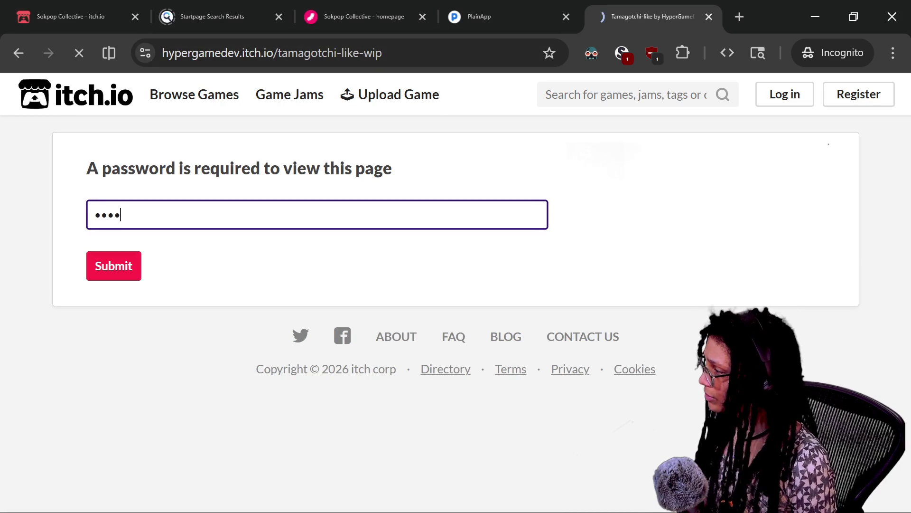
Run the web build, turn the tripod phone camera around the room, then close the tab
left_click(490, 243)
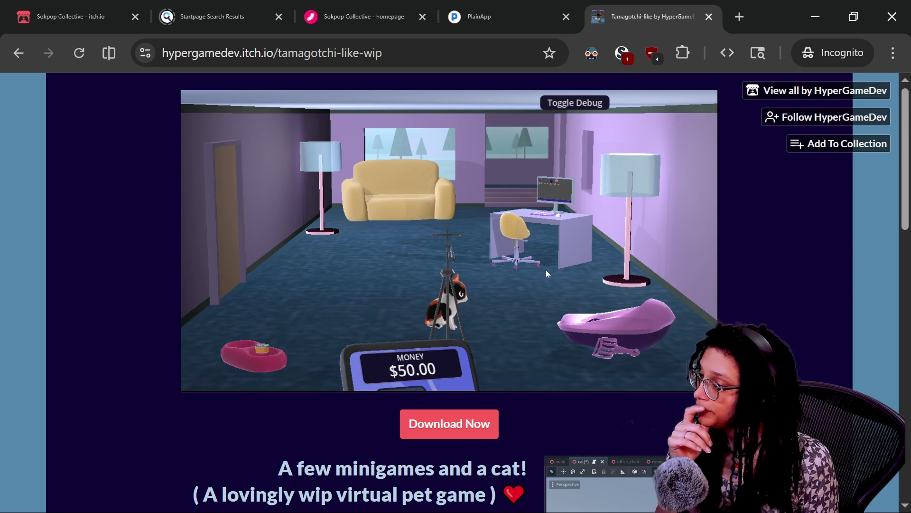
left_click(447, 241)
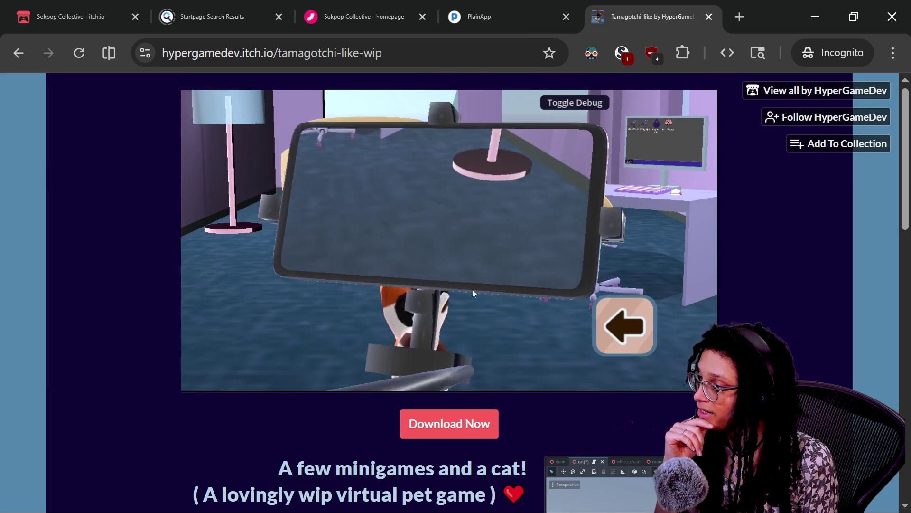
mouse_move(472, 289)
left_mouse_down()
mouse_move(384, 253)
mouse_move(417, 264)
mouse_move(470, 258)
mouse_move(406, 244)
mouse_move(461, 246)
mouse_move(449, 254)
mouse_move(414, 231)
mouse_move(467, 258)
mouse_move(456, 265)
mouse_move(433, 237)
mouse_move(414, 237)
mouse_move(446, 250)
left_mouse_up()
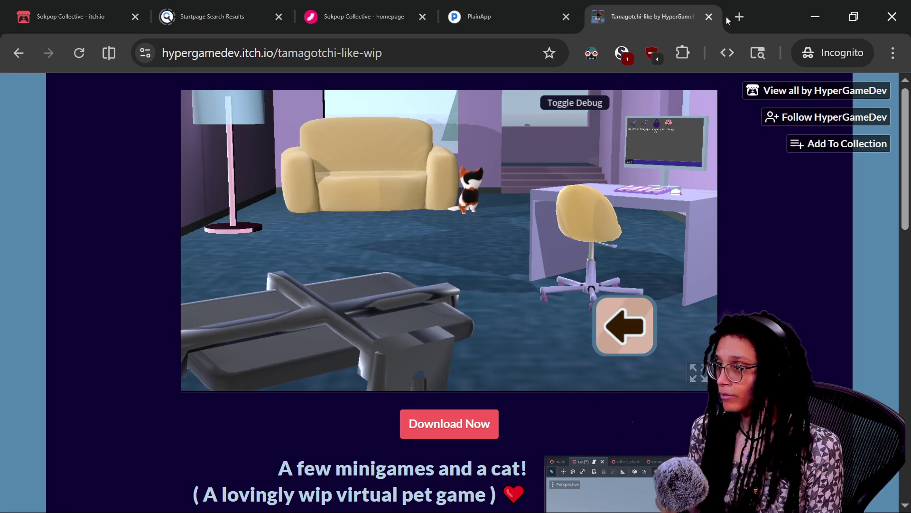
key("ctrl+w")
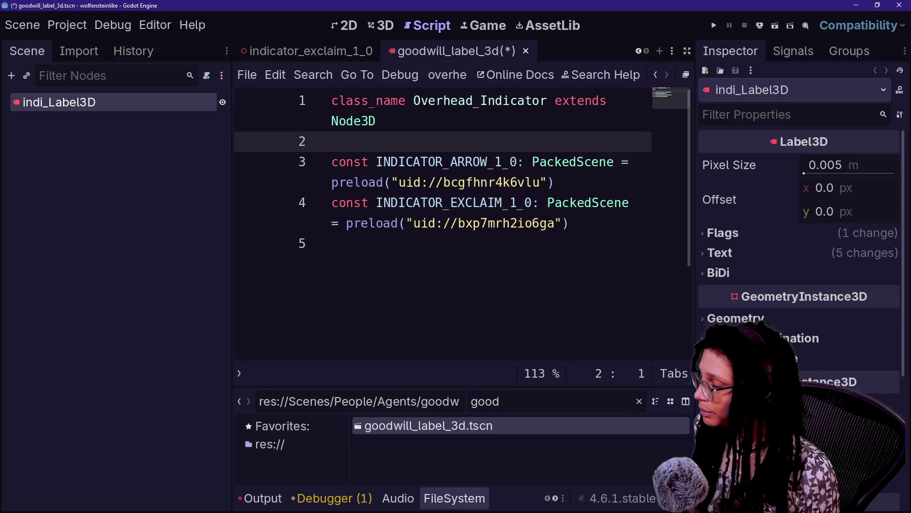
Rename the indi_Label3D root node to indicator_goodwill_1_0
double_click(56, 108)
type("cator")
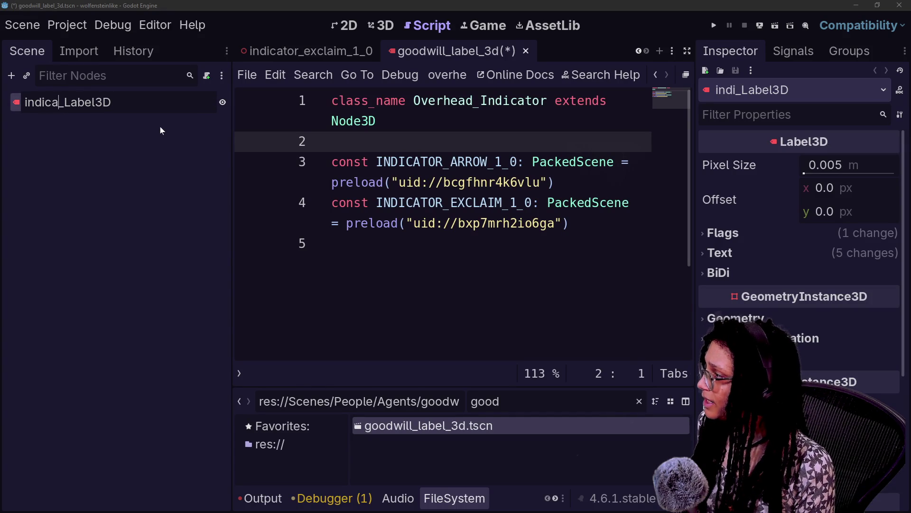
type("_goodwill_")
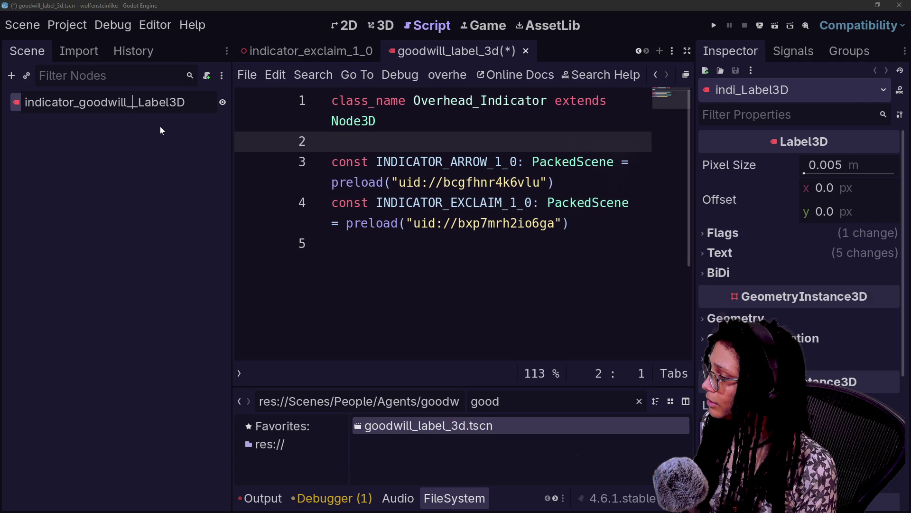
type("1_0")
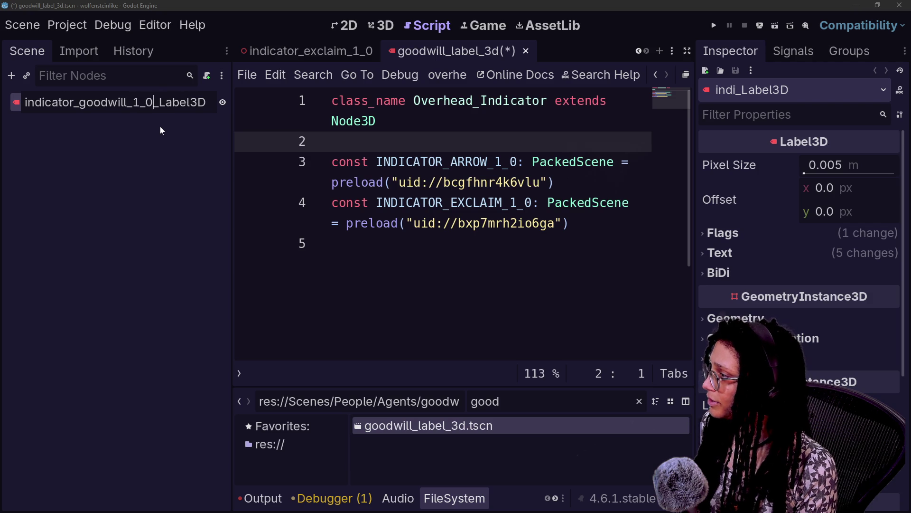
key("shift+End")
type("\\")
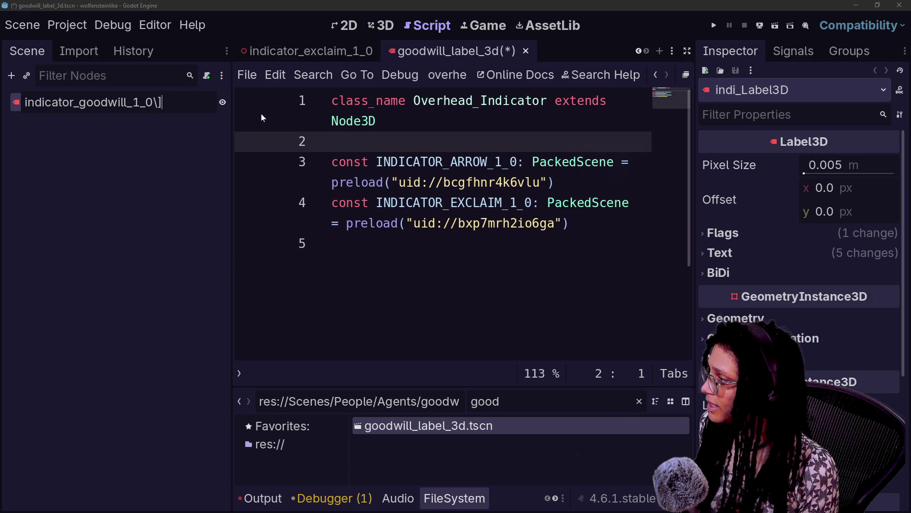
key("Return")
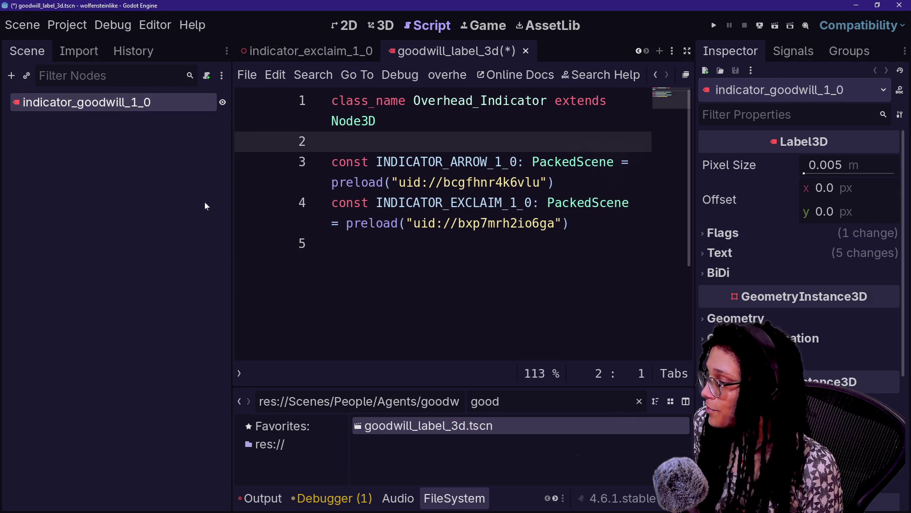
left_click(155, 117)
left_click(157, 111)
left_click(158, 109)
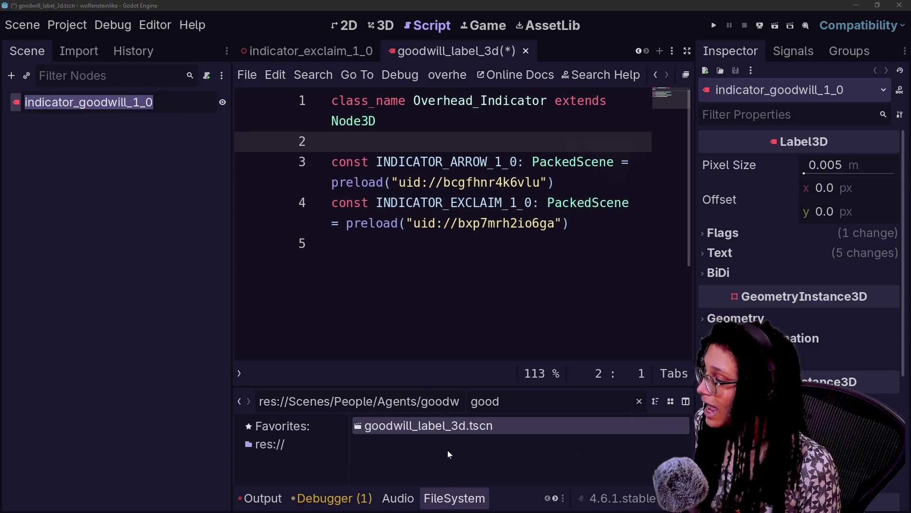
Rename goodwill_label_3d.tscn to indicator_goodwill_1_0.tscn
left_click(449, 449)
right_click(452, 427)
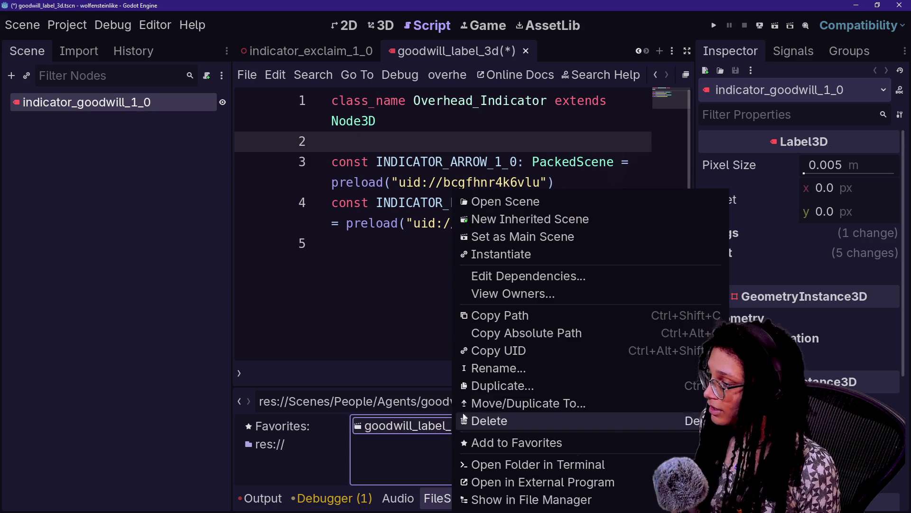
left_click(494, 368)
type("indicator_goodwill_1_0")
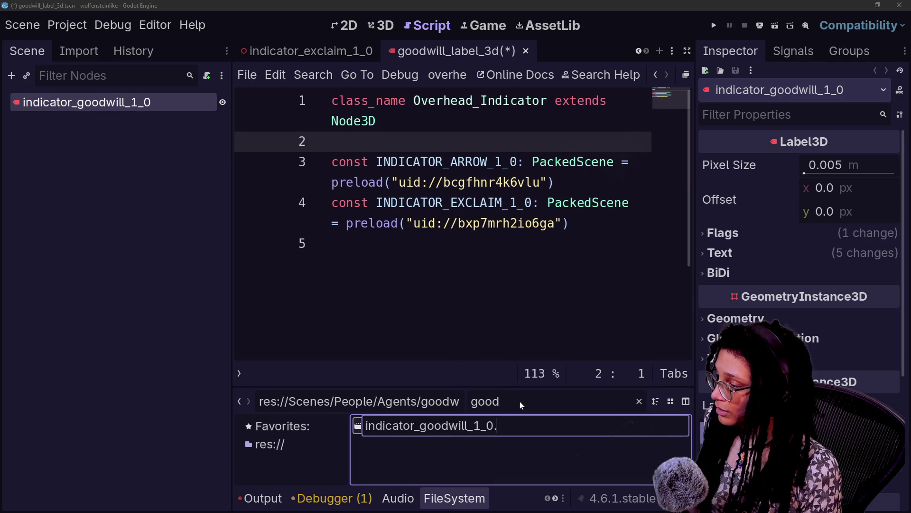
key("Return")
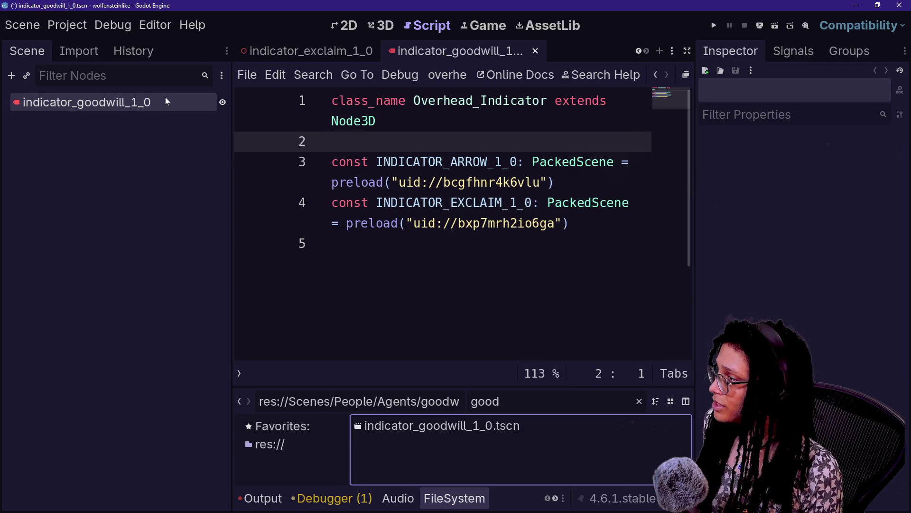
Drop indicator_goodwill_1_0.tscn into the script as an INDICATOR_GOODWILL_1_0 preload constant, then save
left_click_drag(484, 427, 487, 266)
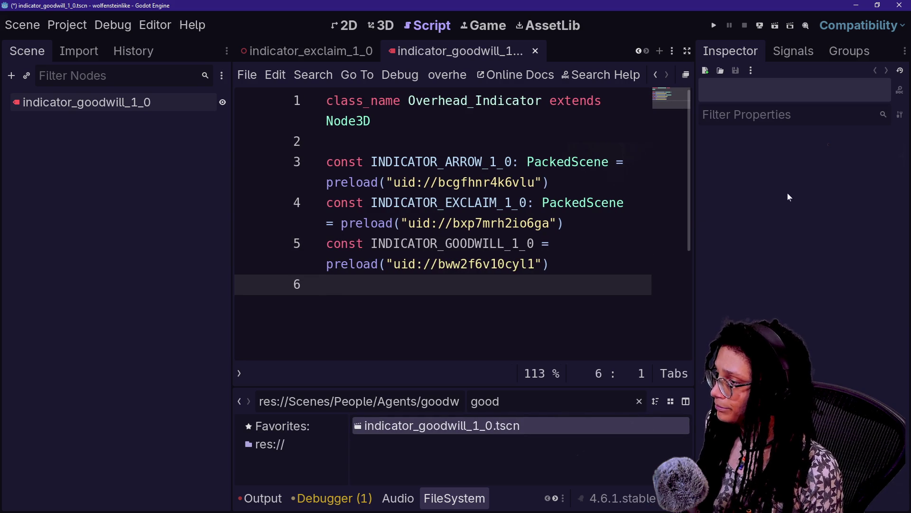
key("alt+Tab")
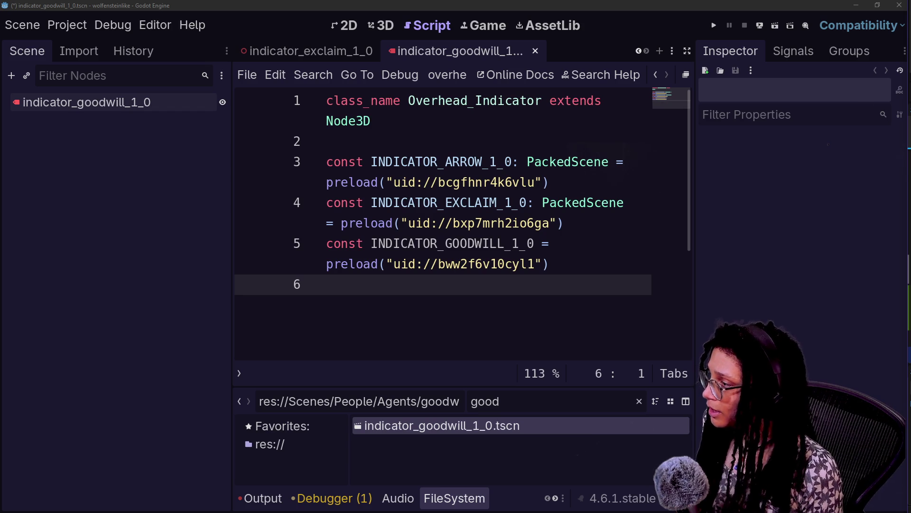
key("alt+Tab")
key("Left")
key("ctrl+s")
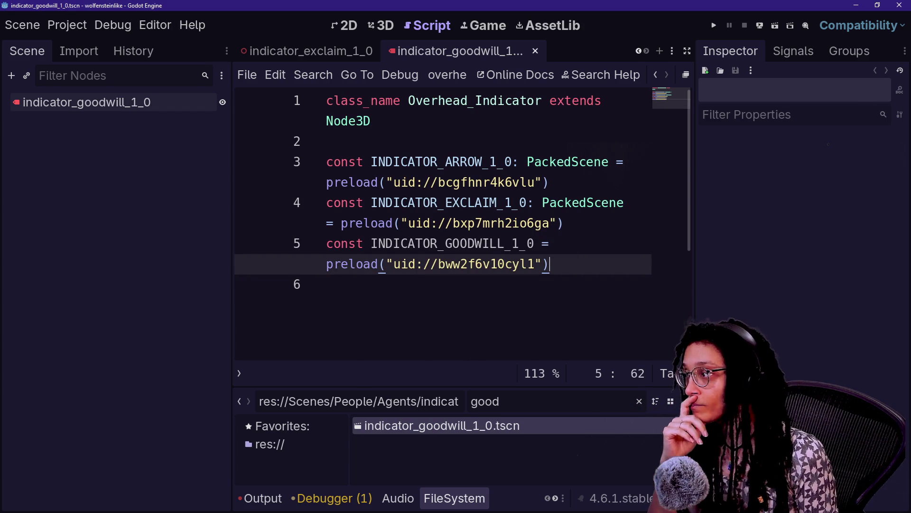
Expand the code editor to fill the whole window
left_click(375, 120)
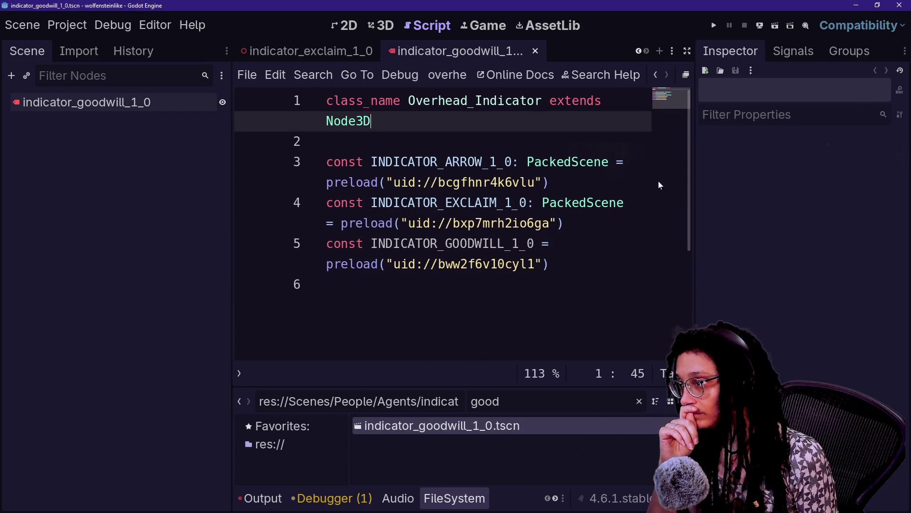
left_click(687, 51)
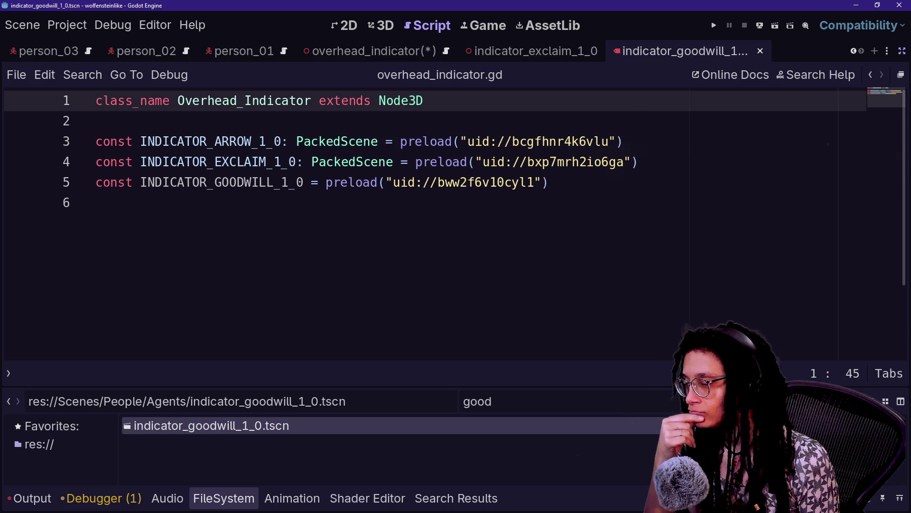
left_click(96, 202)
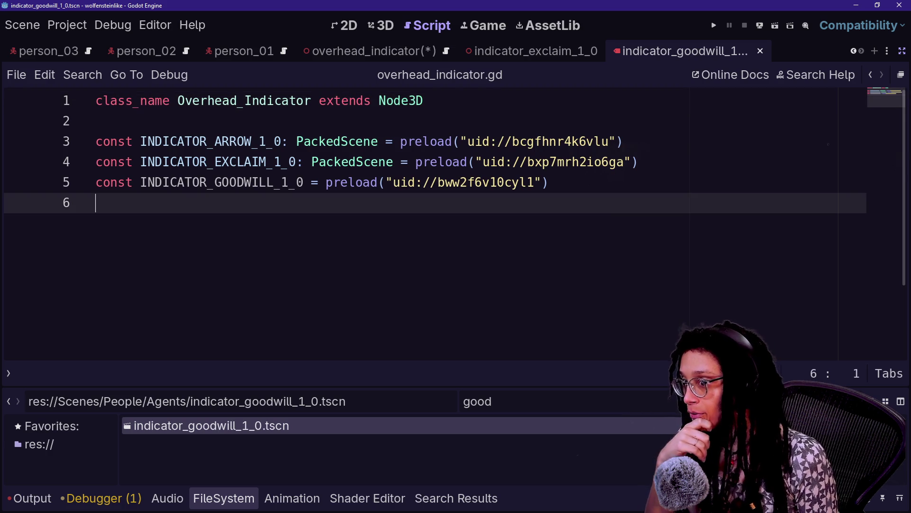
Declare an INDICATORS enum with ARROW, EXCLAIM and GOODWILL below the class_name line
left_click(423, 101)
key("Return")
key("Return")
type("enum ")
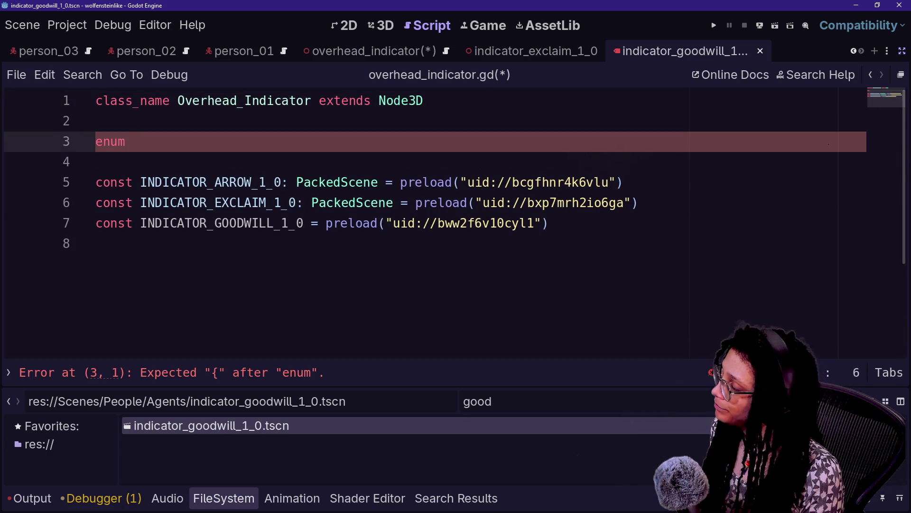
type("INDICATORS")
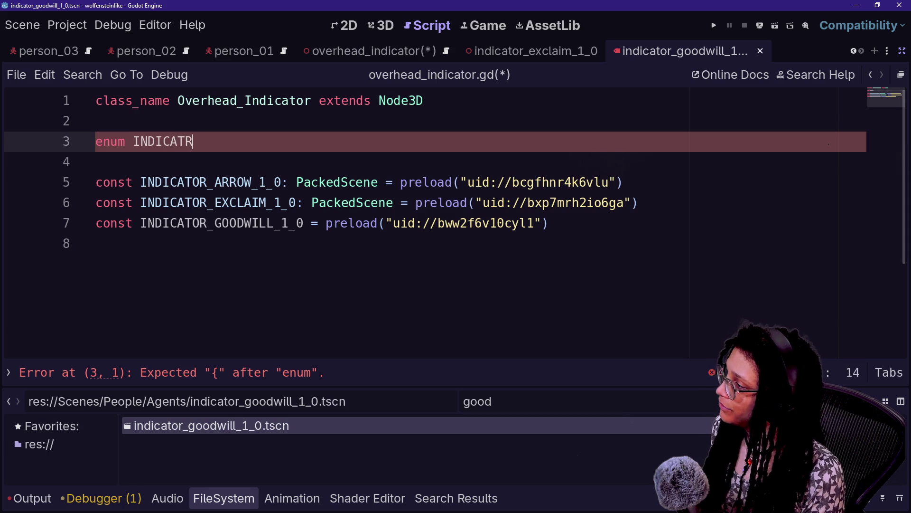
type(":")
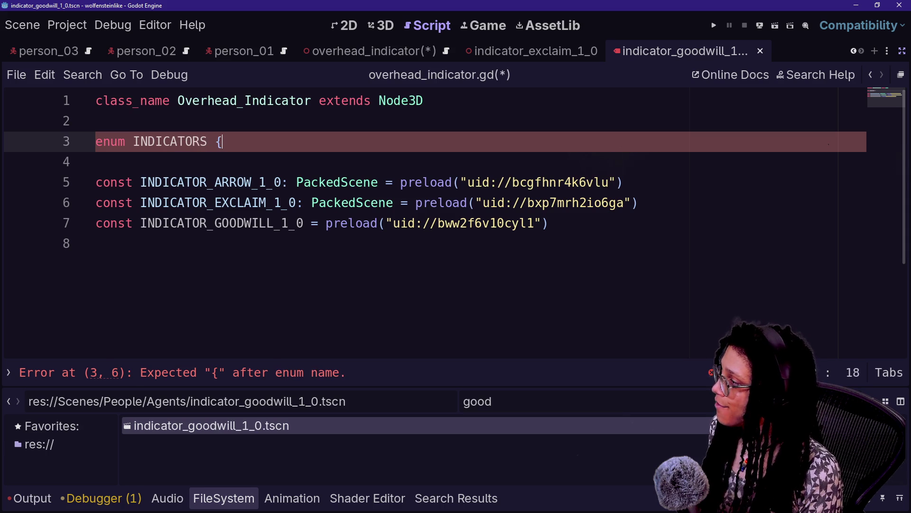
type("ARROW")
key("BackSpace")
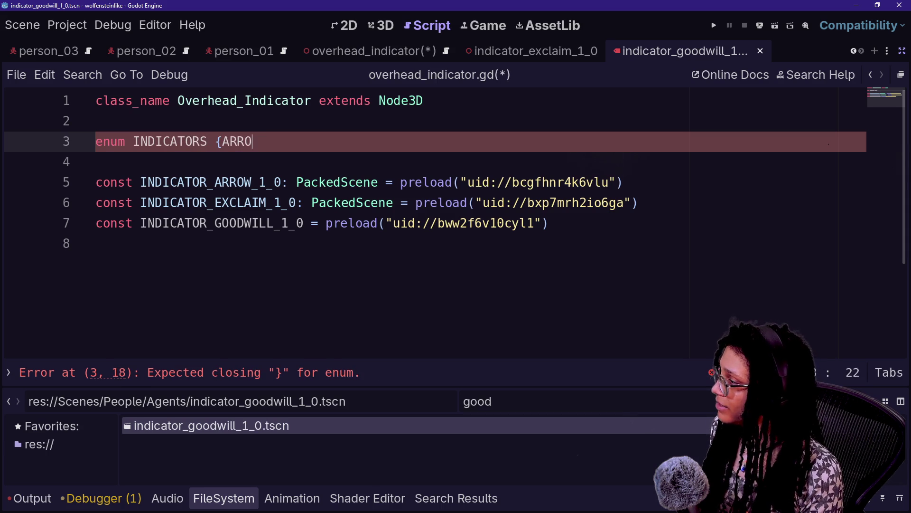
key("BackSpace")
key("BackSpace")
key("BackSpace")
key("Return")
type("ARROW, E")
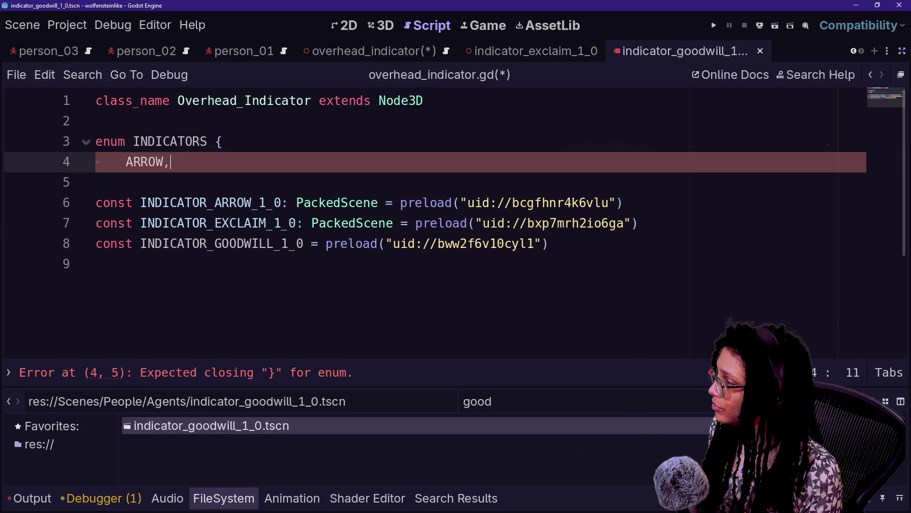
type("XCLAIM, ")
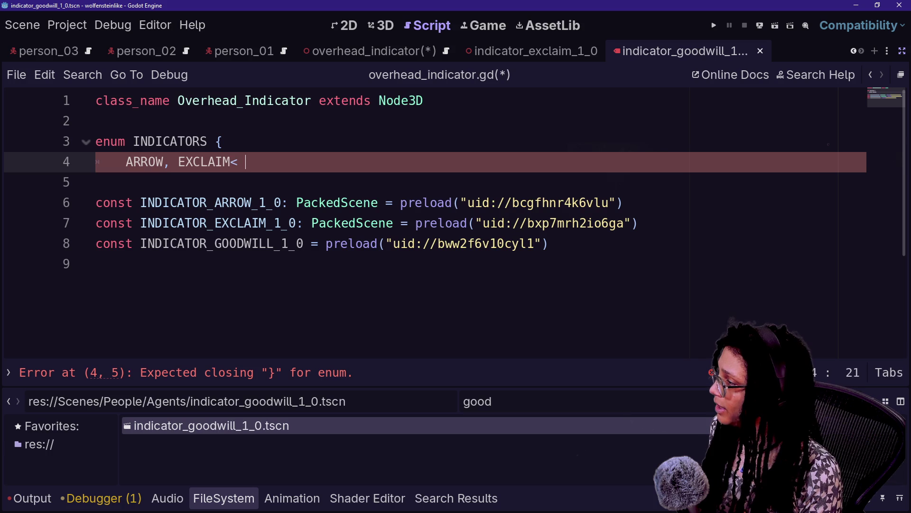
type("GOODWILL")
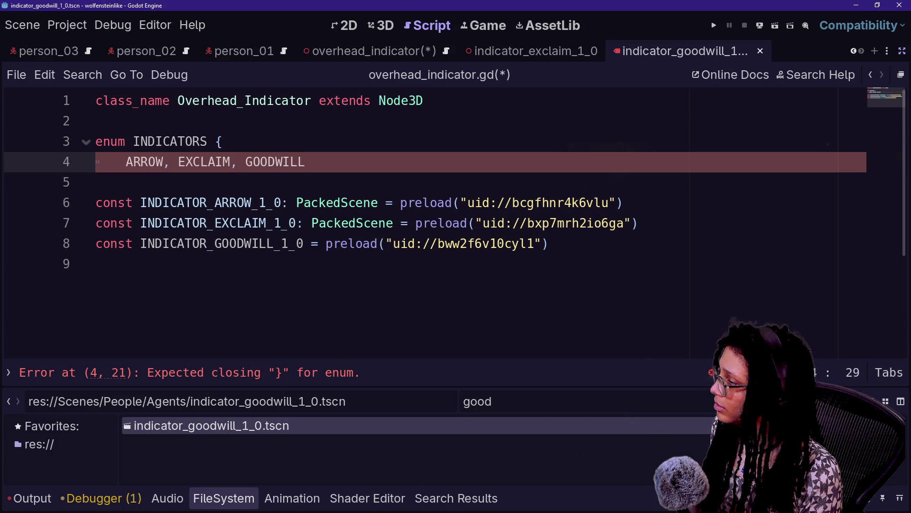
key("Return")
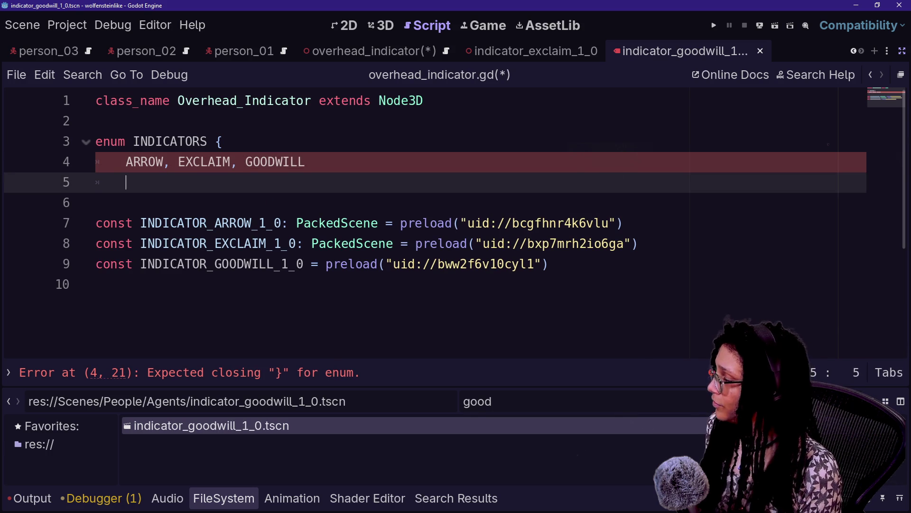
key("Return")
key("Return")
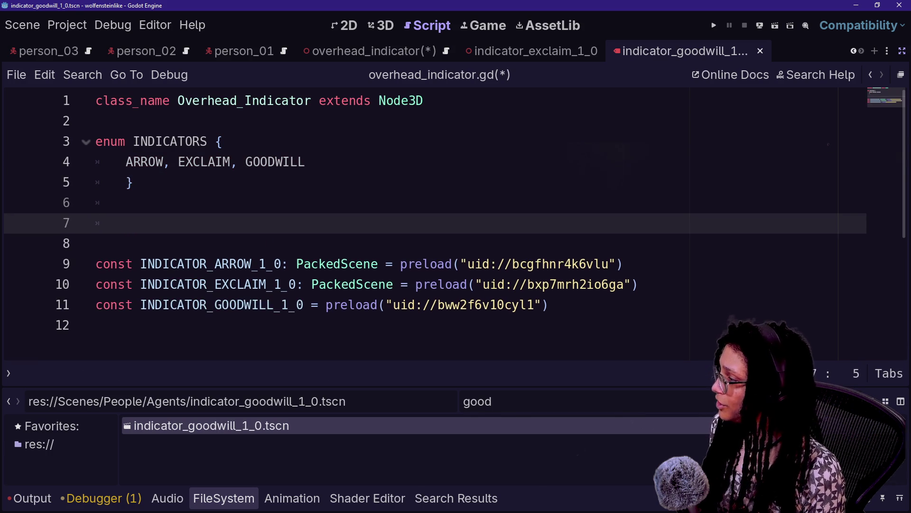
Start the _INDICATOR_DATA constant typed as Dictionary[INDICATORS, Variant]
type("const ")
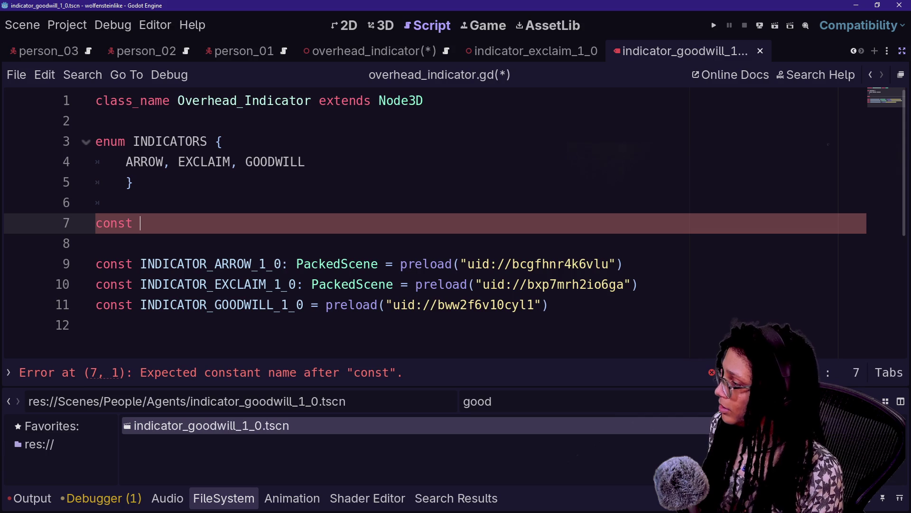
type("INDICATOR_DAT")
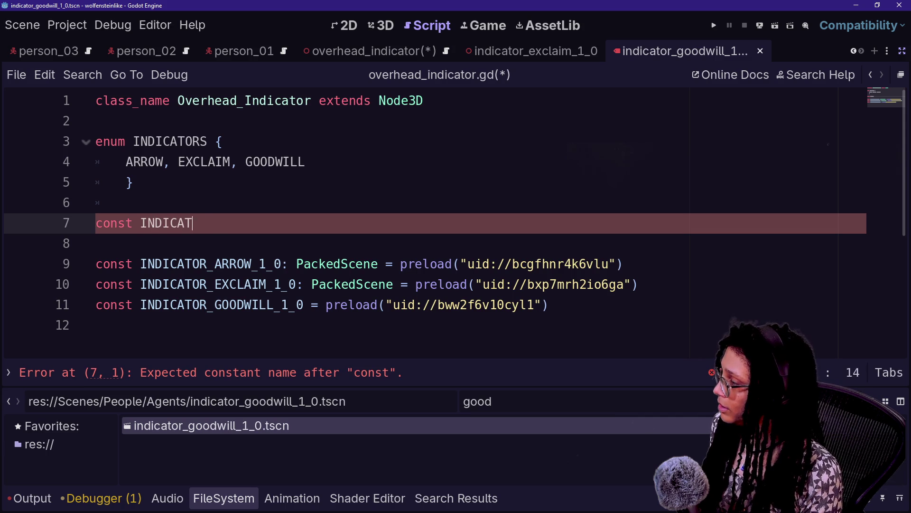
type("A")
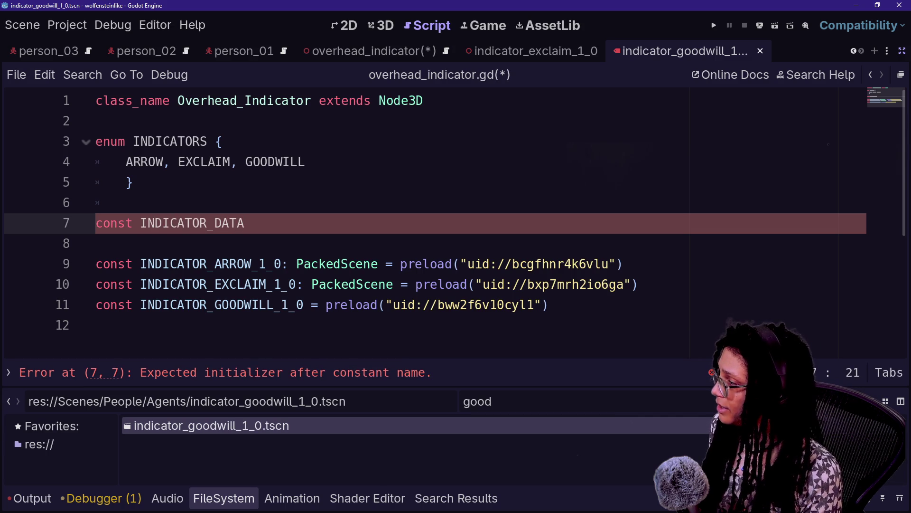
type("_")
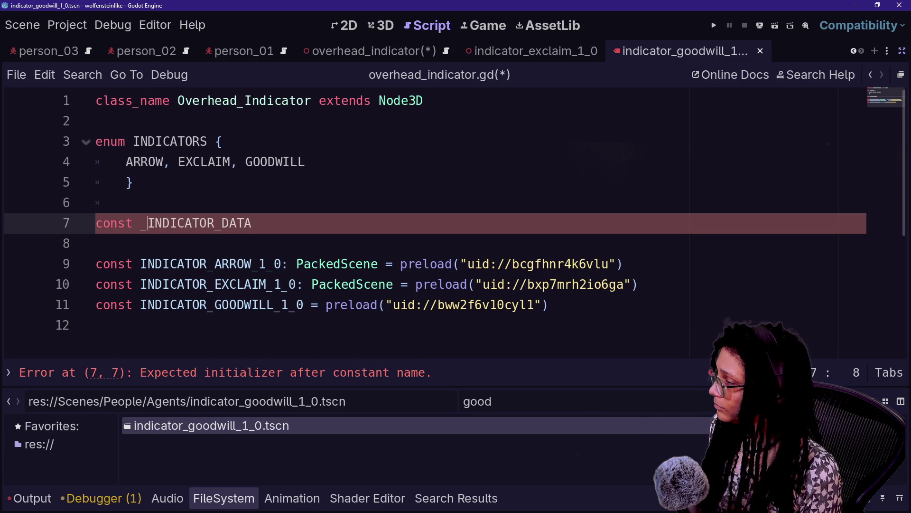
left_click(252, 223)
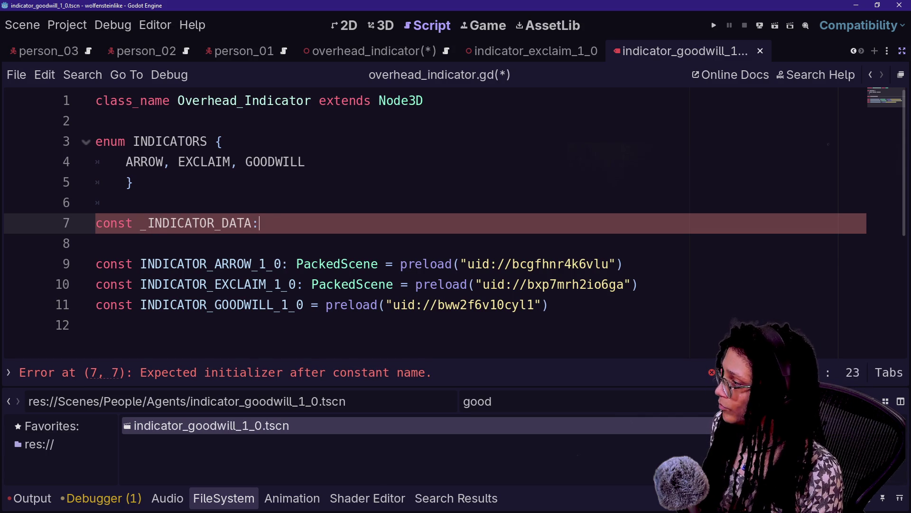
type("Dictionary[")
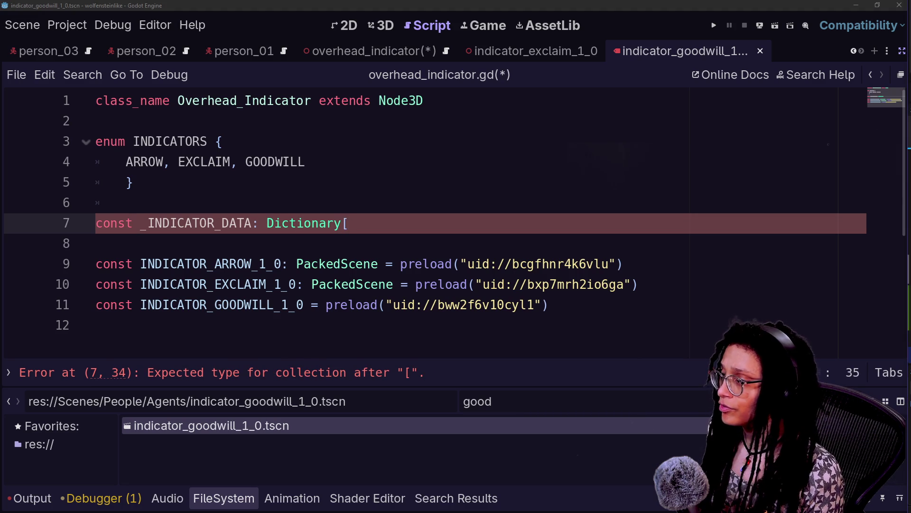
type("IND")
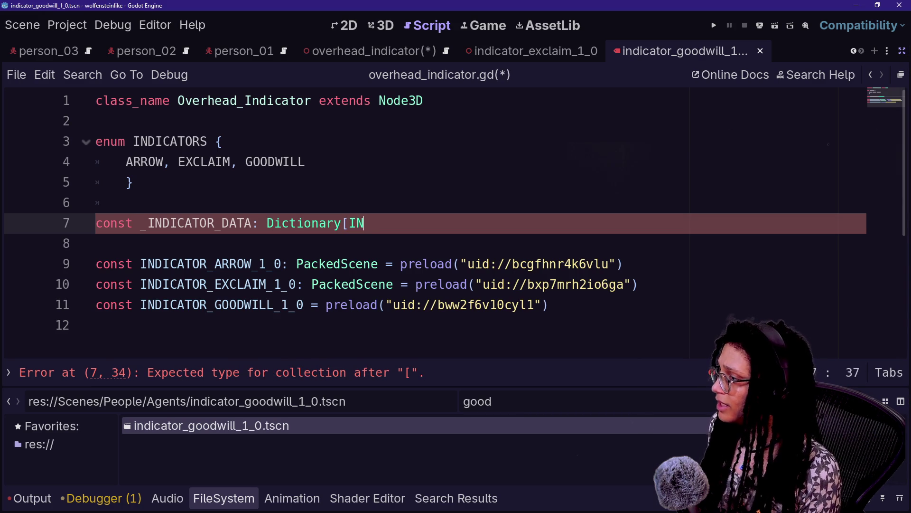
key("Return")
type(".")
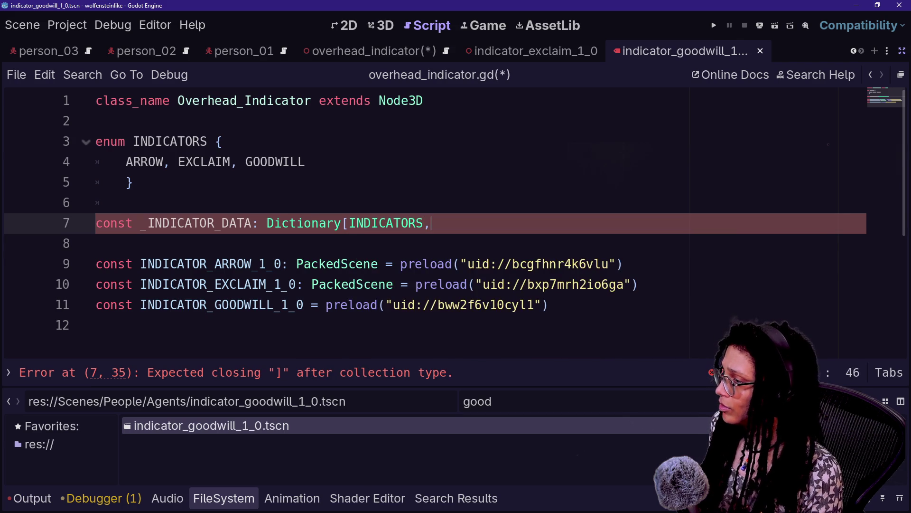
type("Variant")
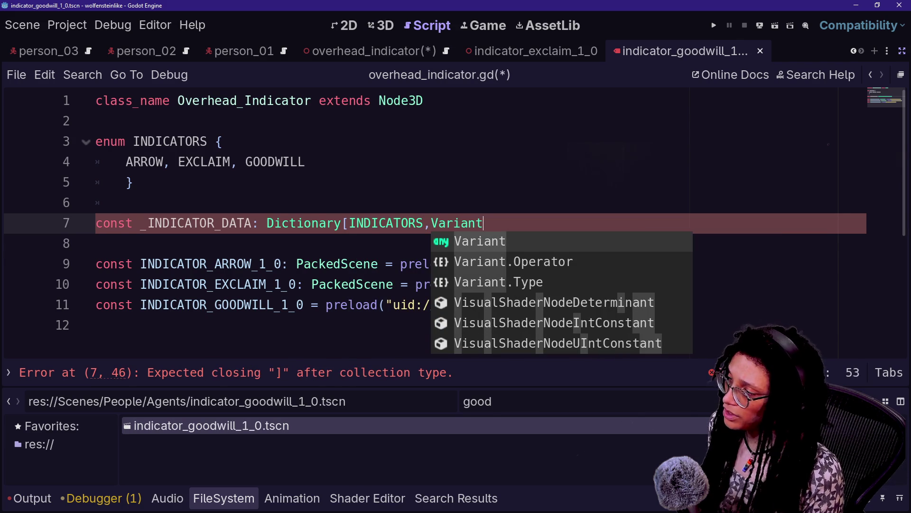
type("\\")
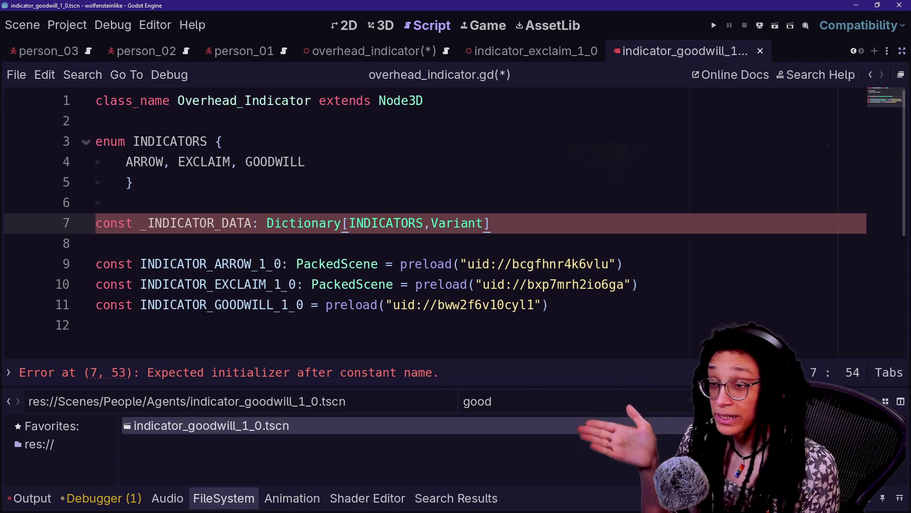
Check the scene constants' documentation, then change the dictionary value type to PackedScene
mouse_move(313, 263)
left_click_drag(140, 264, 638, 283)
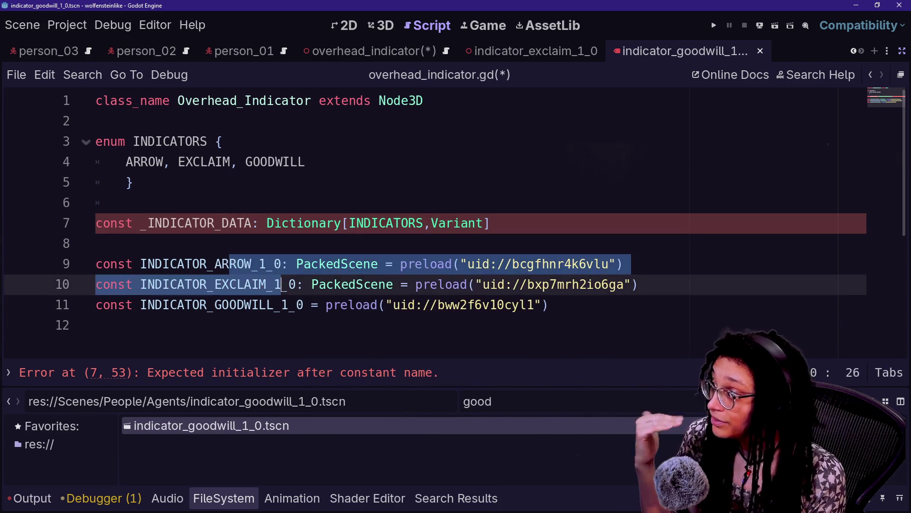
left_click(281, 284)
mouse_move(434, 264)
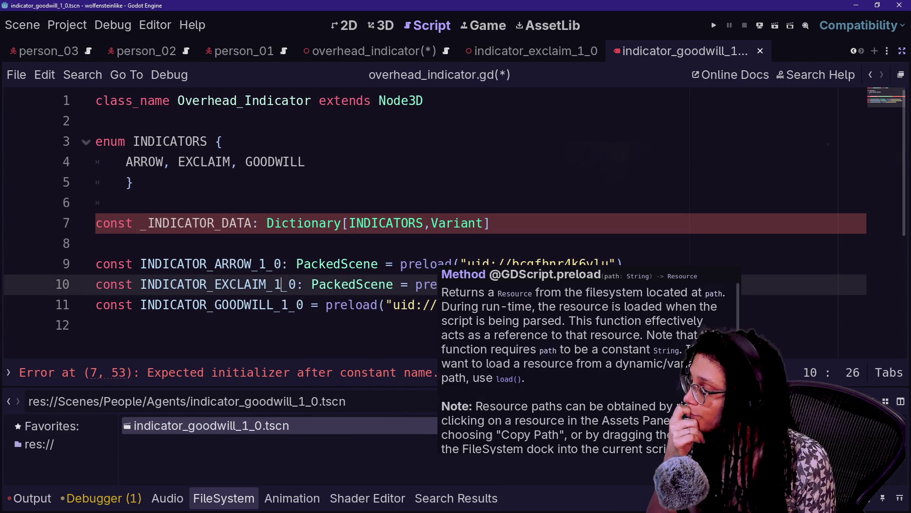
left_click(96, 244)
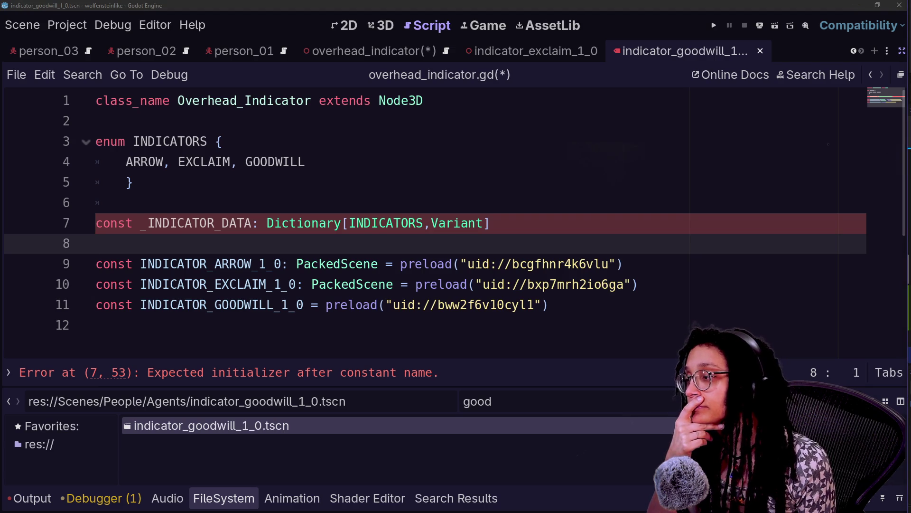
left_click(475, 223)
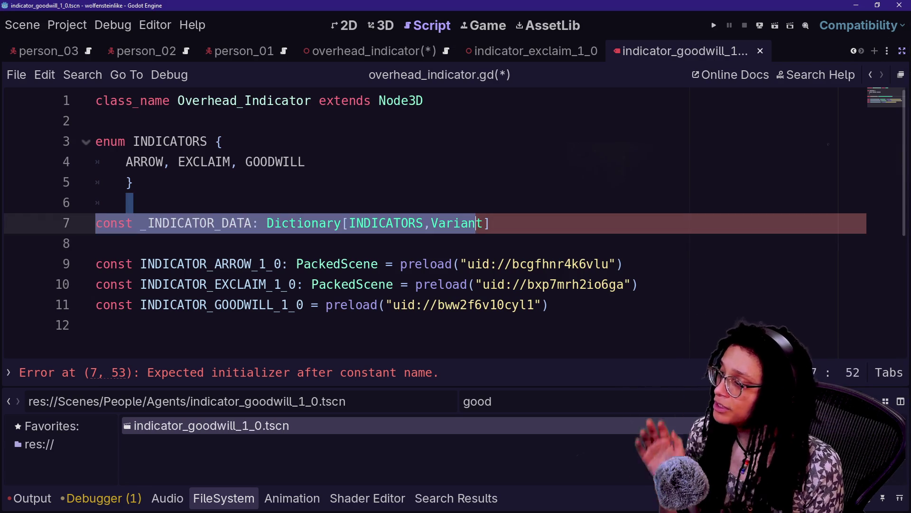
left_click(409, 223)
double_click(456, 223)
type("PackedSce")
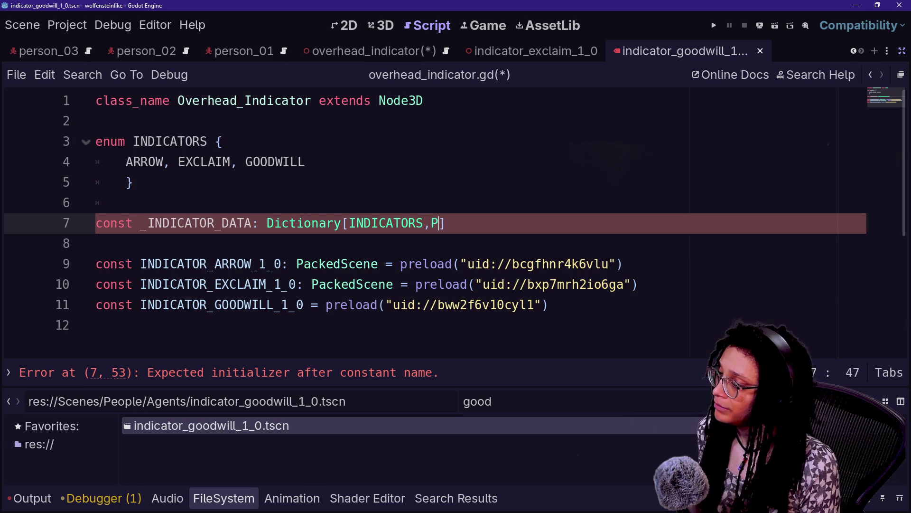
key("Return")
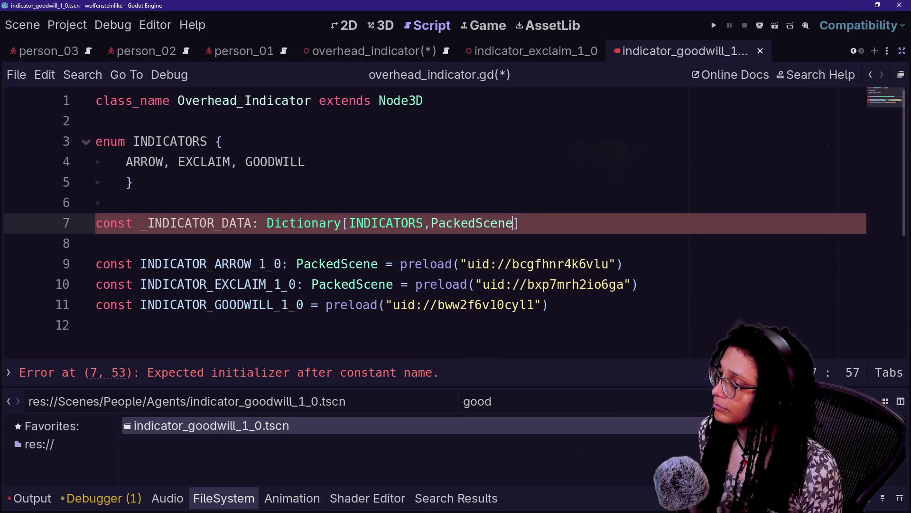
Type line 11's constant as PackedScene, turn all three preload calls into load, and save
left_click(325, 305)
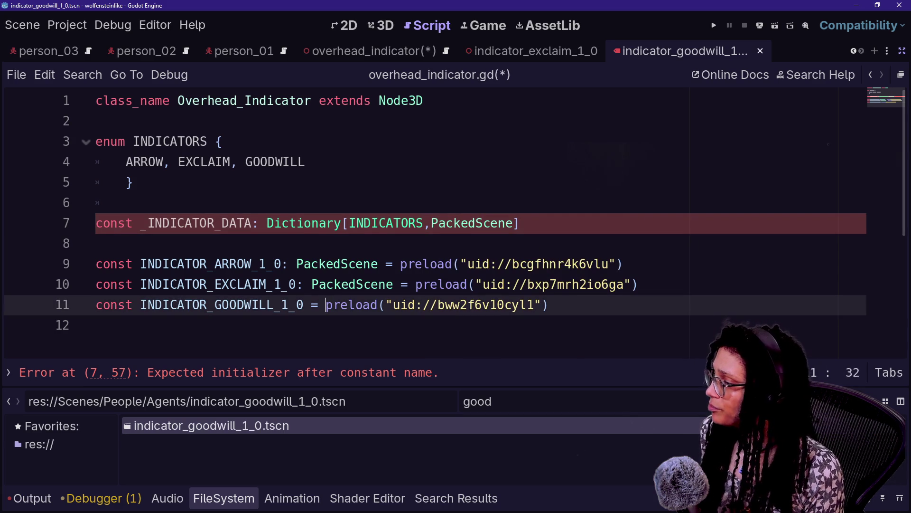
key("BackSpace")
key("BackSpace")
key("BackSpace")
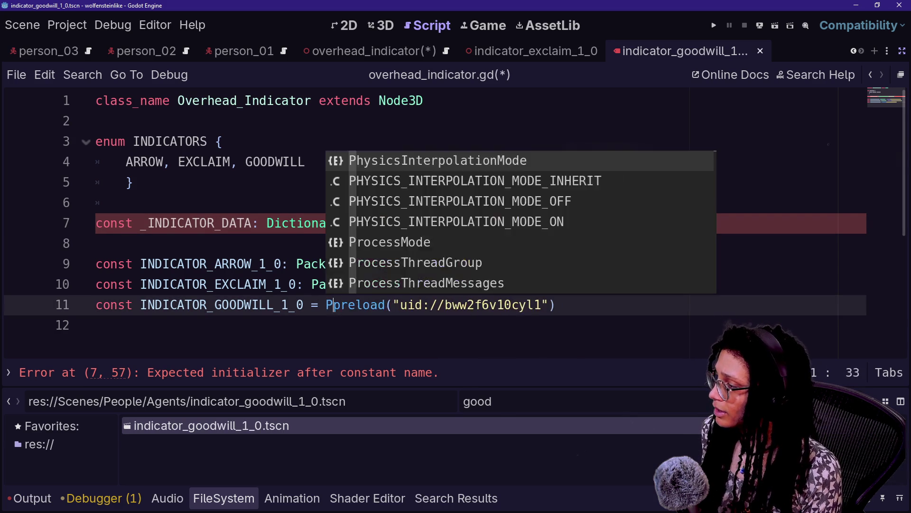
type(": P")
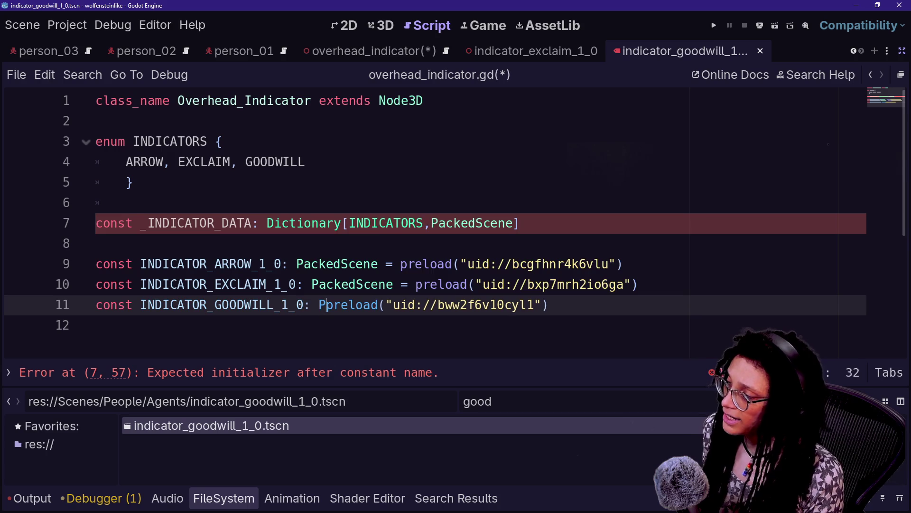
type("ackedScene ")
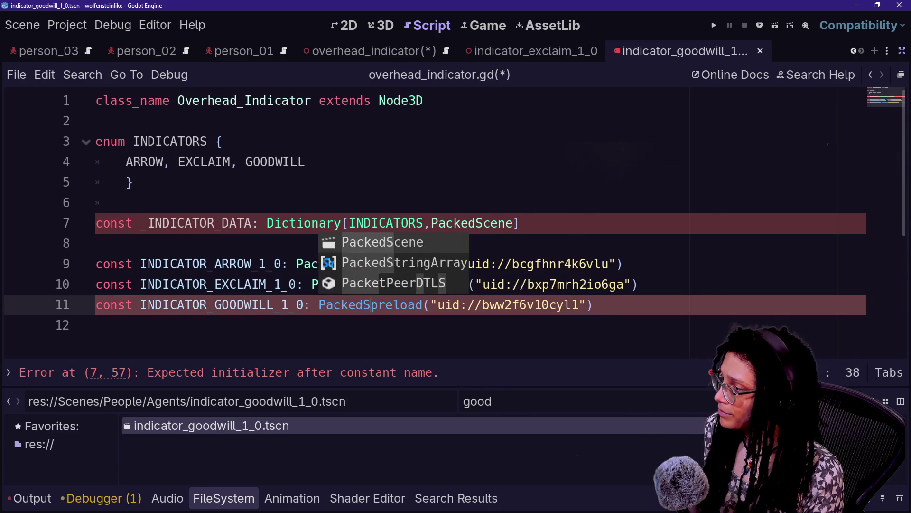
type("=")
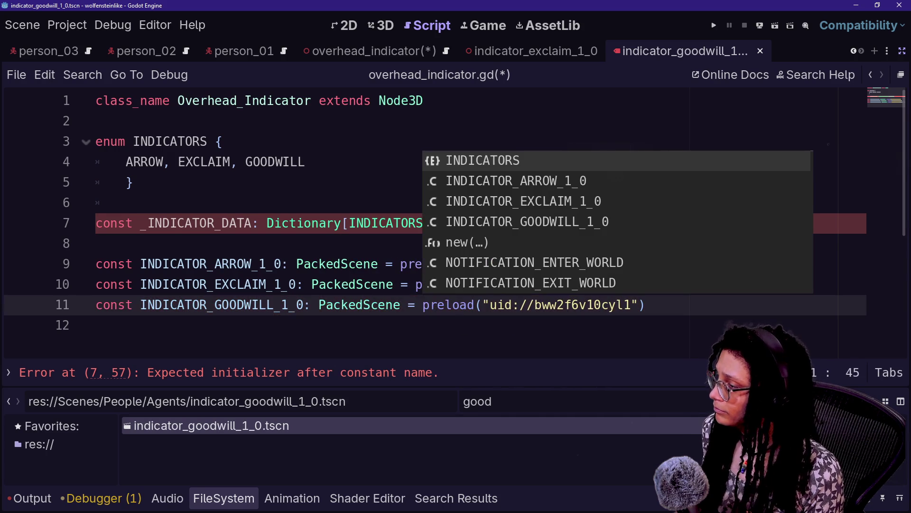
key("Escape")
key("shift+alt+Up")
key("shift+alt+Up")
key("Delete")
key("Delete")
key("Delete")
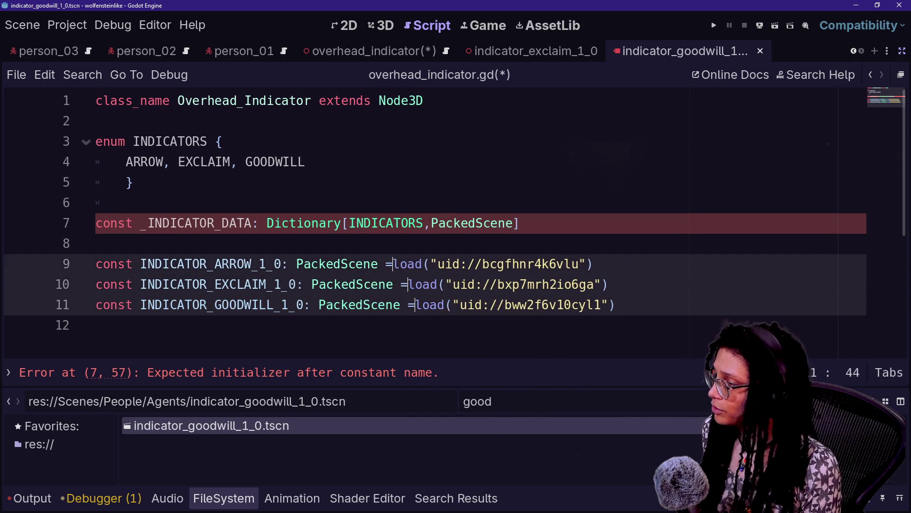
key("Escape")
key("ctrl+s")
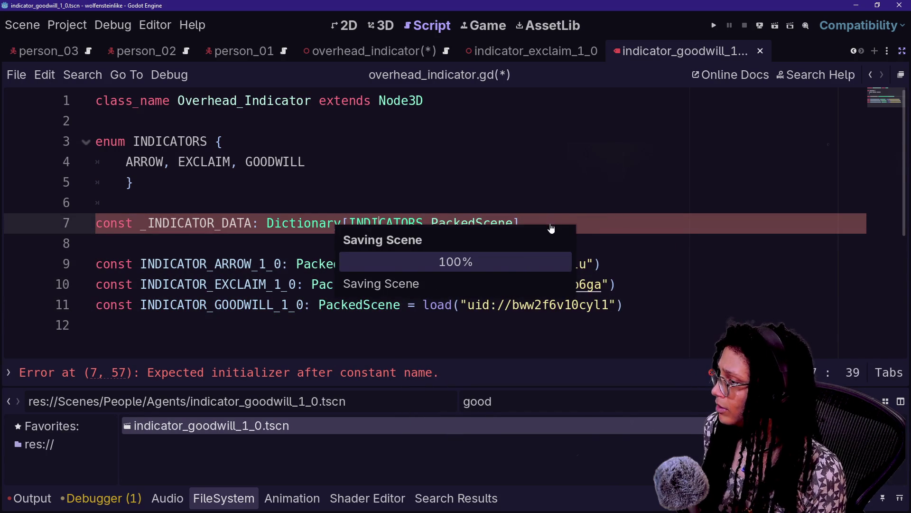
left_click(96, 243)
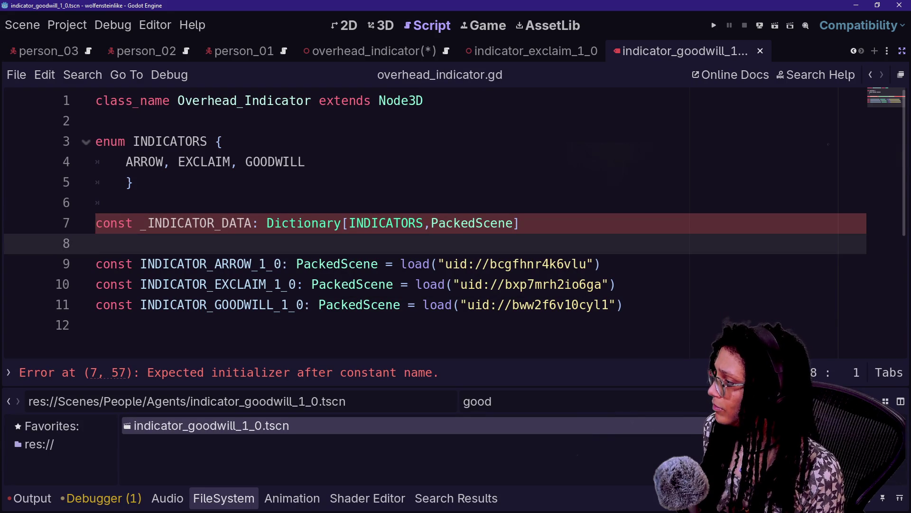
left_click(96, 243)
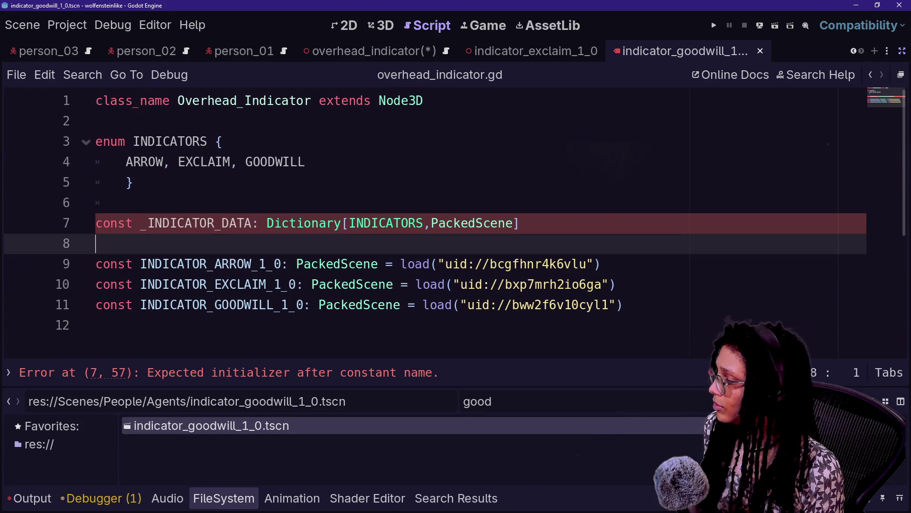
Open an '= { }' initializer for _INDICATOR_DATA and add the INDICATORS.ARROW key
left_click(520, 223)
type("= {")
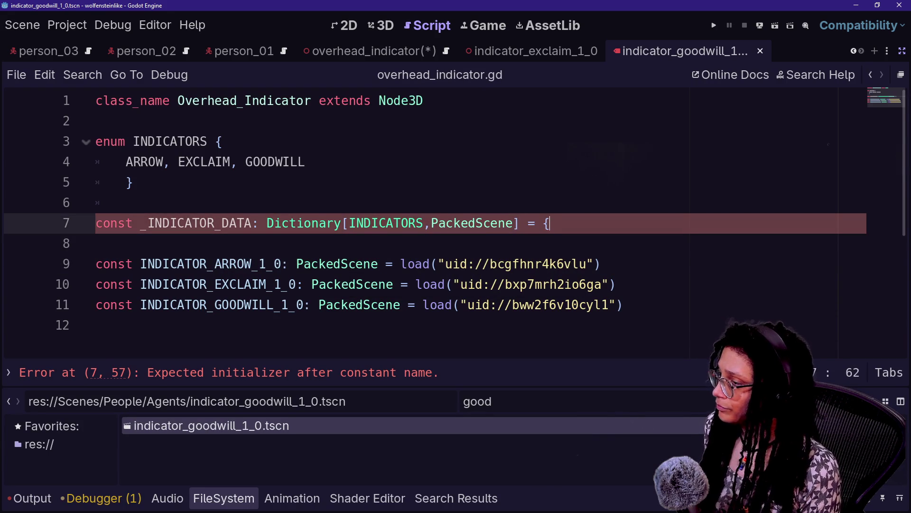
key("Return")
type("}")
key("Up")
key("End")
key("Return")
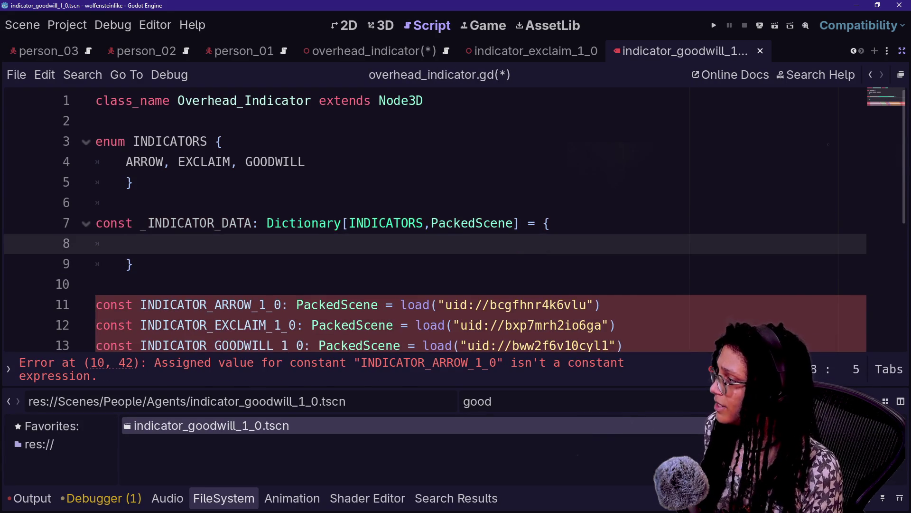
type("A")
key("BackSpace")
type("IONDI")
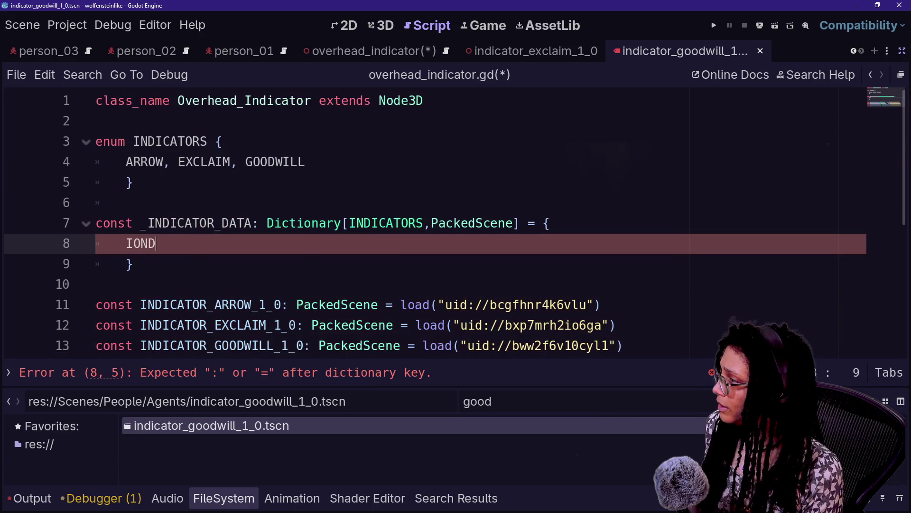
key("BackSpace")
key("BackSpace")
key("BackSpace")
type("NDI")
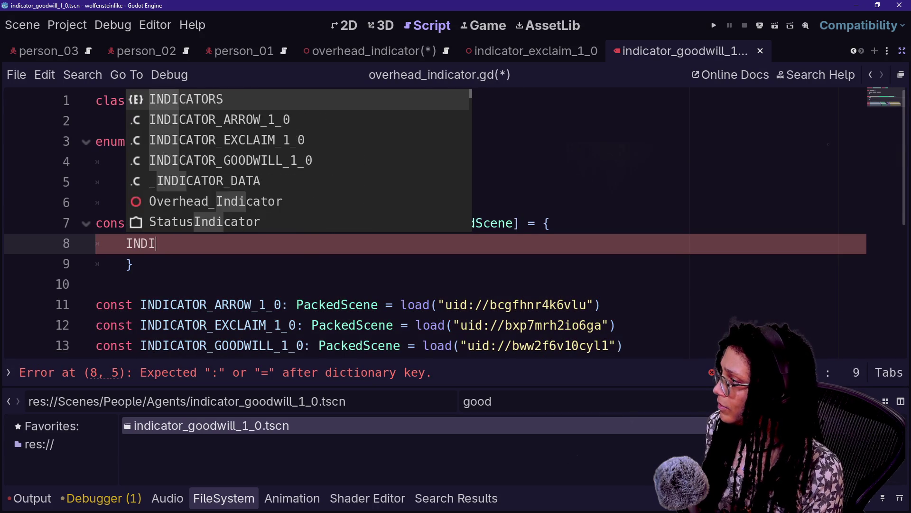
key("Return")
type(".ARR")
key("Return")
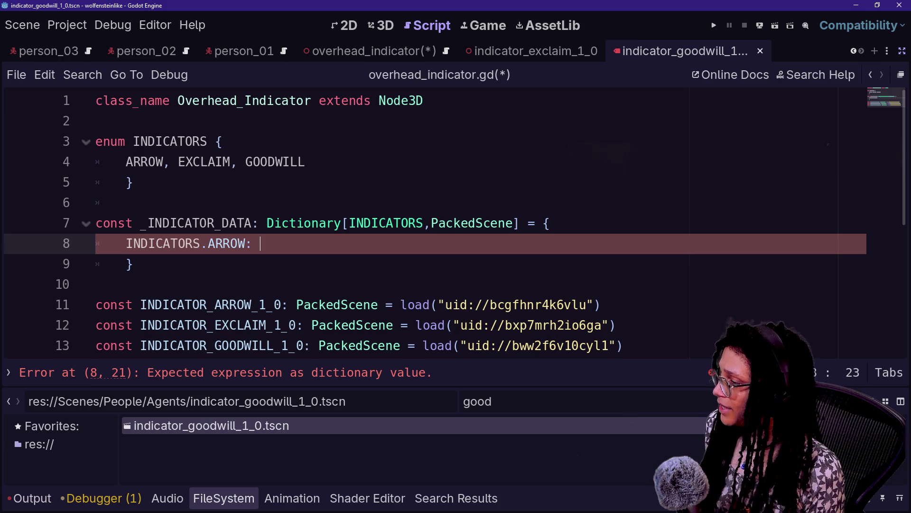
Move the arrow scene's load call in as the ARROW value
left_click_drag(401, 304, 602, 304)
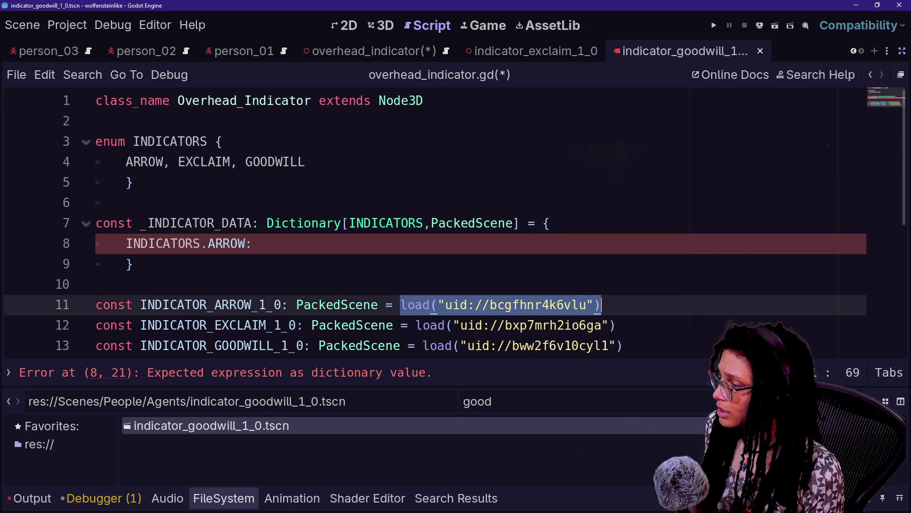
key("ctrl+x")
left_click(260, 244)
key("ctrl+v")
left_click_drag(201, 244, 461, 244)
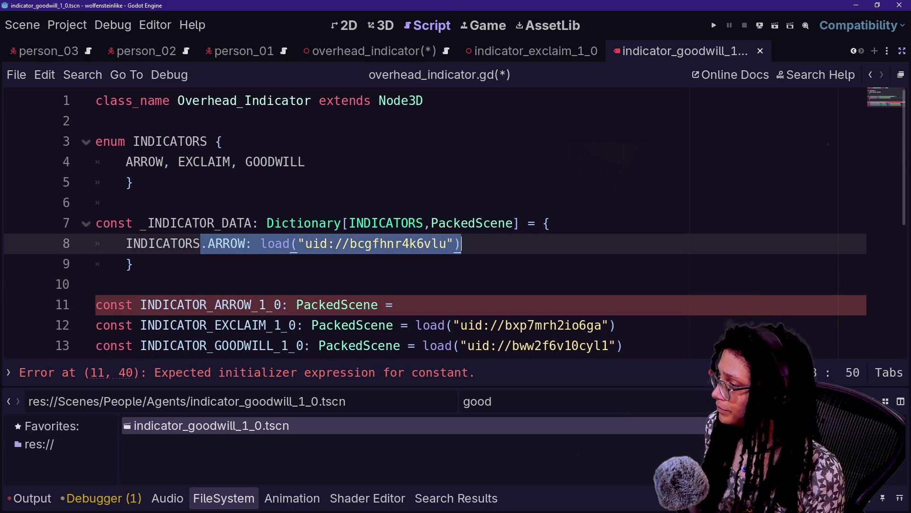
key("End")
type(",")
key("Return")
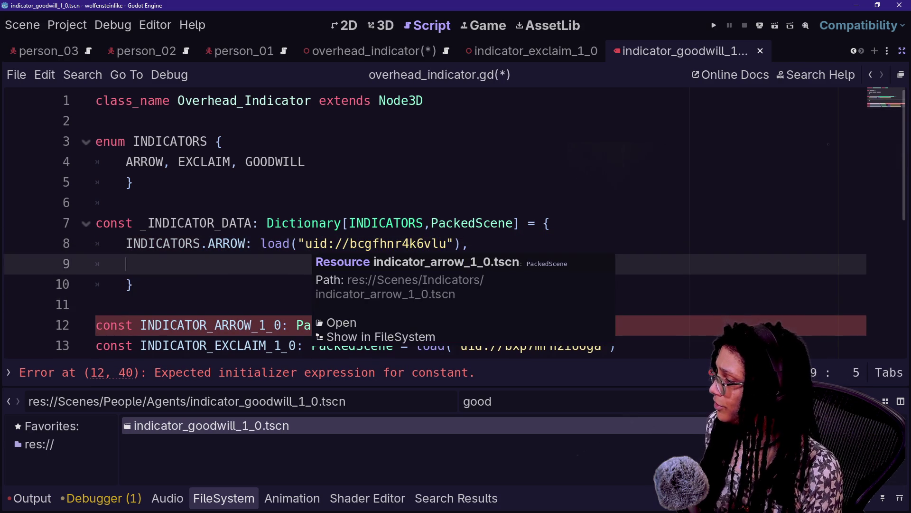
Add the INDICATORS.EXCLAIM entry holding the exclaim scene's load call
type("IN")
key("Return")
type(".EX")
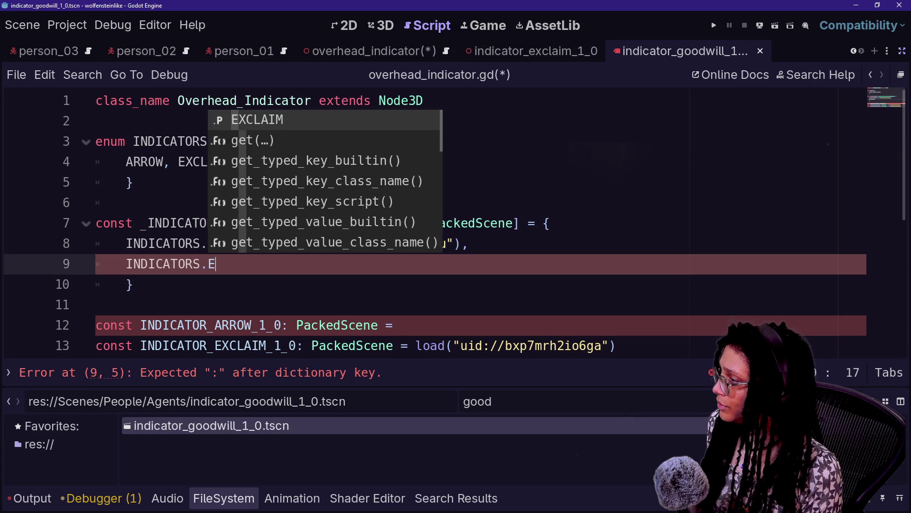
key("Return")
scroll(427, 218, "down", 1)
type(":")
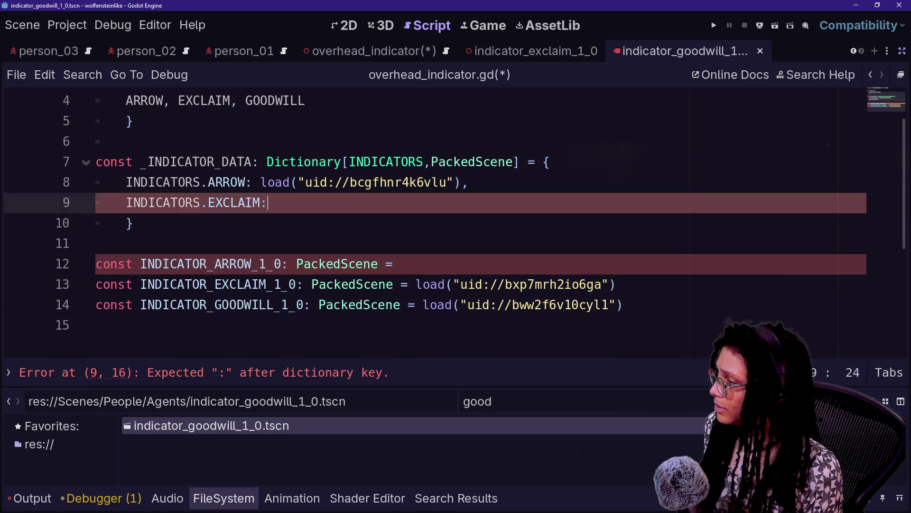
mouse_move(616, 284)
left_mouse_down()
mouse_move(401, 264)
mouse_move(415, 284)
left_mouse_up()
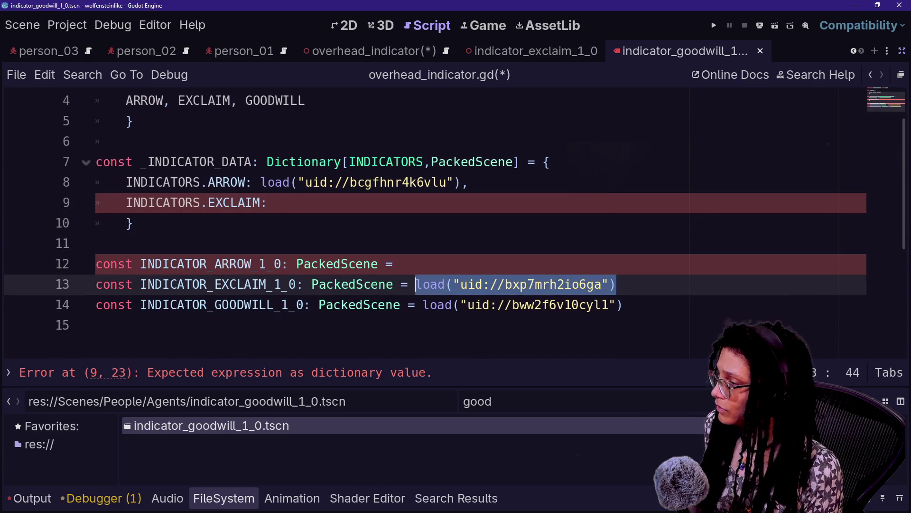
key("ctrl+x")
left_click(275, 203)
key("ctrl+v")
key("Return")
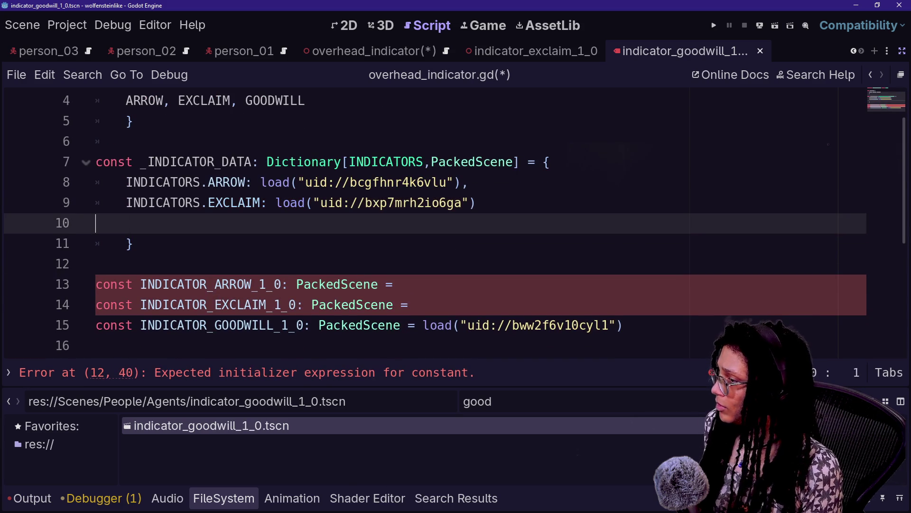
left_click(477, 203)
type(",")
key("Return")
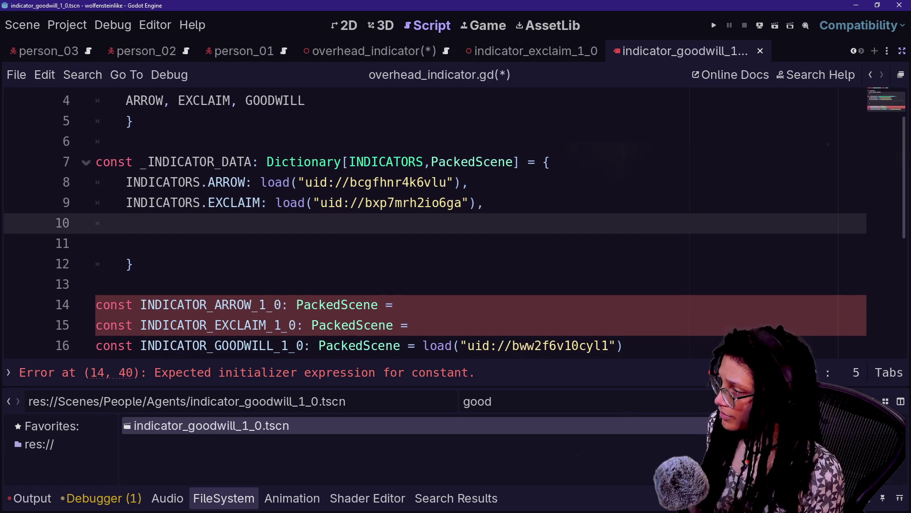
Add the INDICATORS.GOODWILL entry with its load call and delete the old scene constants
type("IND")
key("Down")
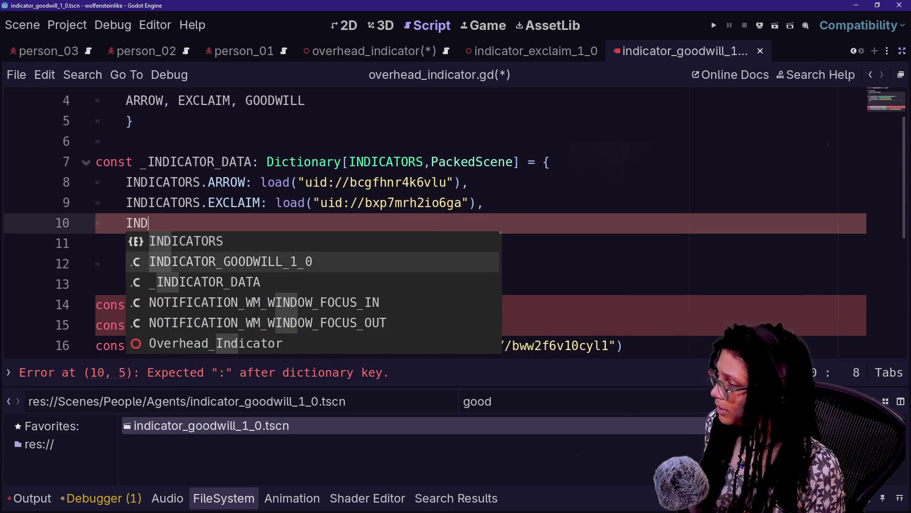
key("Return")
key("BackSpace")
key("BackSpace")
key("BackSpace")
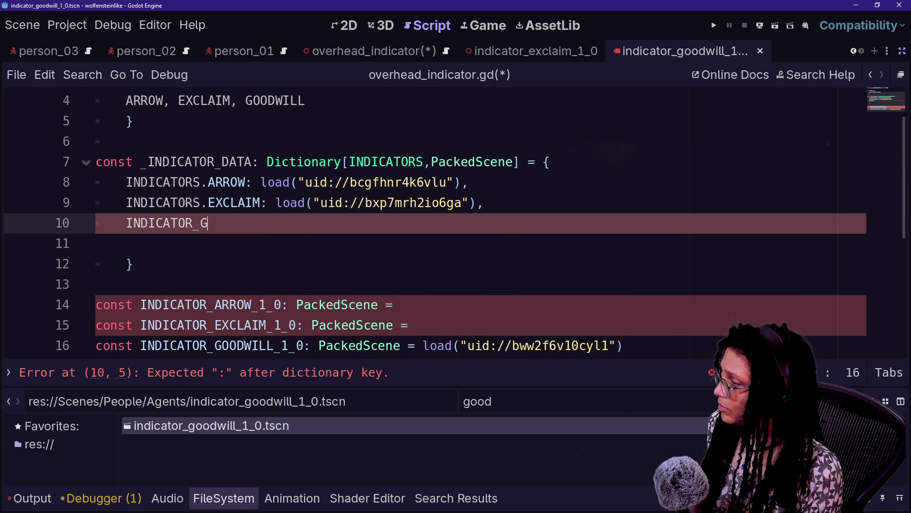
type("S.GO")
key("Return")
type(":")
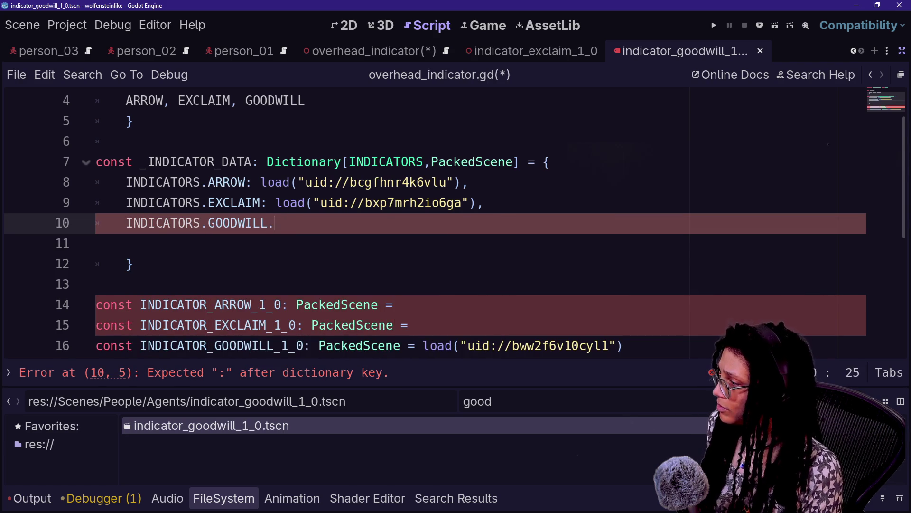
key("Down")
key("Down")
key("Down")
key("End")
key("shift+ctrl+Left")
key("shift+ctrl+Left")
key("shift+ctrl+Left")
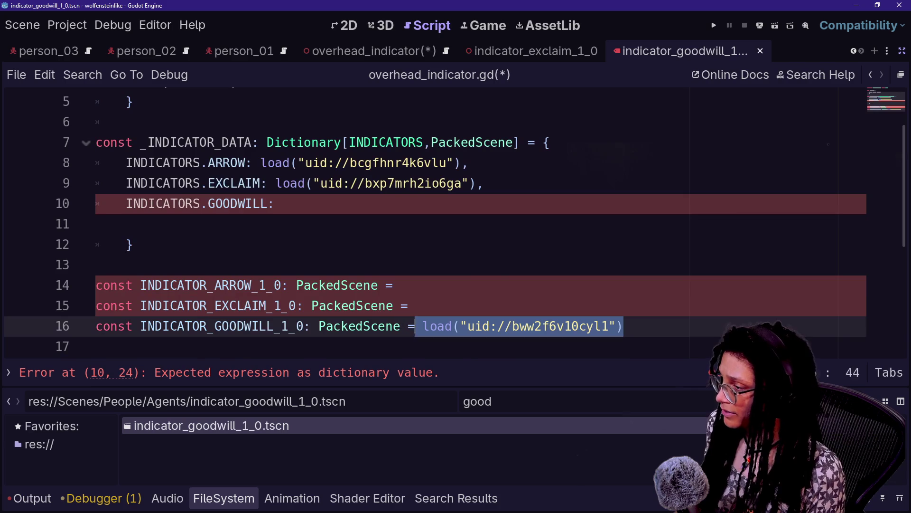
key("ctrl+x")
key("Up")
key("Up")
key("Up")
key("ctrl+v")
key("shift+Down")
key("shift+Down")
key("shift+Down")
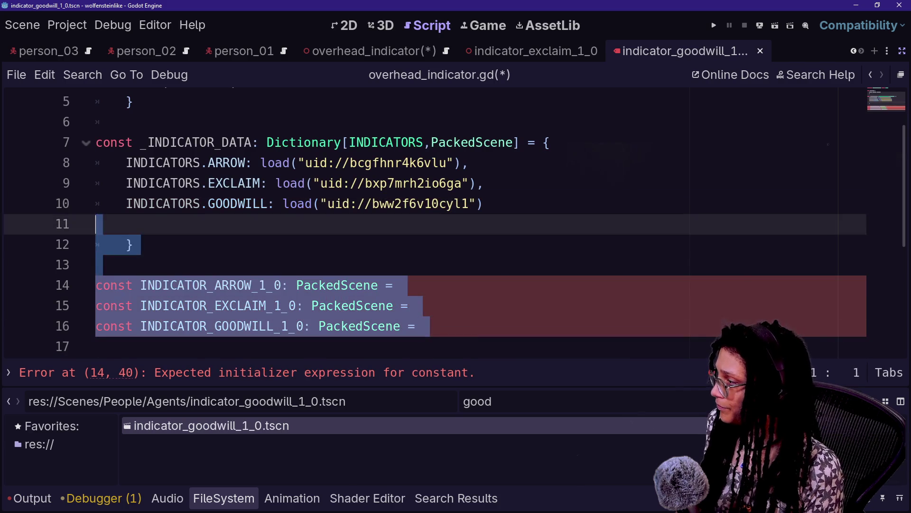
key("BackSpace")
Remove the blank line and strip 'load(' and ')' from the three entries, leaving uid strings
left_click(446, 204)
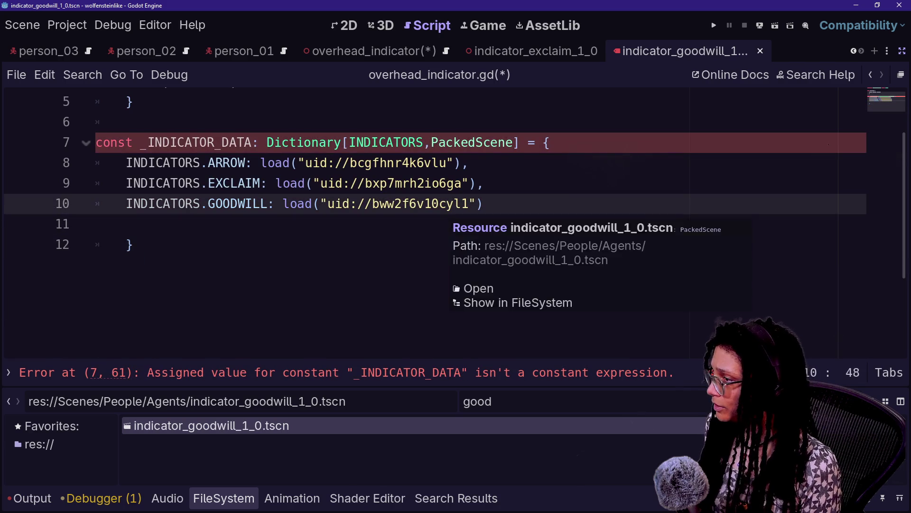
key("End")
key("Delete")
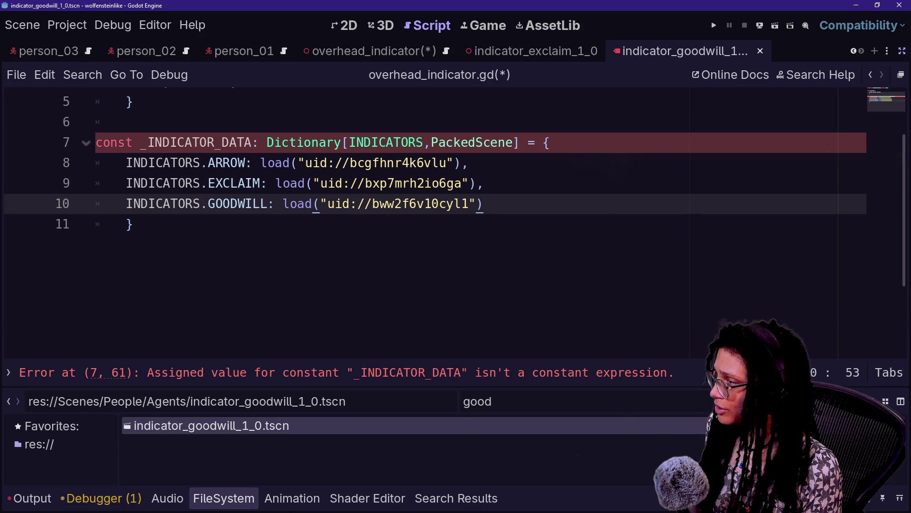
scroll(427, 214, "up", 1)
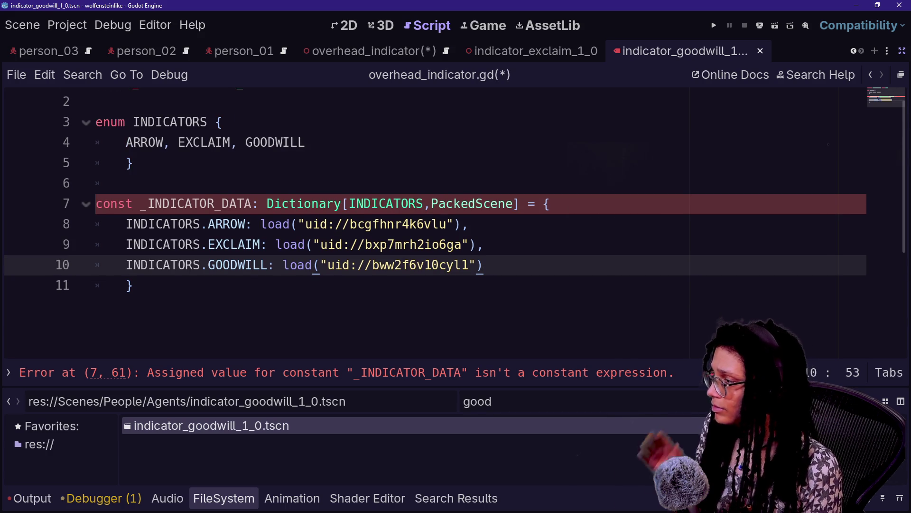
mouse_move(260, 224)
left_mouse_down()
mouse_move(313, 223)
mouse_move(261, 223)
mouse_move(299, 224)
left_mouse_up()
type("s")
key("ctrl+z")
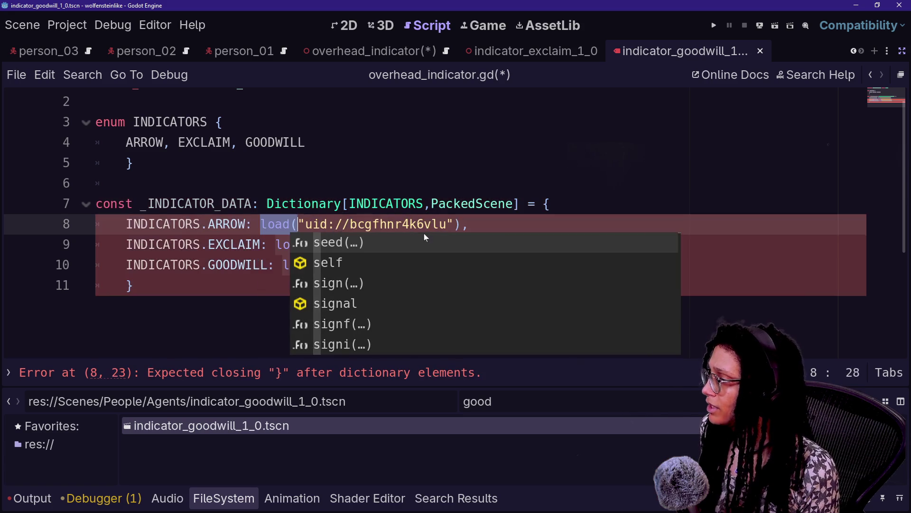
key("ctrl+d")
key("ctrl+d")
key("BackSpace")
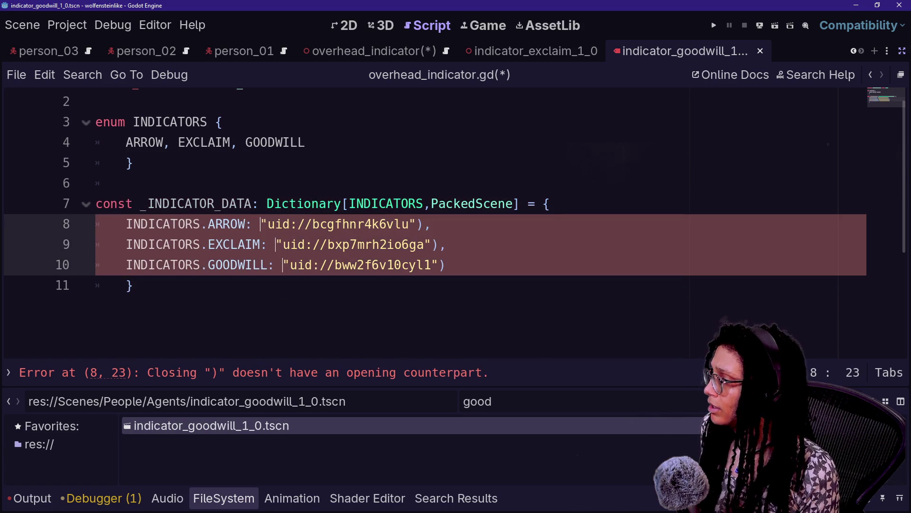
key("ctrl+Right")
key("ctrl+Right")
key("ctrl+Right")
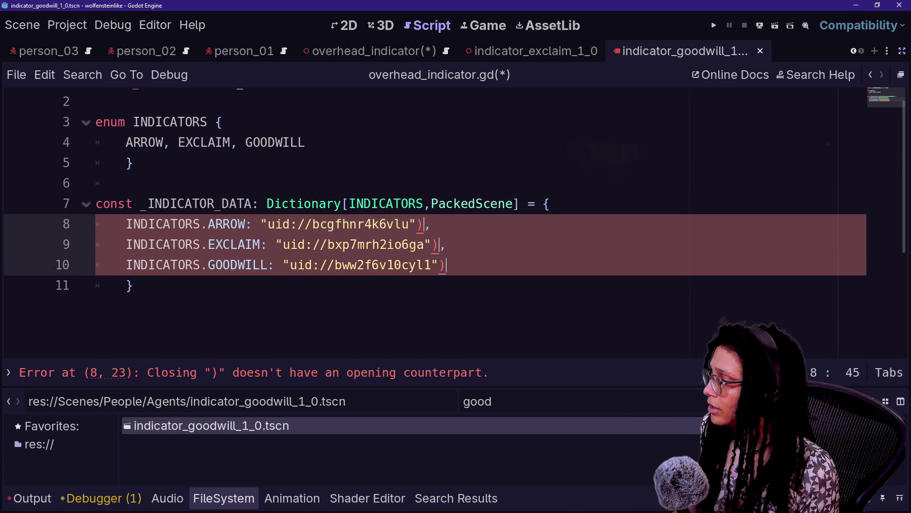
key("BackSpace")
Change the dictionary's value type from PackedScene to String
scroll(456, 214, "up", 1)
double_click(472, 223)
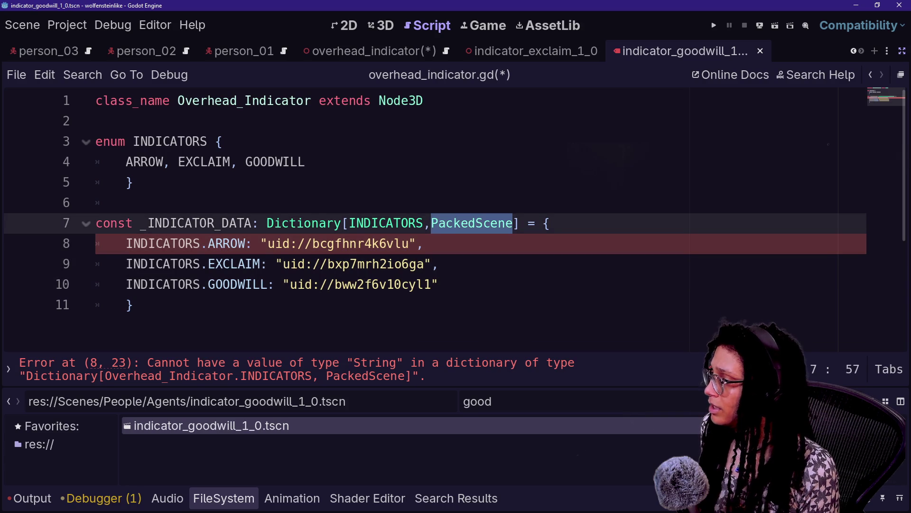
type("String")
left_click(326, 101)
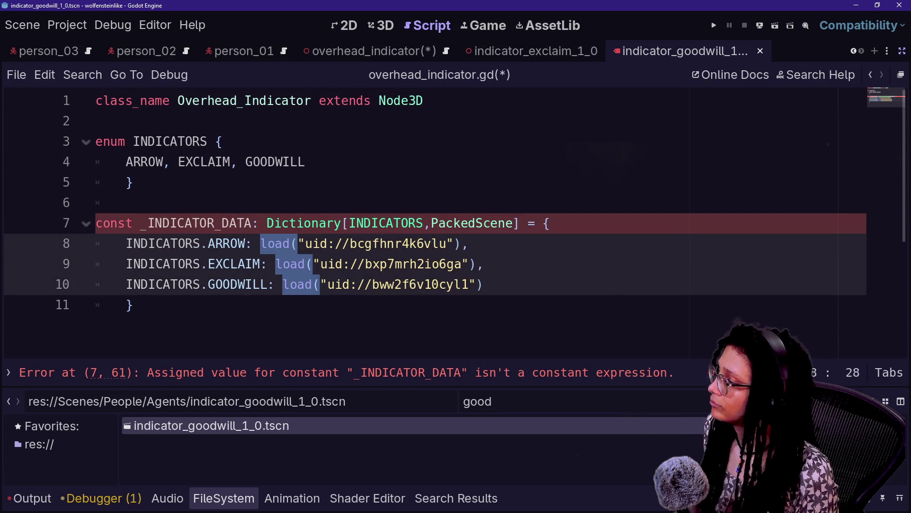
Change load to preload on the three _INDICATOR_DATA entries using multiple edit points
left_click(260, 243)
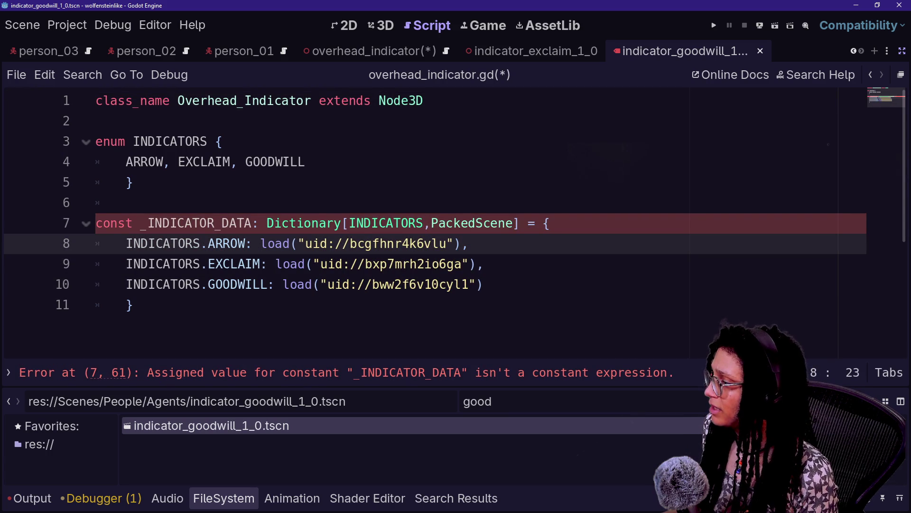
key("shift+alt+Down")
key("shift+alt+Down")
type("pre")
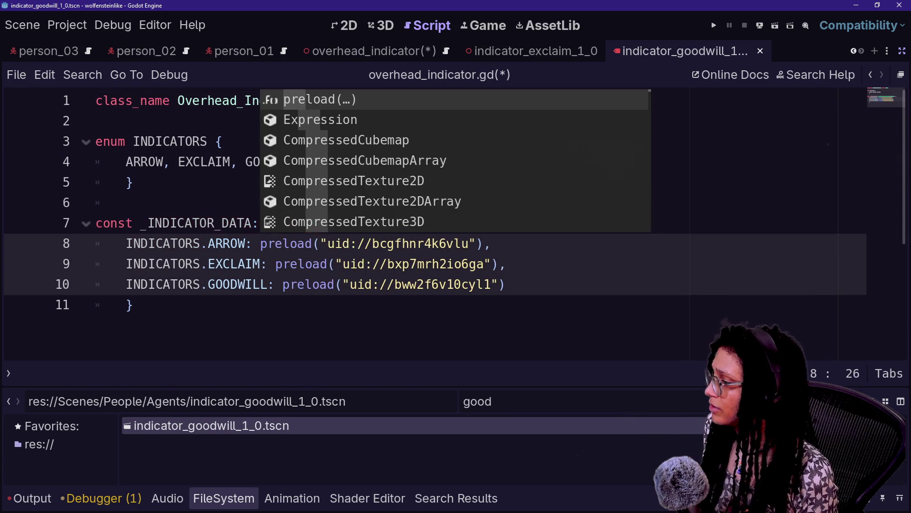
left_click(134, 182)
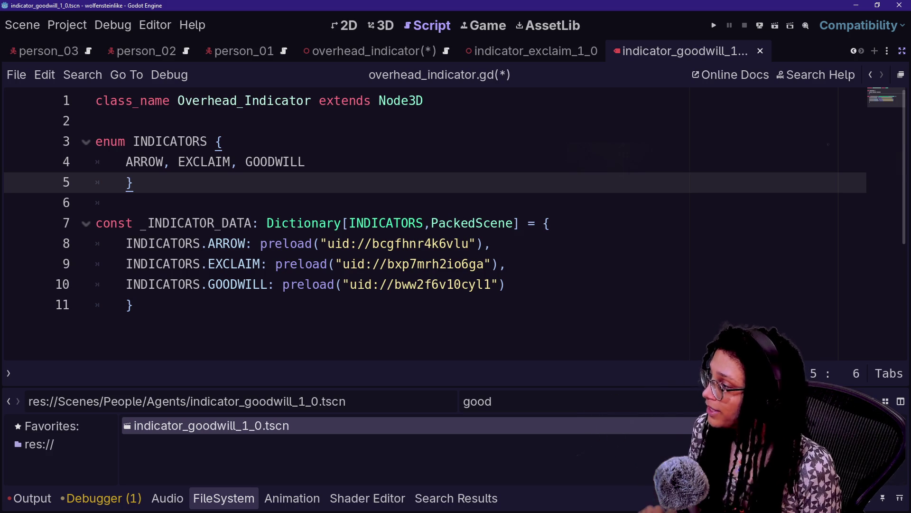
Replace const with var in the _INDICATOR_DATA declaration on line 7
left_click_drag(126, 223, 111, 224)
key("BackSpace")
key("BackSpace")
key("Delete")
type("v")
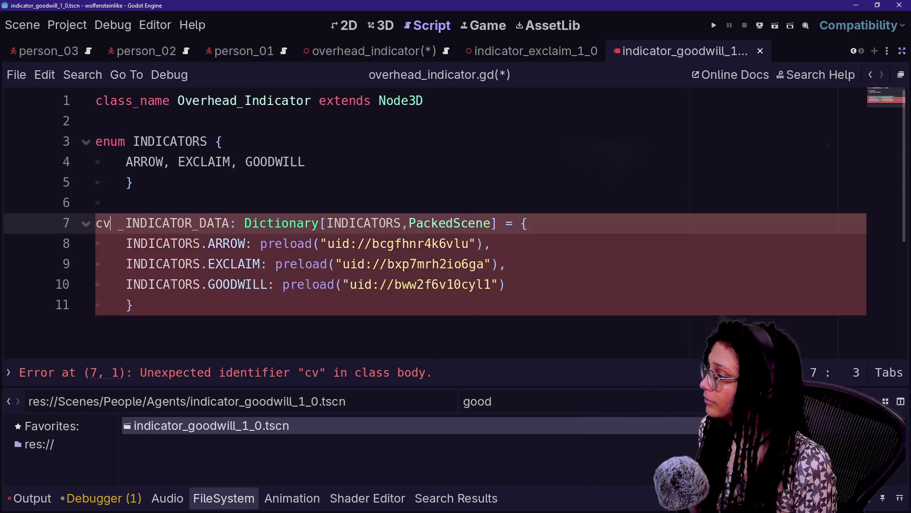
key("BackSpace")
key("BackSpace")
type("var")
left_click(305, 162)
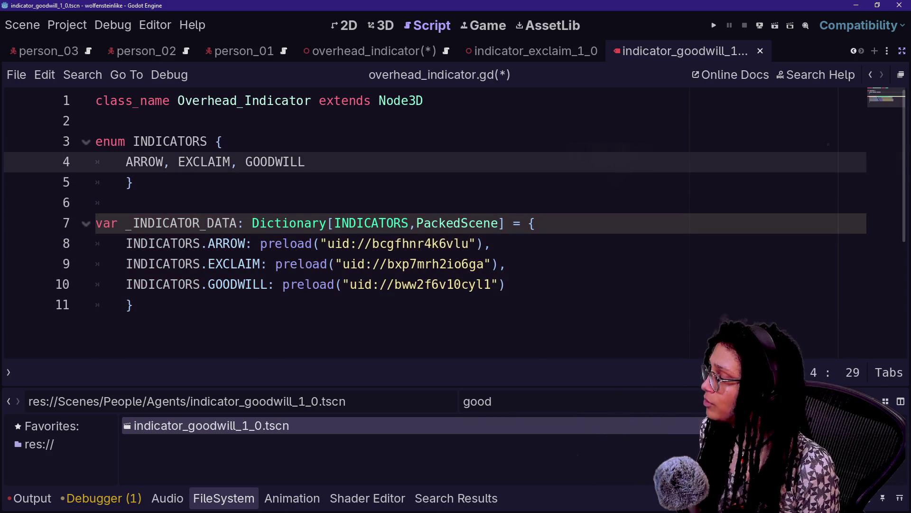
left_click(134, 305)
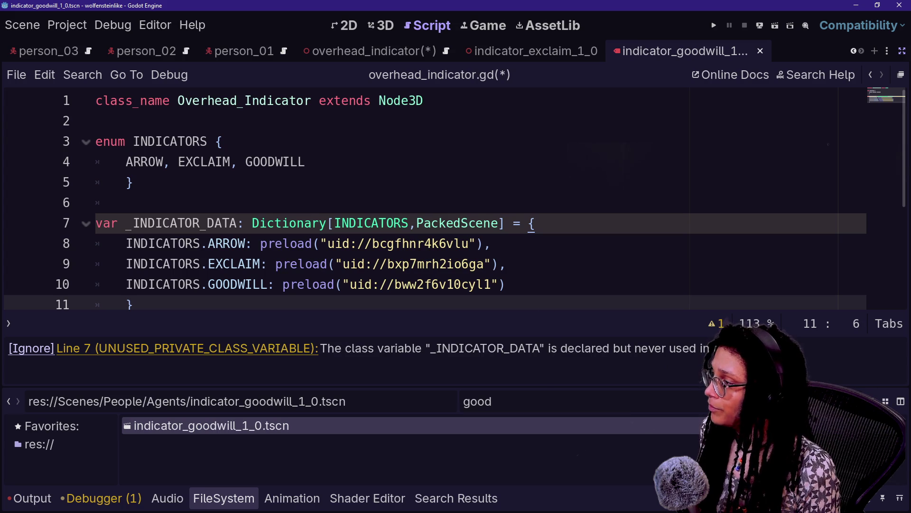
left_click(535, 224)
Hide the bottom panel, restore const on line 7, and add a line after the dictionary
key("alt+j")
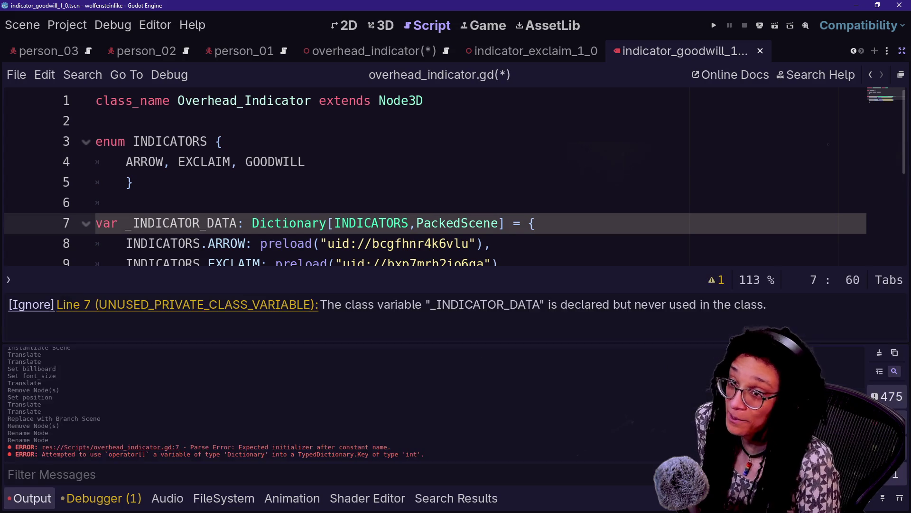
key("alt+j")
left_click(469, 284)
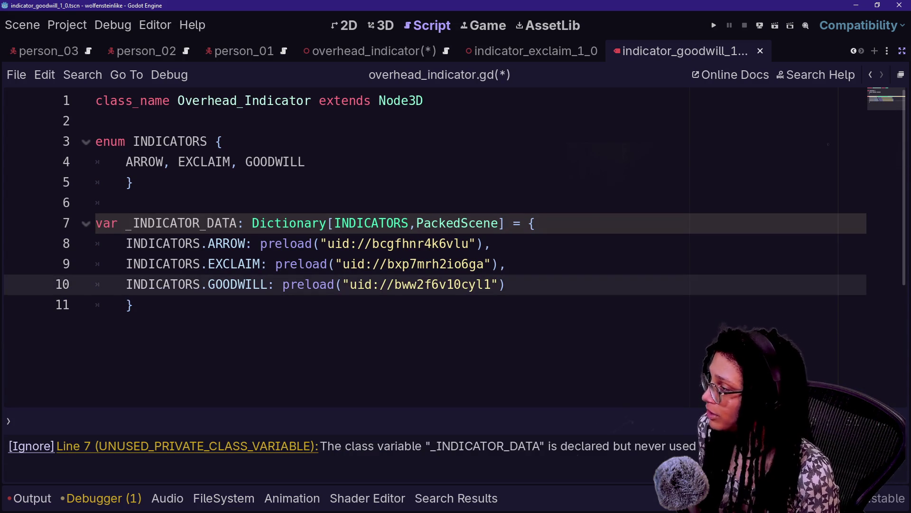
key("Up")
key("Up")
key("Up")
key("Home")
key("ctrl+shift+Right")
type("cv")
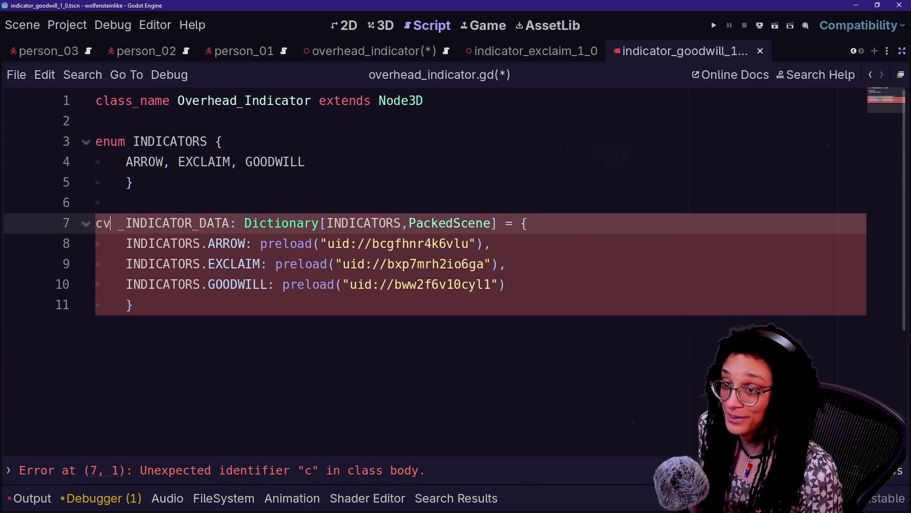
key("BackSpace")
type("onst")
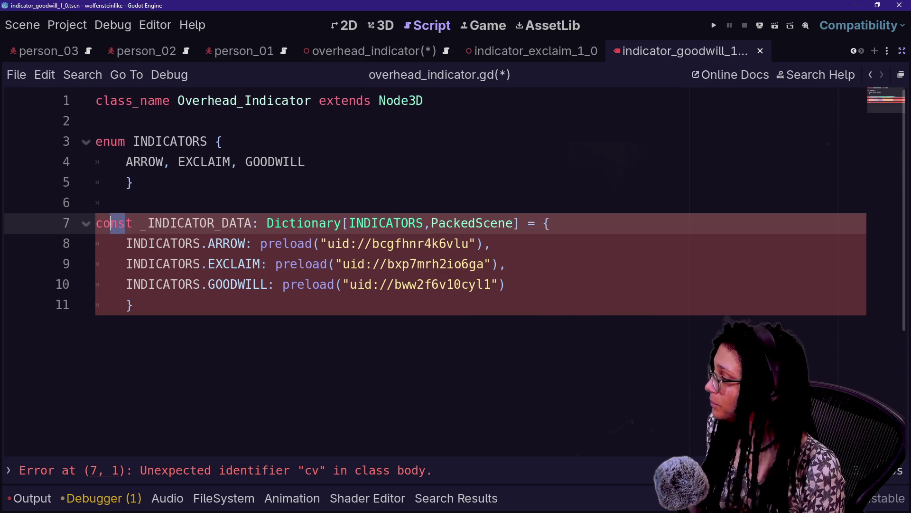
key("ctrl+End")
key("Return")
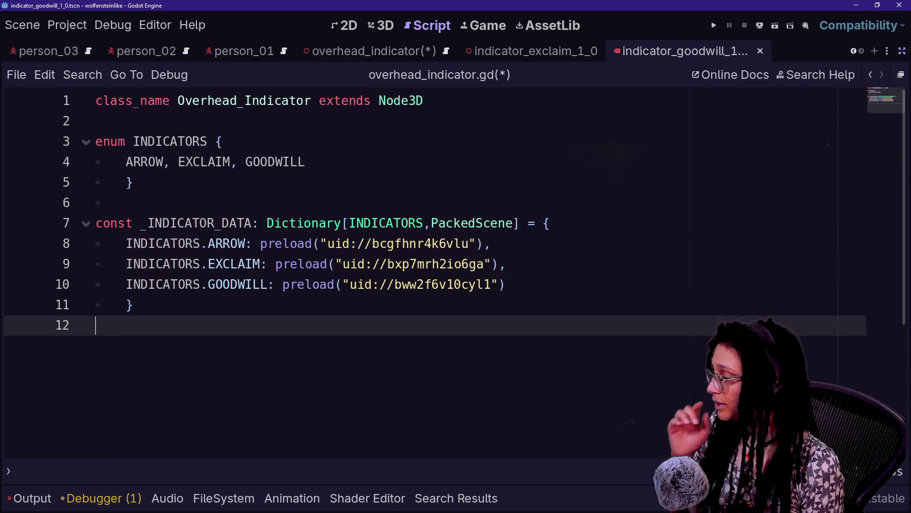
Write the signature func spawn_indicator(which_indicator: INDICATORS) -> void on line 13
key("Return")
type("func ")
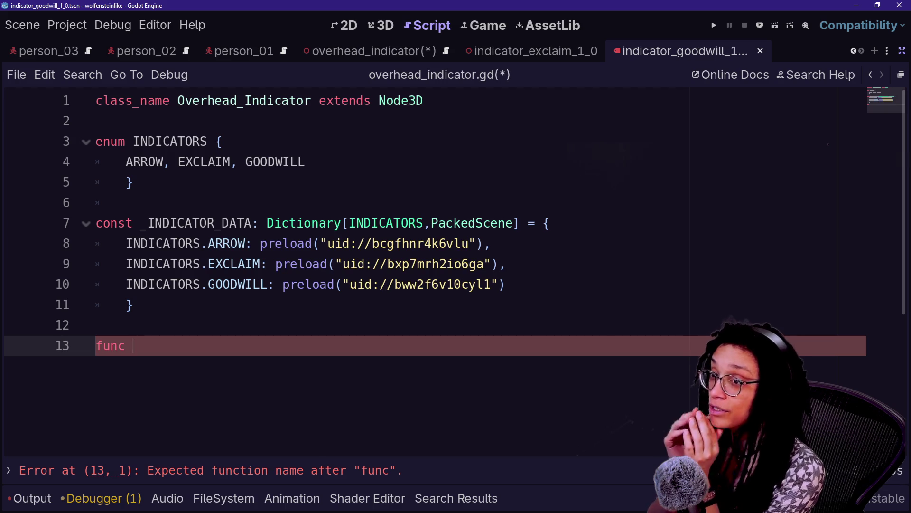
type("s[awm")
key("BackSpace")
key("BackSpace")
key("BackSpace")
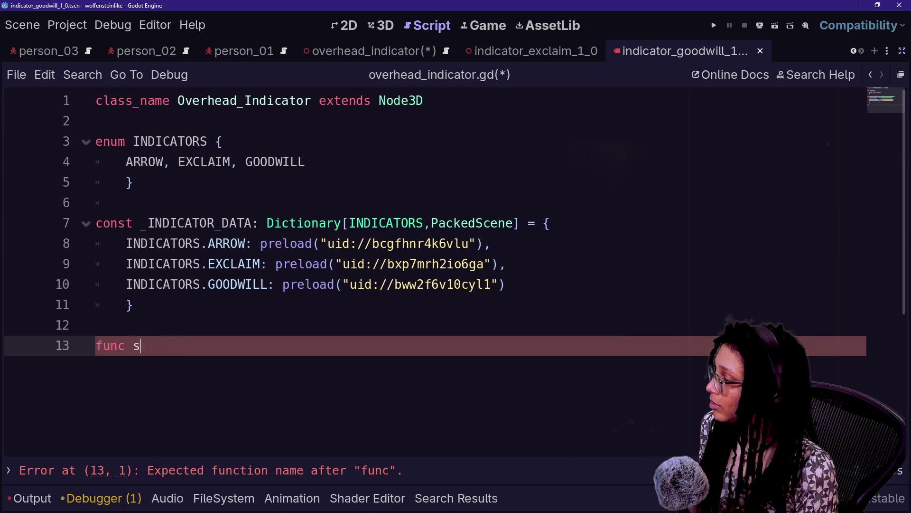
type("pawn_indicato")
type("r:")
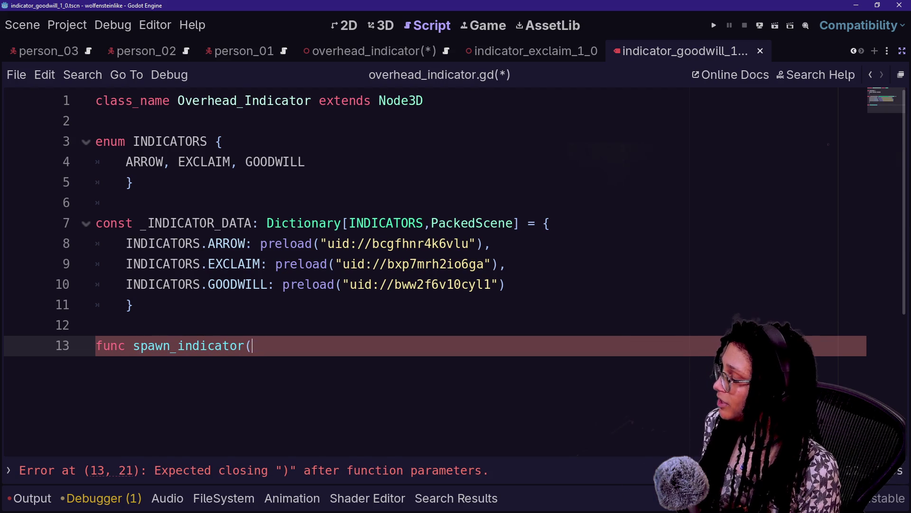
type("which")
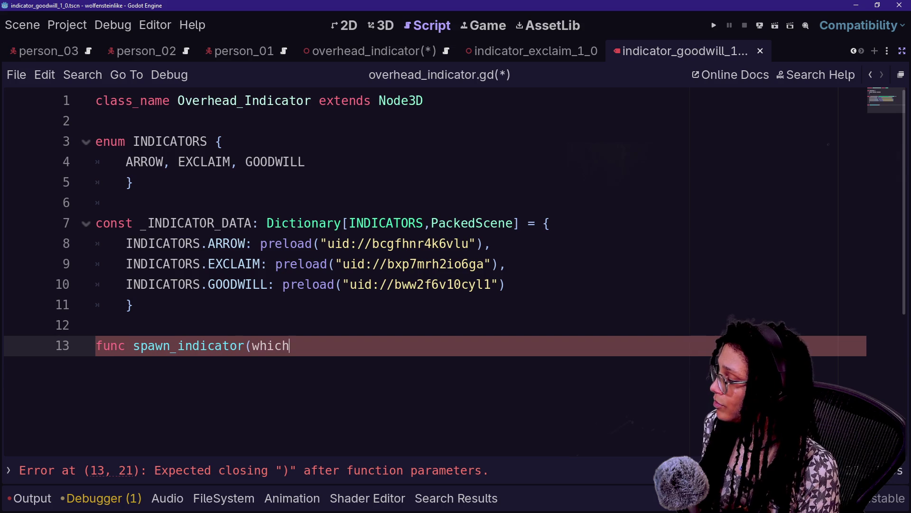
type("indicator:")
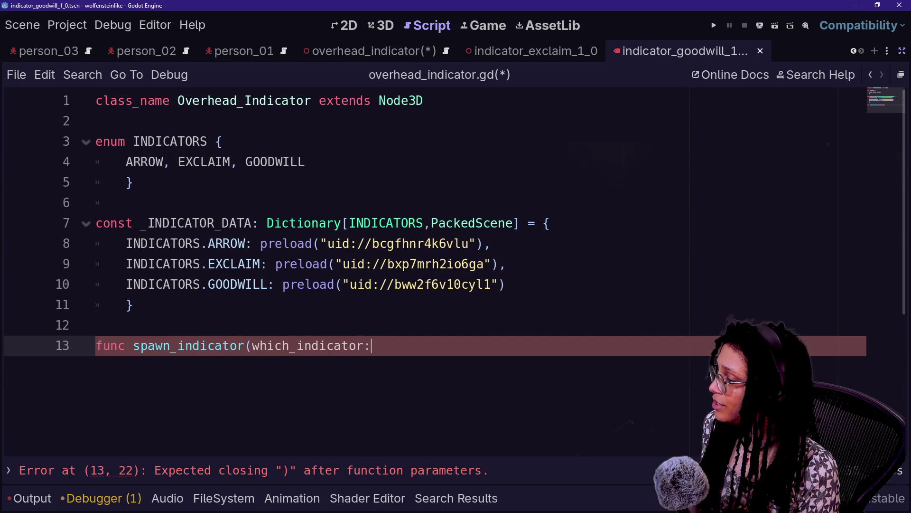
type("IN")
key("Return")
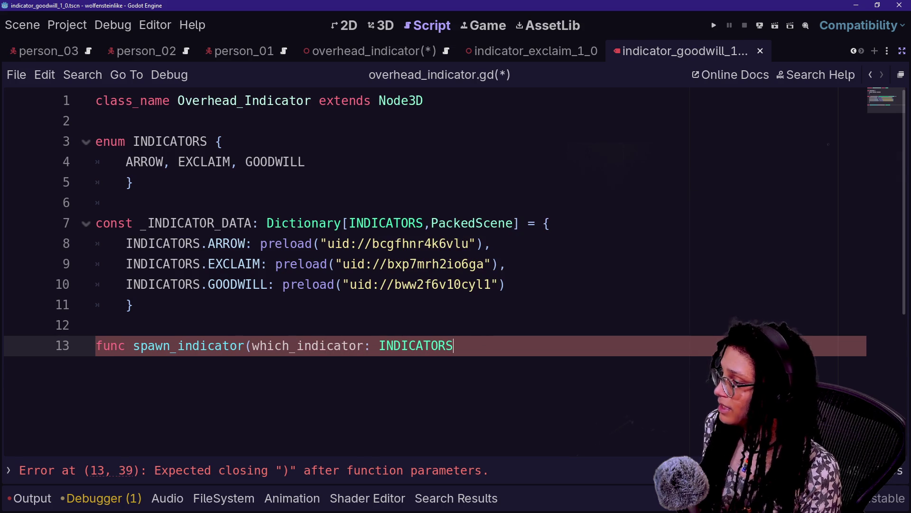
type(") -> void;")
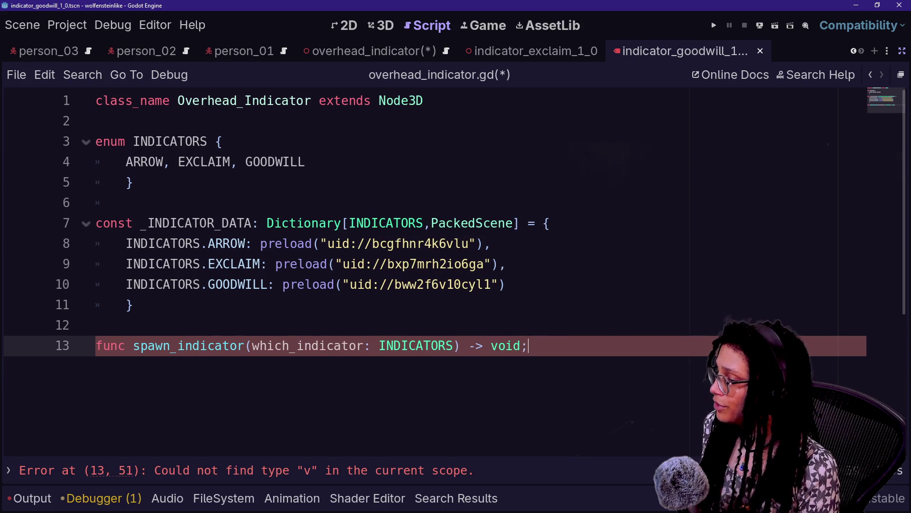
key("Return")
Declare var indicator_to_spawn: on the indented first line of the function body
scroll(456, 237, "down", 2)
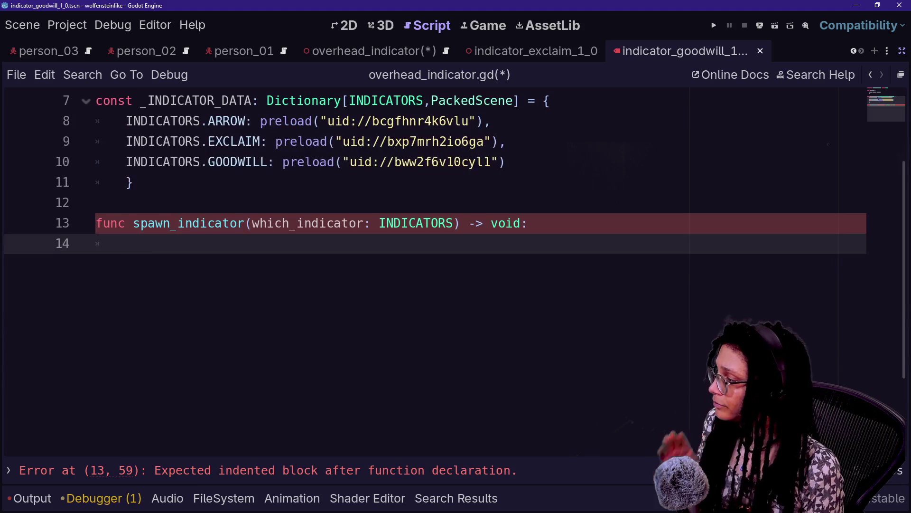
scroll(455, 237, "up", 2)
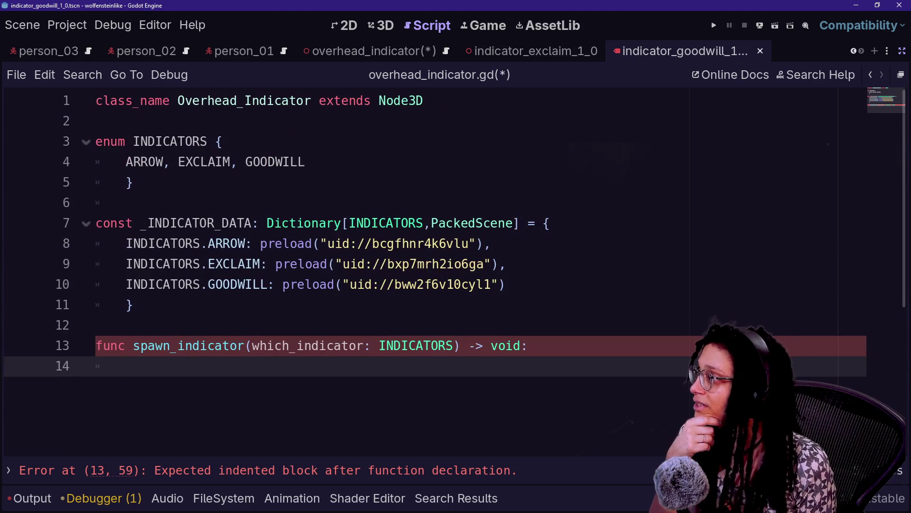
left_click(177, 100)
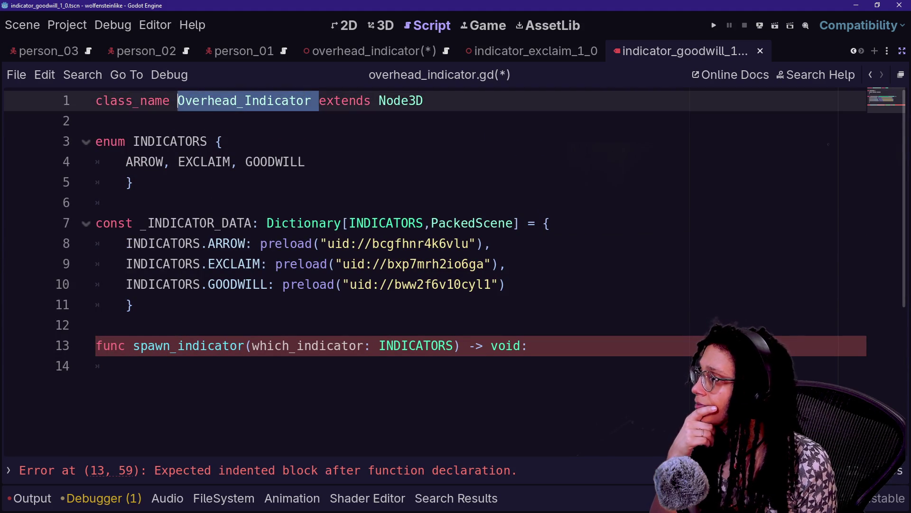
left_click(96, 121)
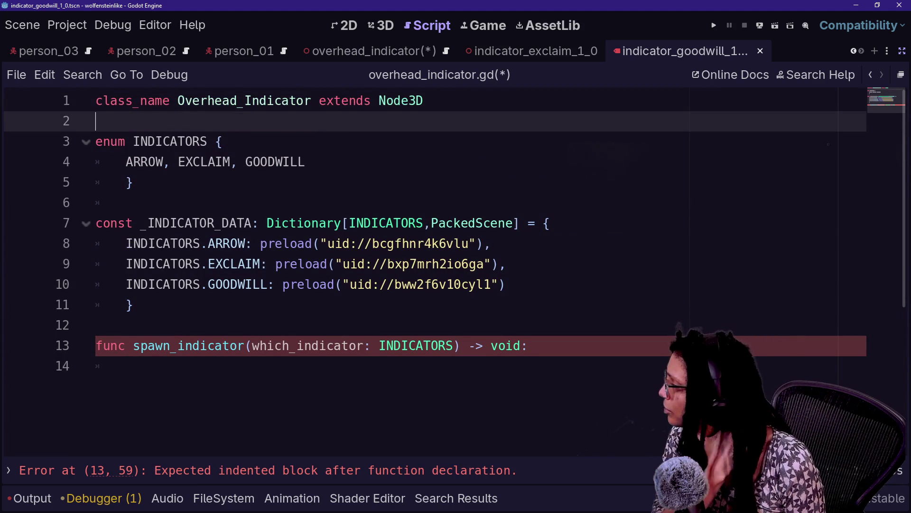
left_click(126, 366)
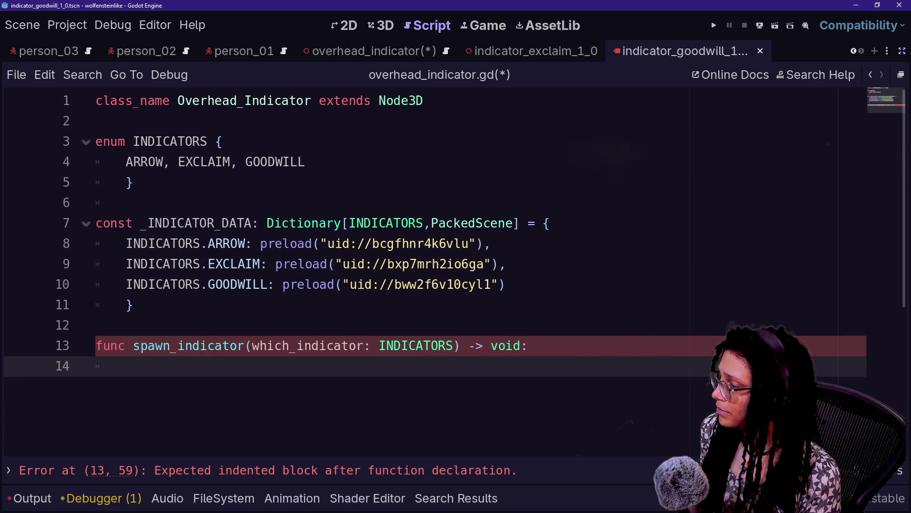
type("var indicat")
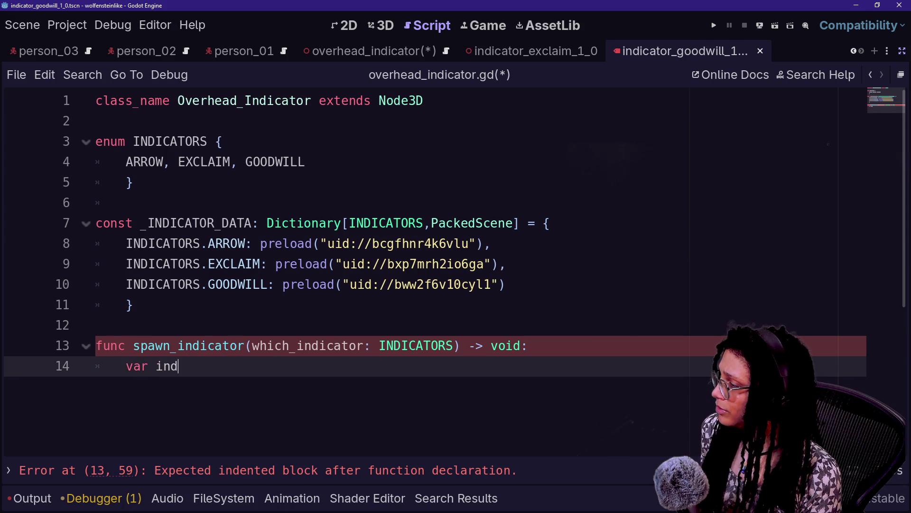
type("or_to_spawn:")
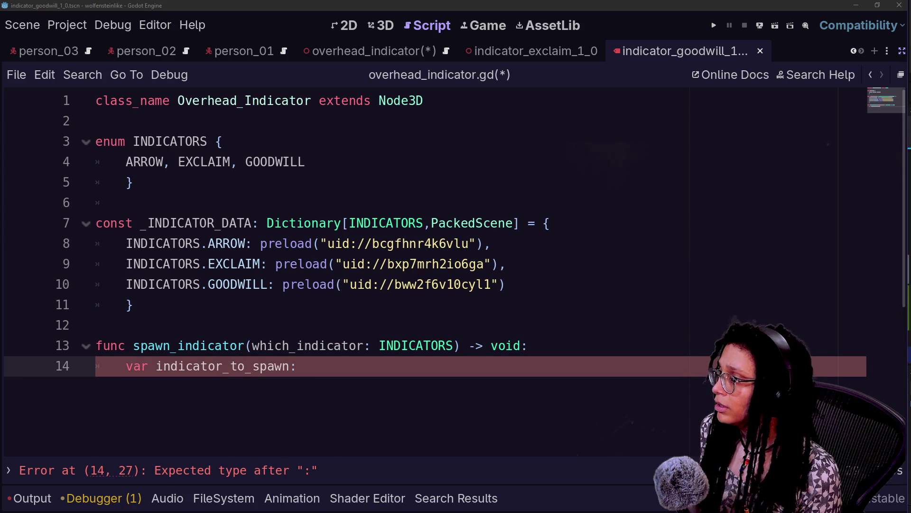
type("Pa")
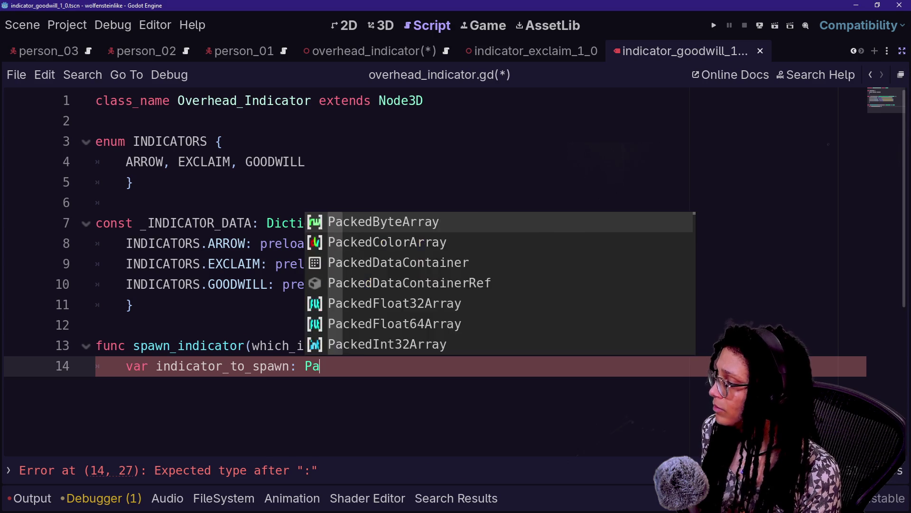
key("BackSpace")
key("BackSpace")
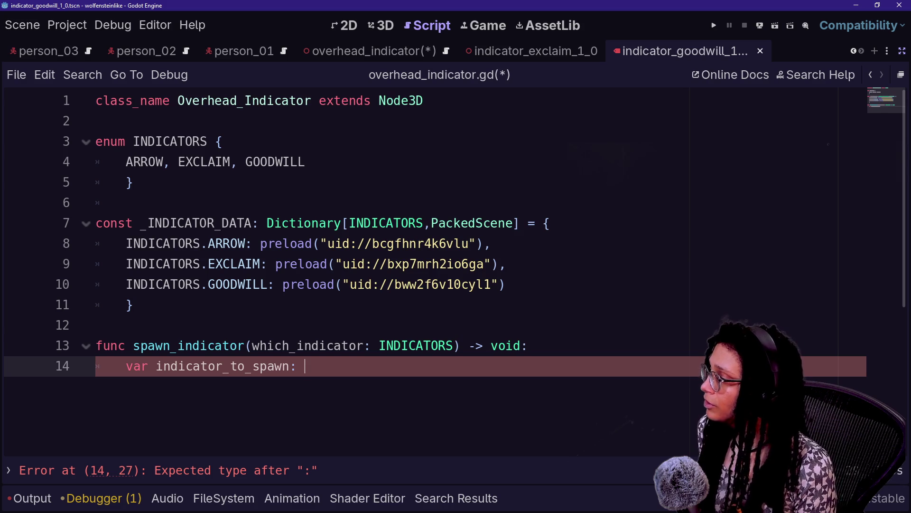
Open the arrow indicator scene in 3D and choose Attach Script on its indicator_arrow1-0 root
left_click(360, 244, "ctrl")
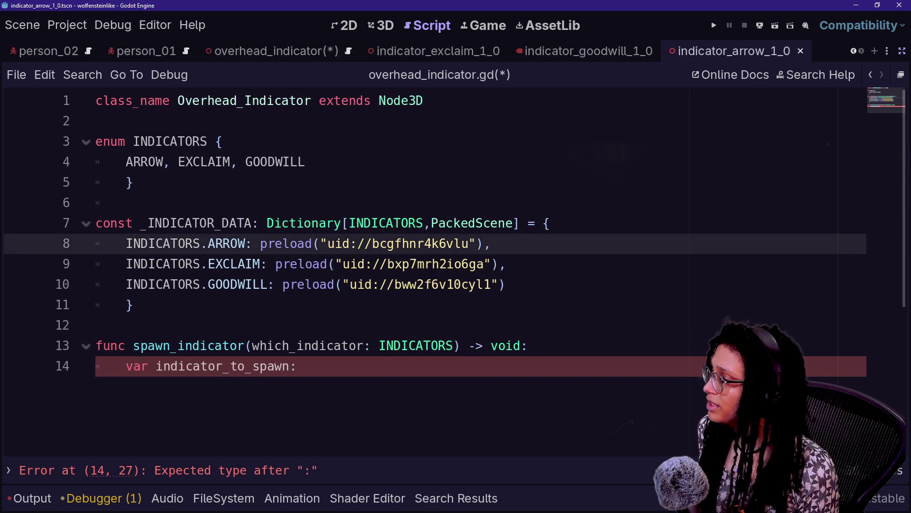
triple_click(433, 250)
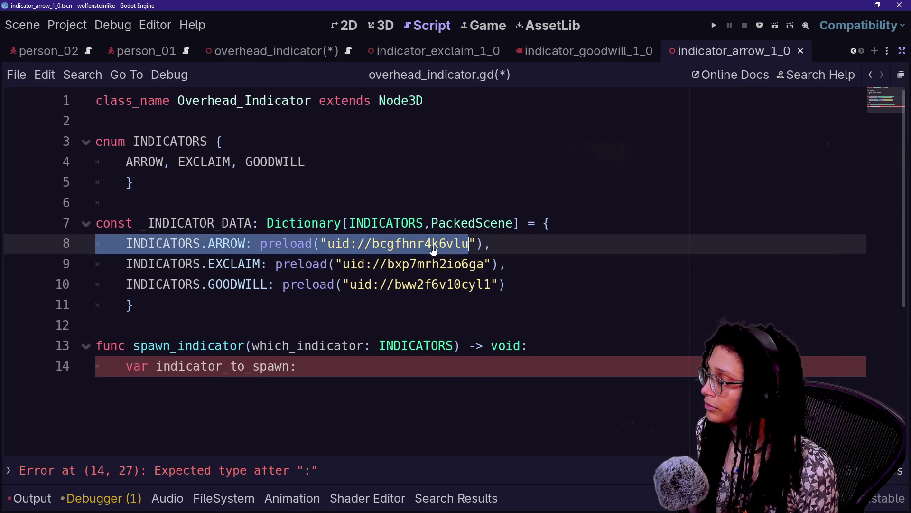
left_click(902, 51)
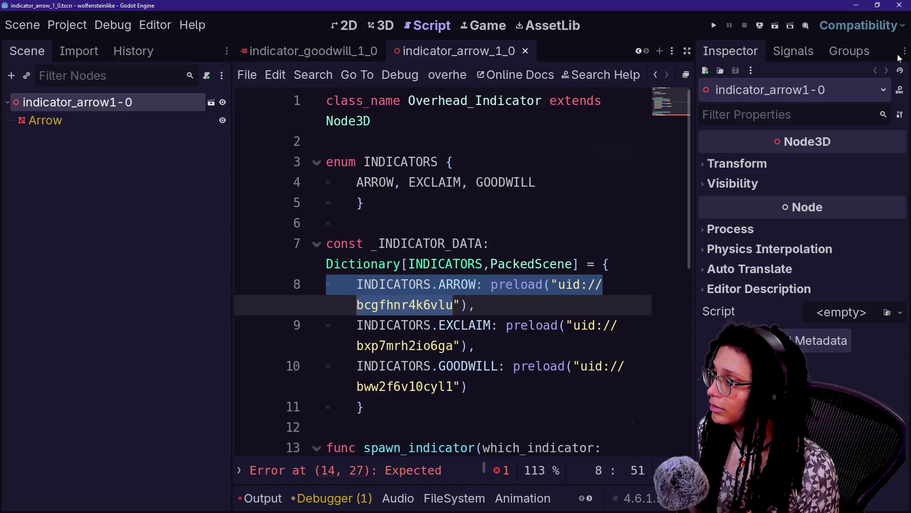
left_click(392, 26)
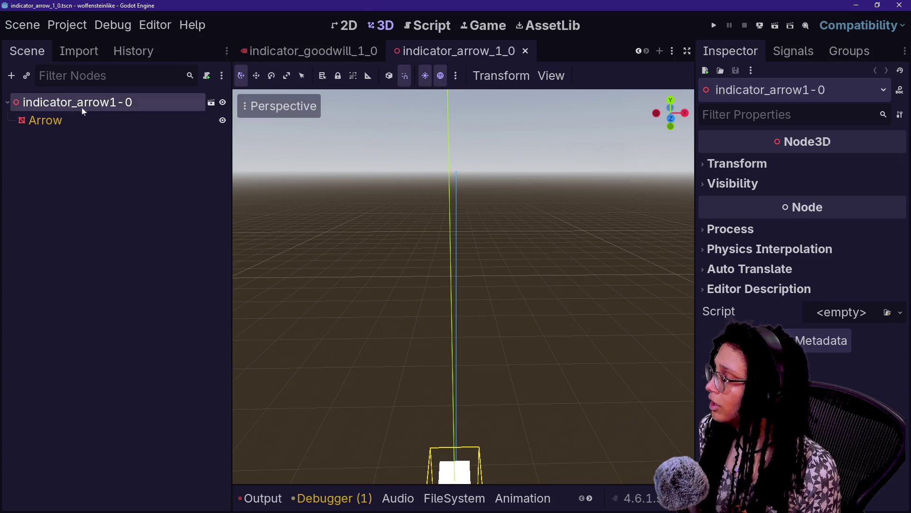
key("f")
scroll(463, 286, "up", 5)
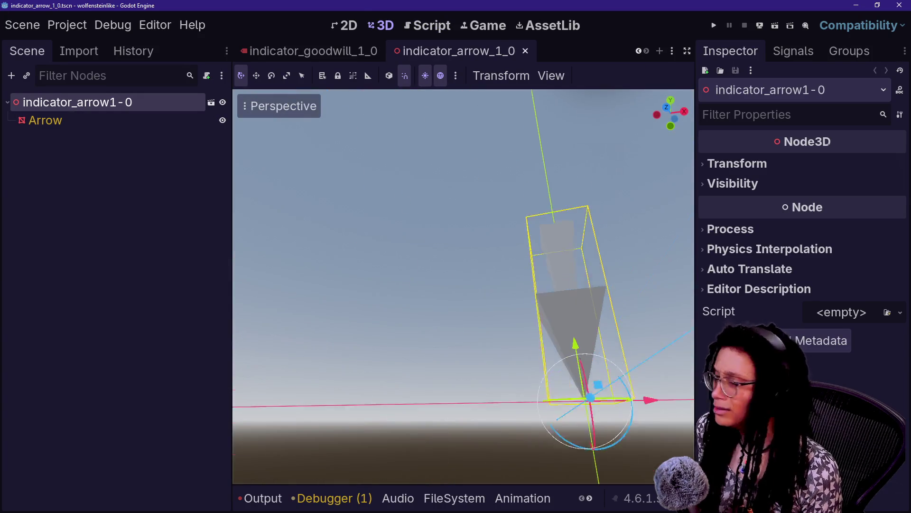
left_click_drag(465, 285, 426, 358)
right_click(122, 99)
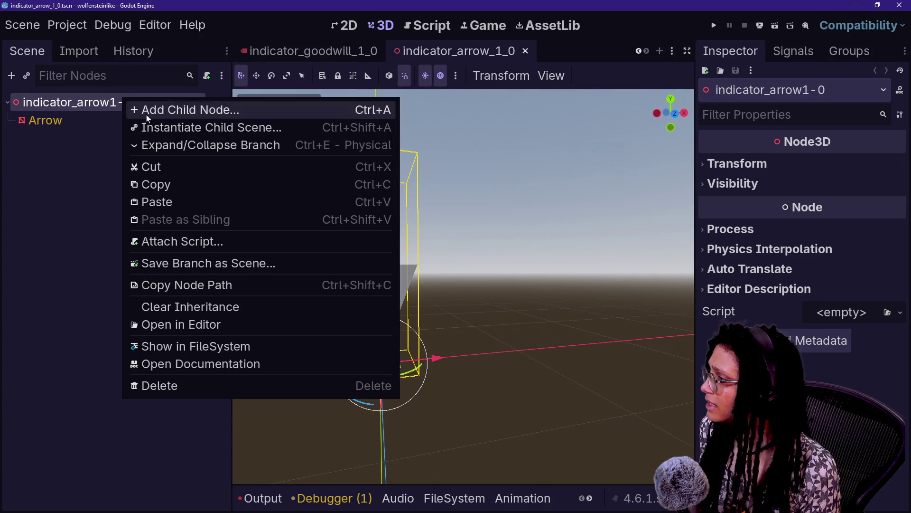
left_click(177, 243)
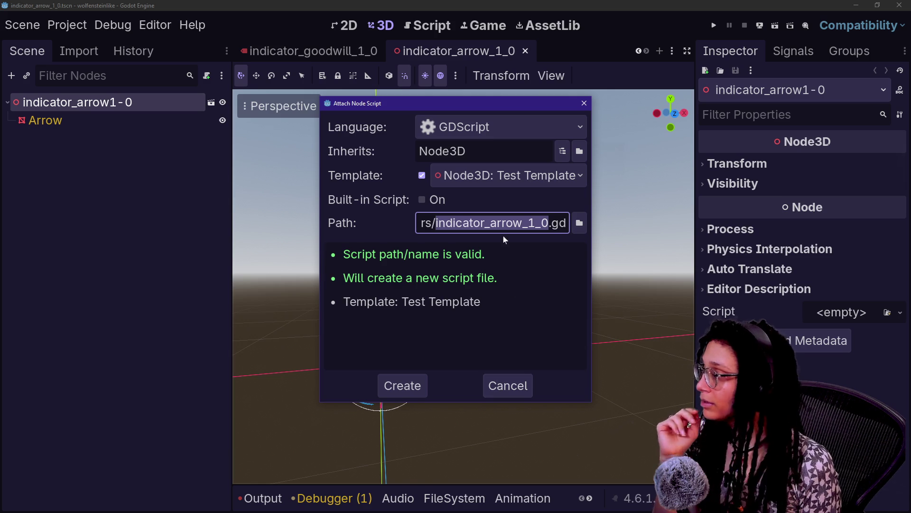
Point the separate script file's path at res://Scripts/Abstract_Indicator.gd
left_click(456, 198)
left_click(437, 199)
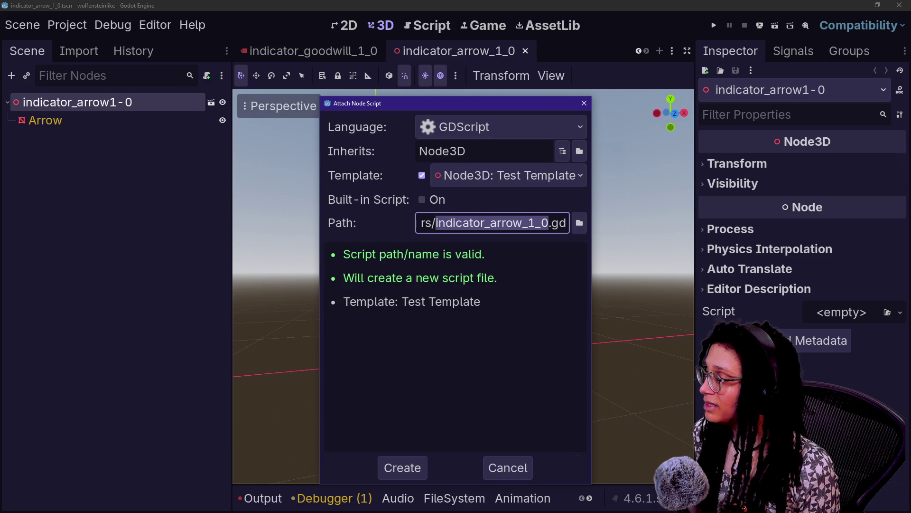
left_click(484, 223)
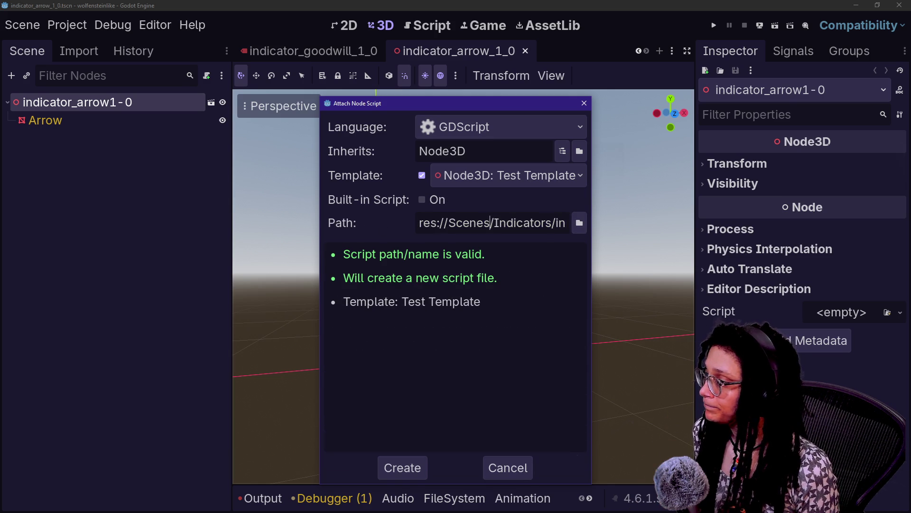
key("BackSpace")
key("BackSpace")
key("BackSpace")
type("ripts")
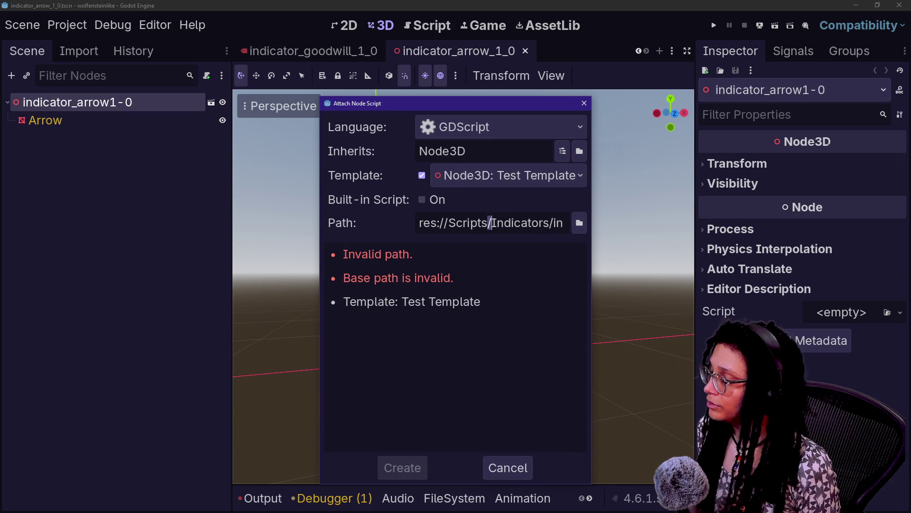
left_click_drag(492, 222, 560, 222)
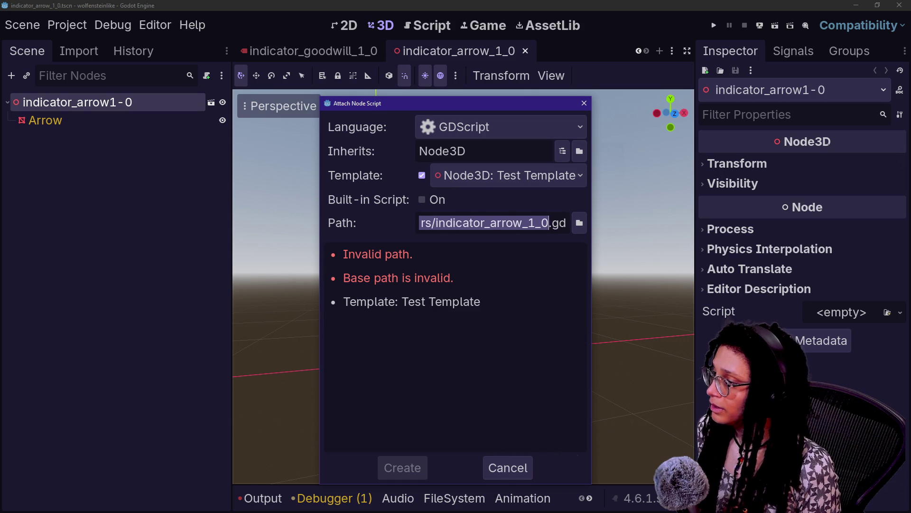
type("indicato")
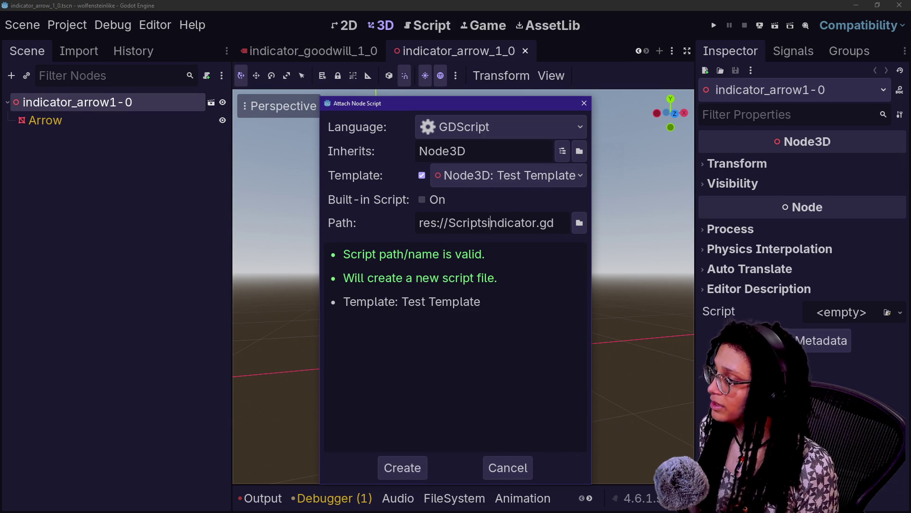
key("BackSpace")
type("/Abstrac")
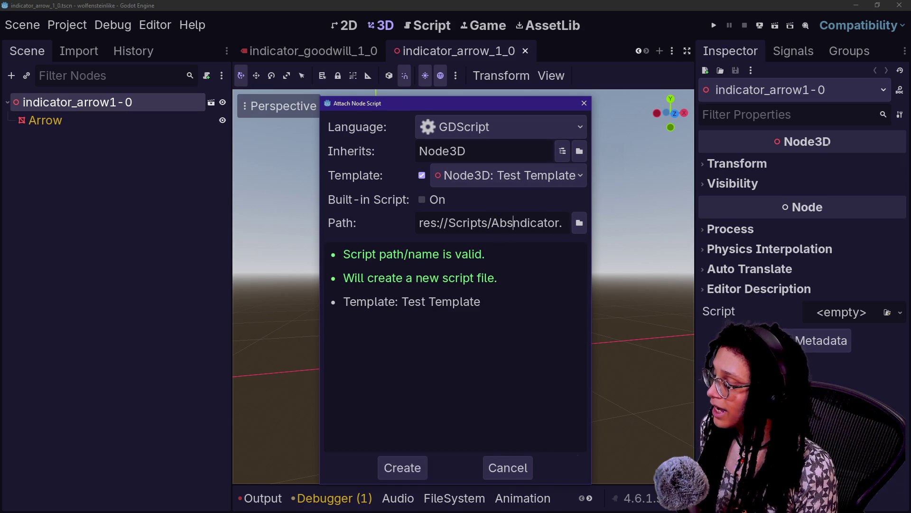
type("t_I")
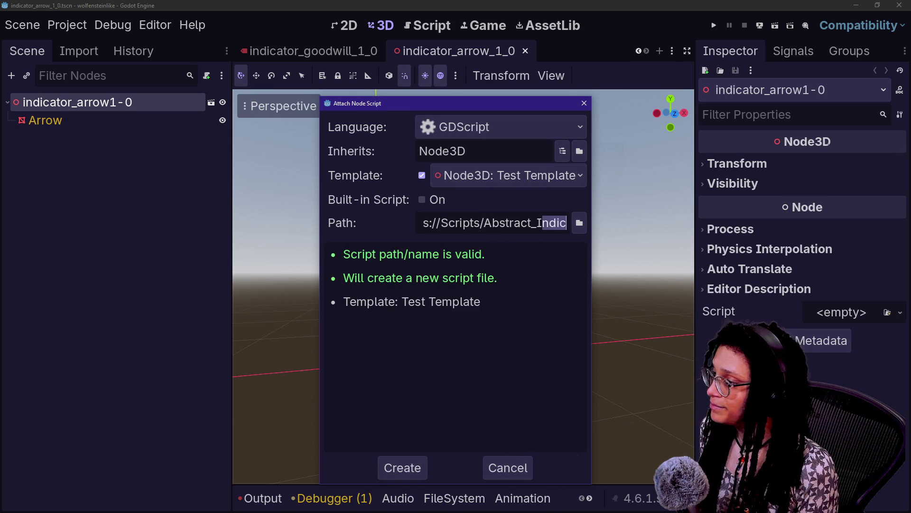
left_click(578, 224)
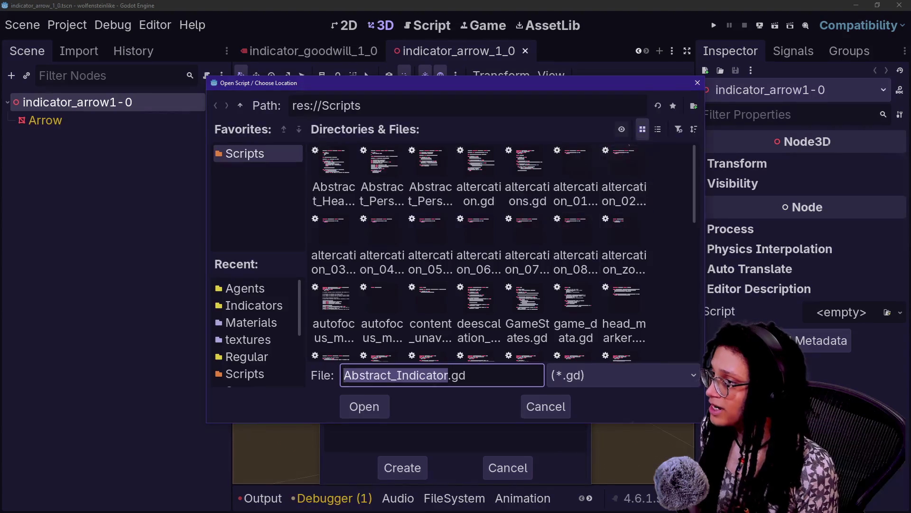
key("Escape")
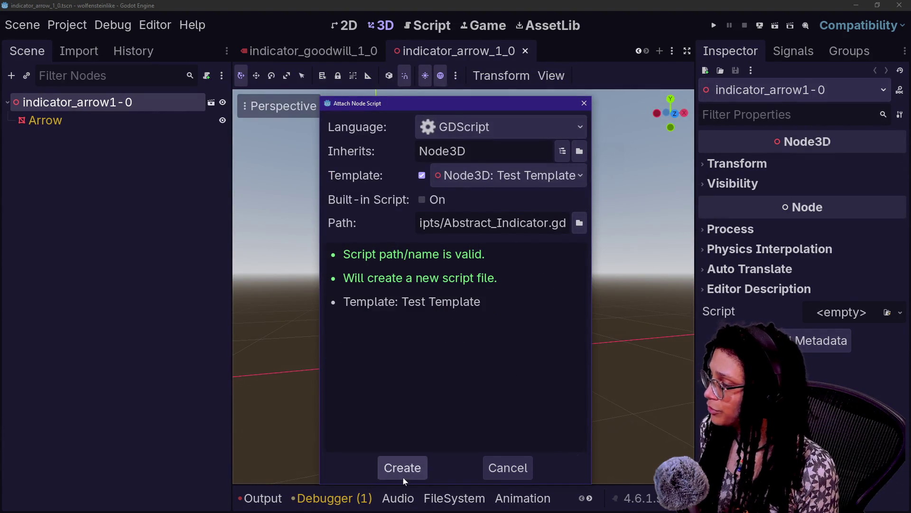
left_click(403, 470)
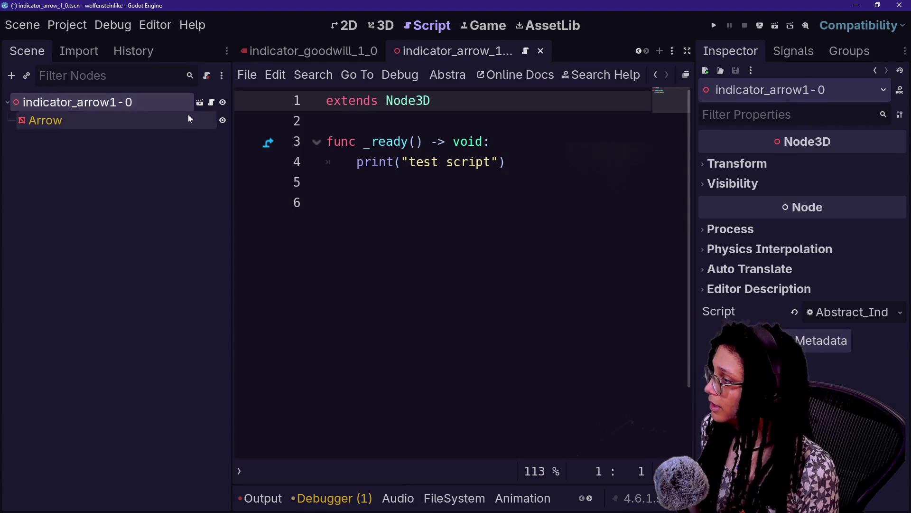
key("ctrl+a")
type("clk")
key("BackSpace")
key("BackSpace")
key("BackSpace")
type("@")
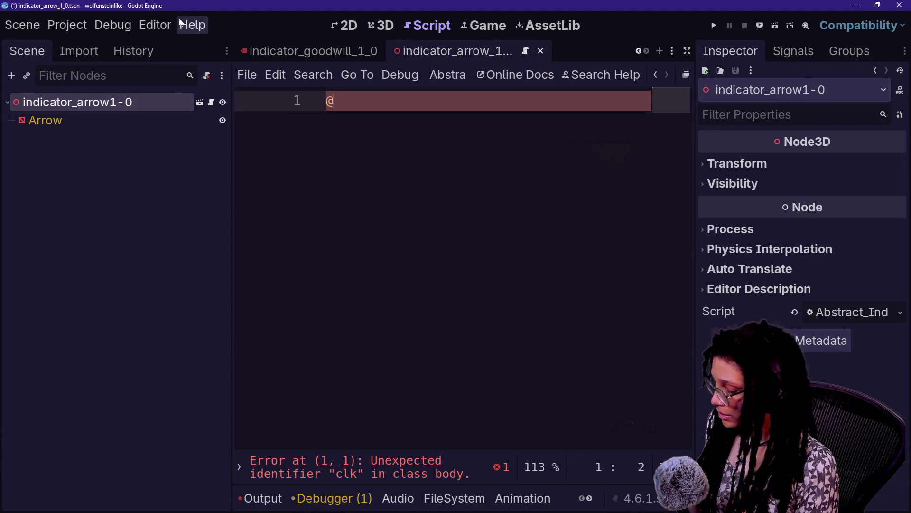
type("ct")
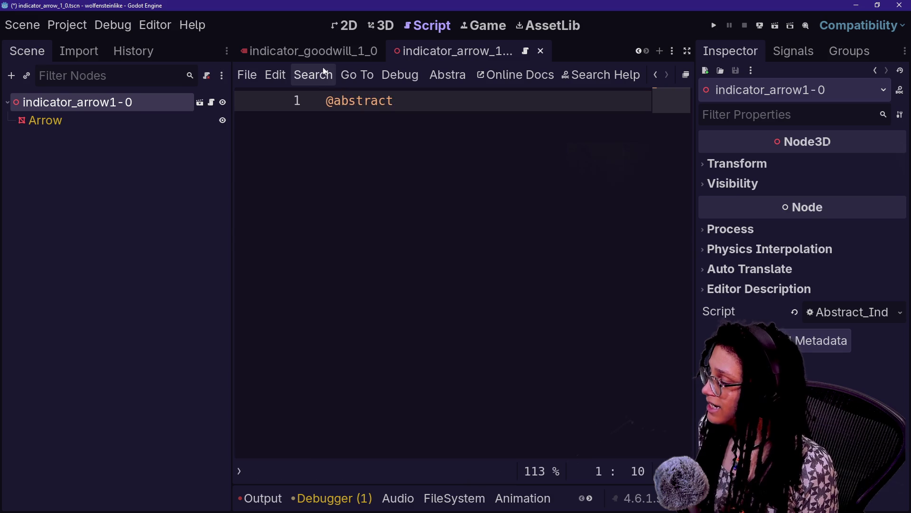
key("ctrl+equal")
type("lass_name Indicita")
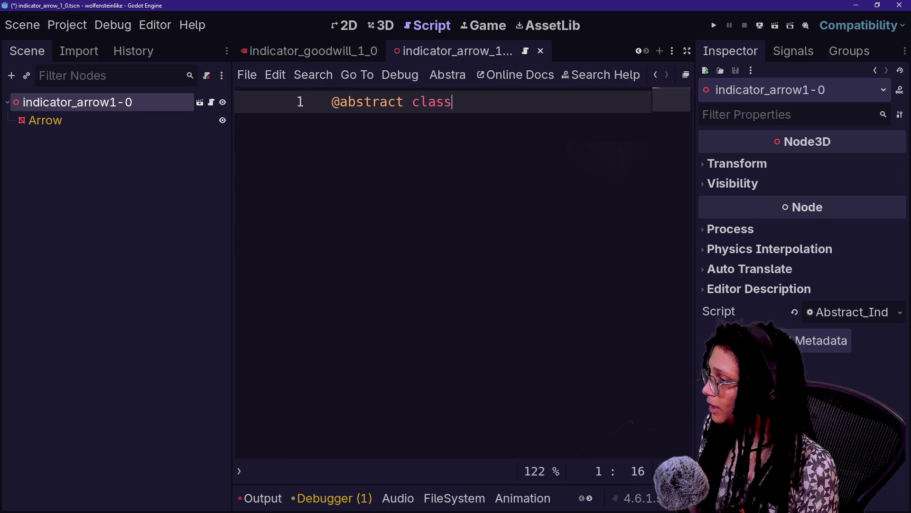
key("BackSpace")
key("BackSpace")
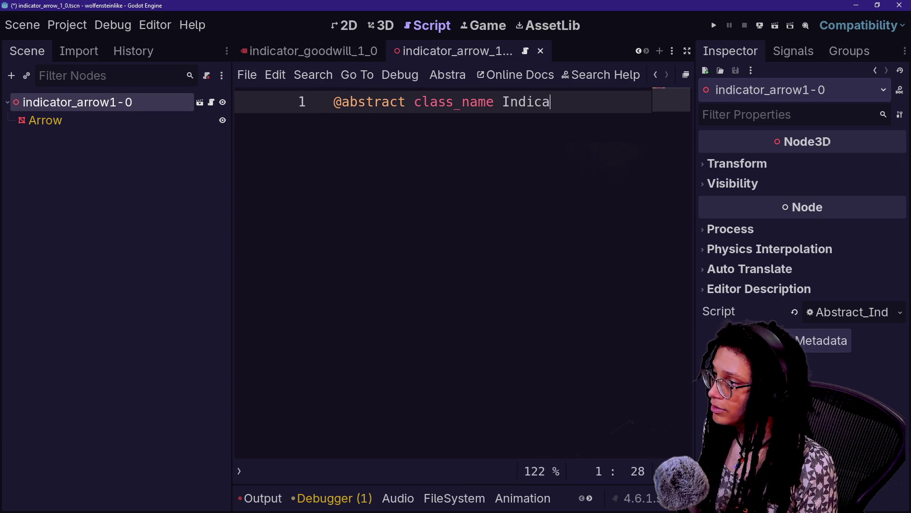
type("xtends Node3")
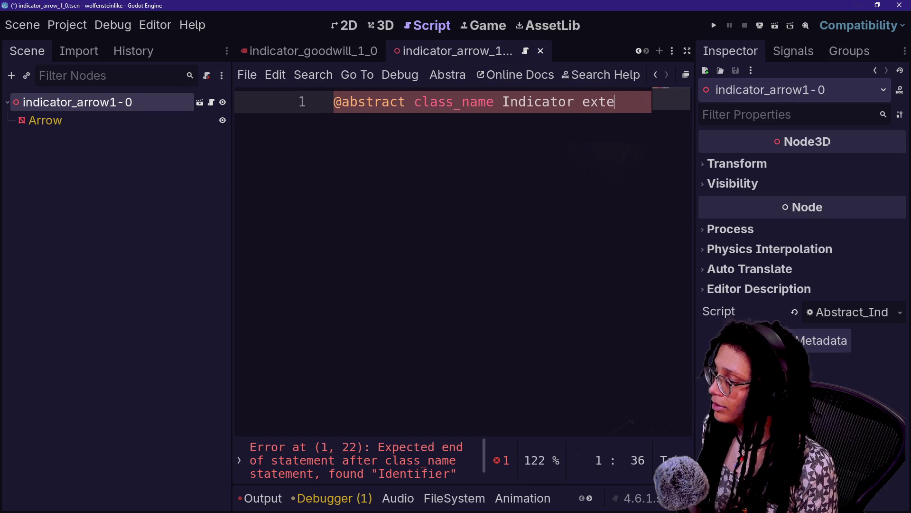
type("D")
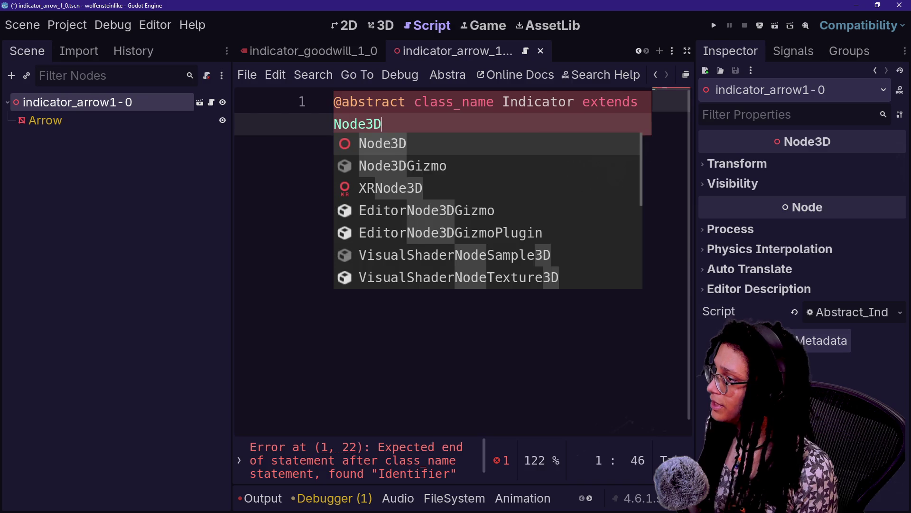
key("Return")
key("Return")
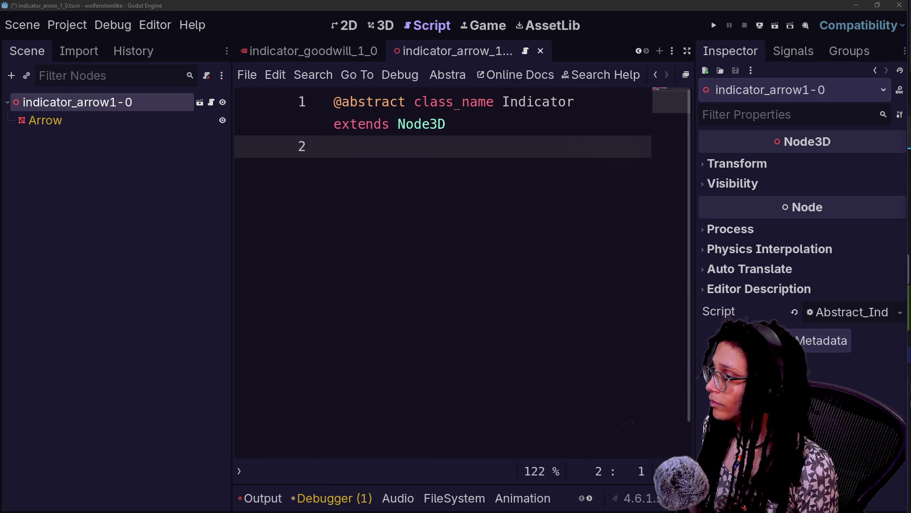
key("ctrl+s")
Add func remove_indicator() -> void that calls queue_free(), and save
key("Return")
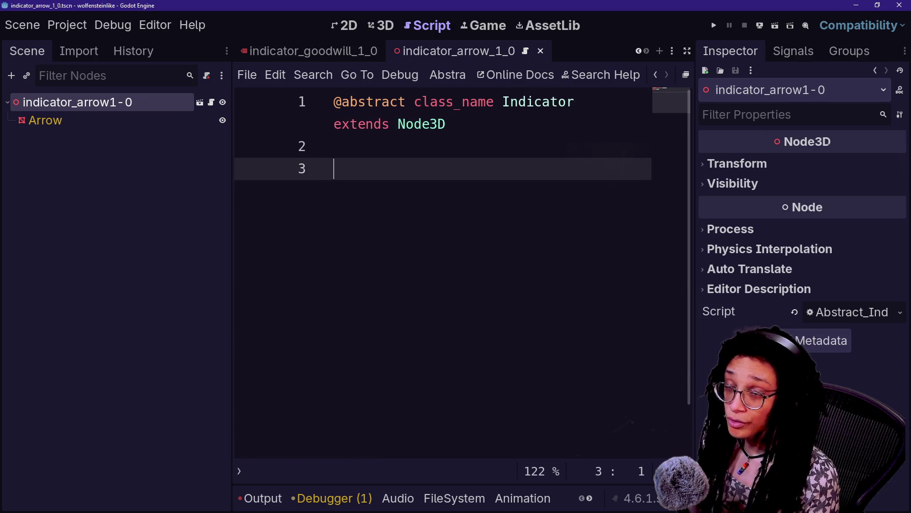
type("func remove_")
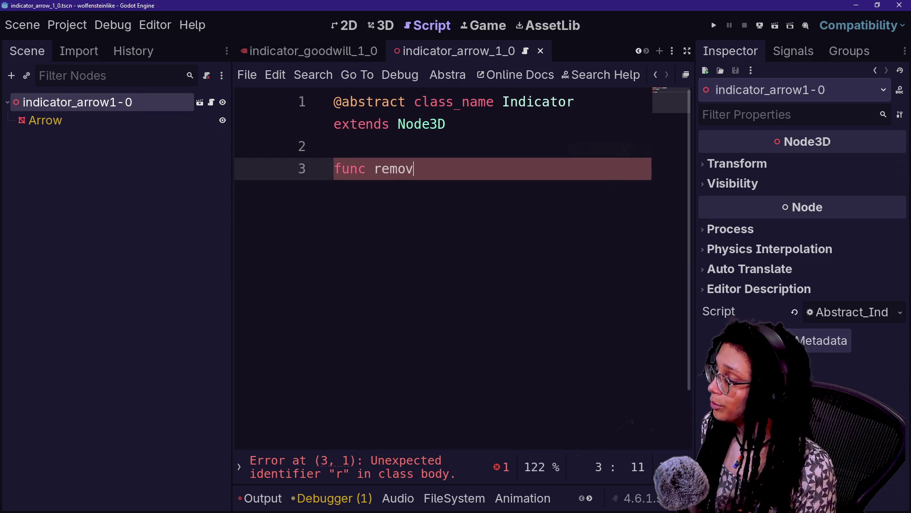
type("indicator() -> ")
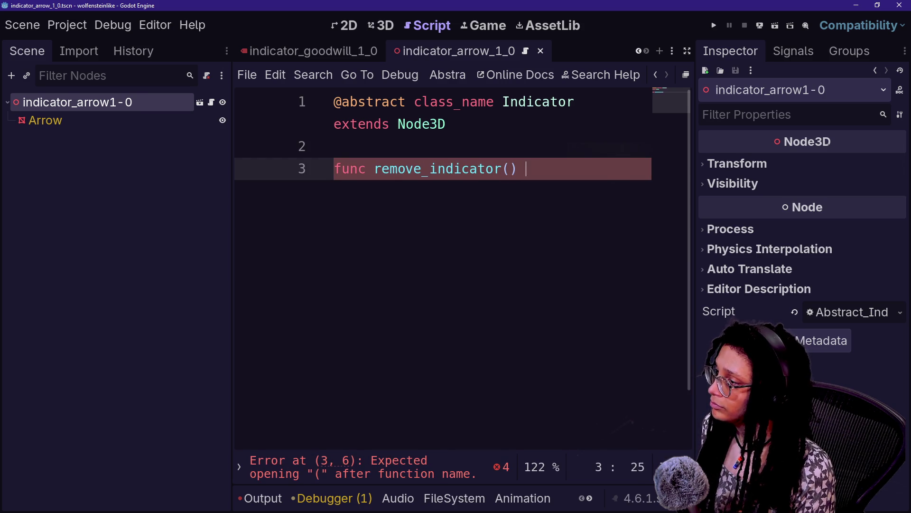
type("void:")
key("Return")
type("queue_free")
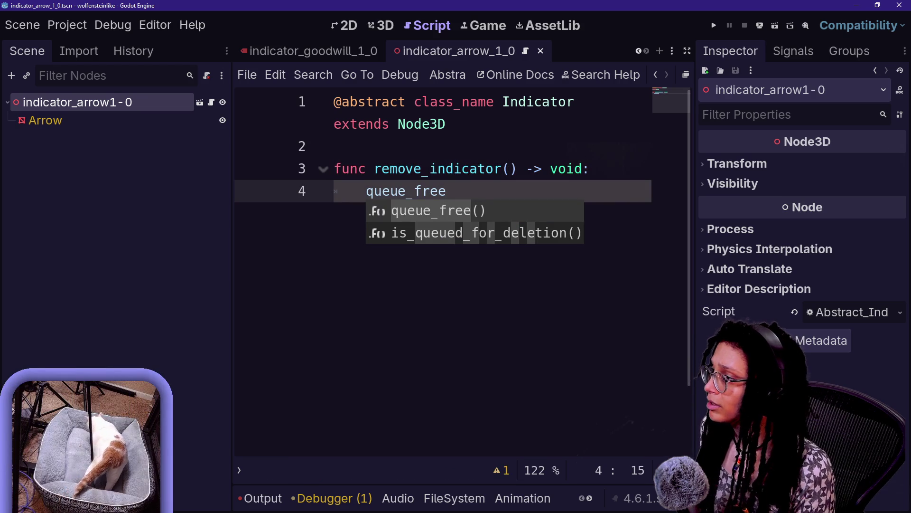
key("Return")
key("ctrl+s")
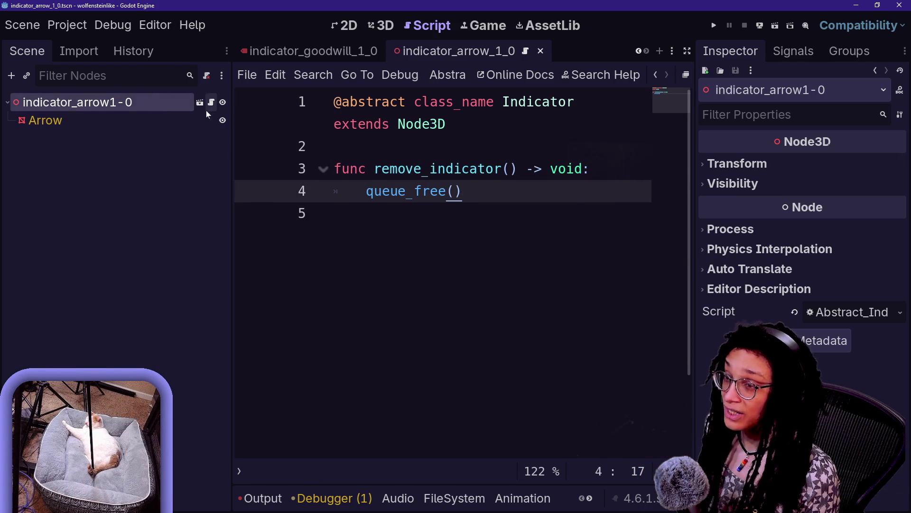
Detach the old script and create a new res://Scripts/indicator_arrow script on indicator_arrow1-0
right_click(180, 103)
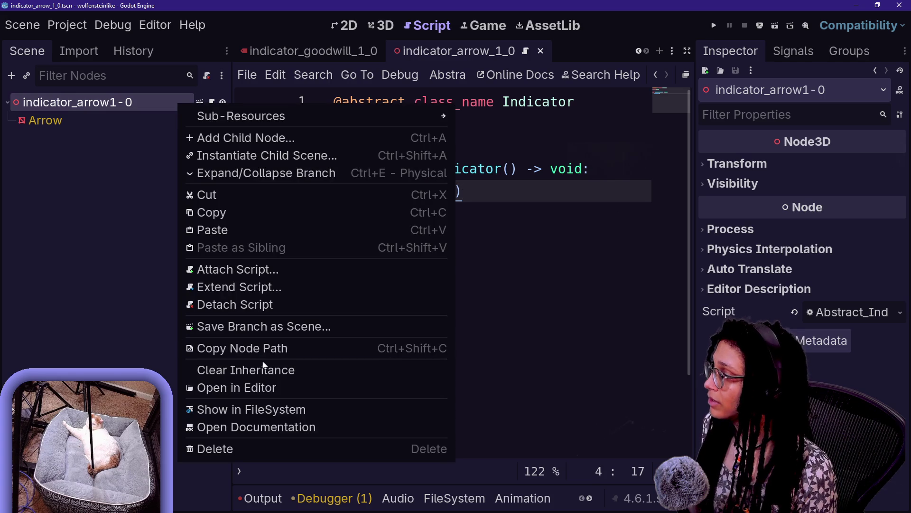
left_click(266, 303)
right_click(176, 109)
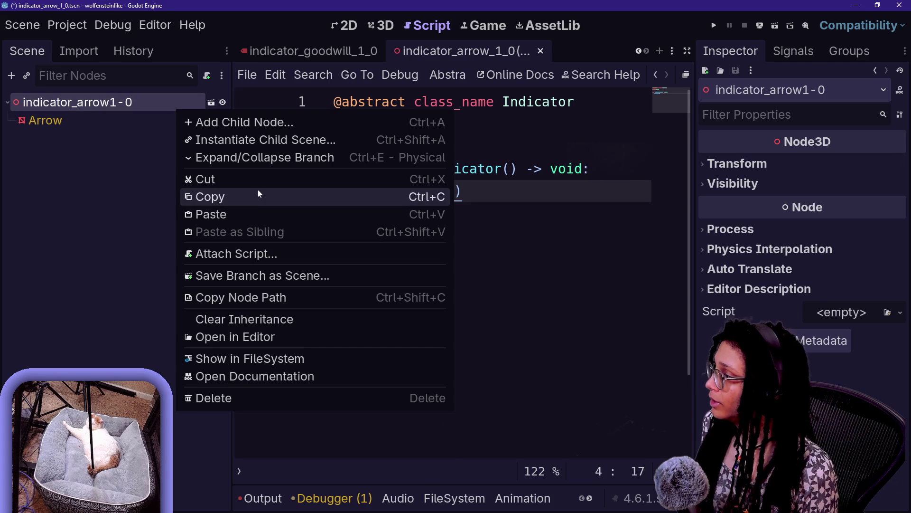
left_click(241, 254)
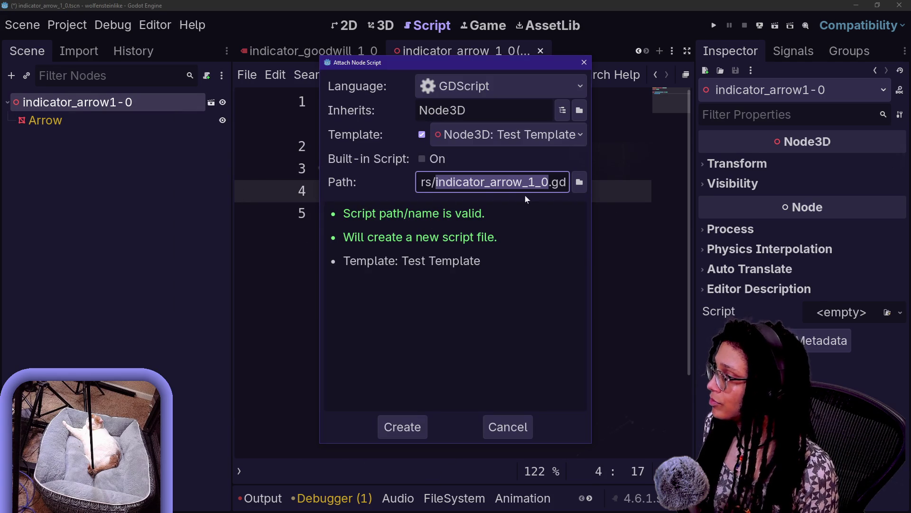
key("BackSpace")
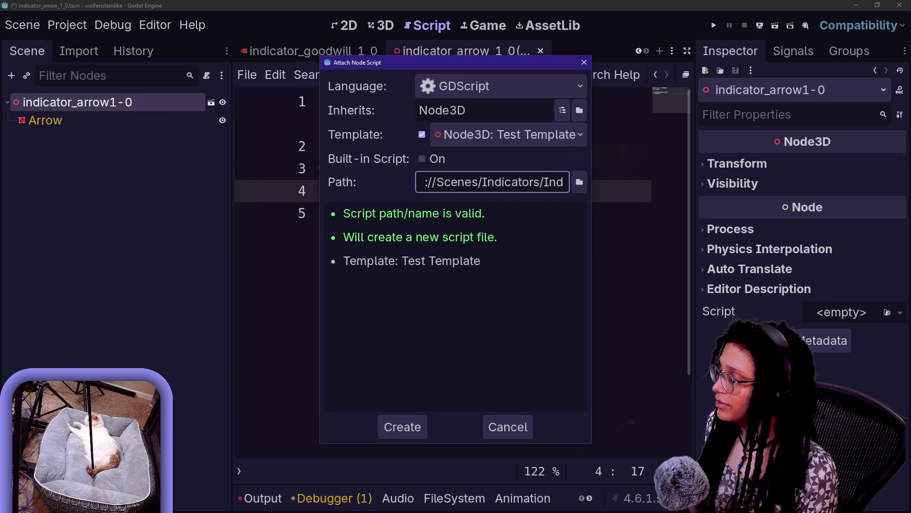
key("BackSpace")
key("BackSpace")
key("BackSpace")
key("BackSpace")
key("BackSpace")
key("BackSpace")
type("scripts..gd")
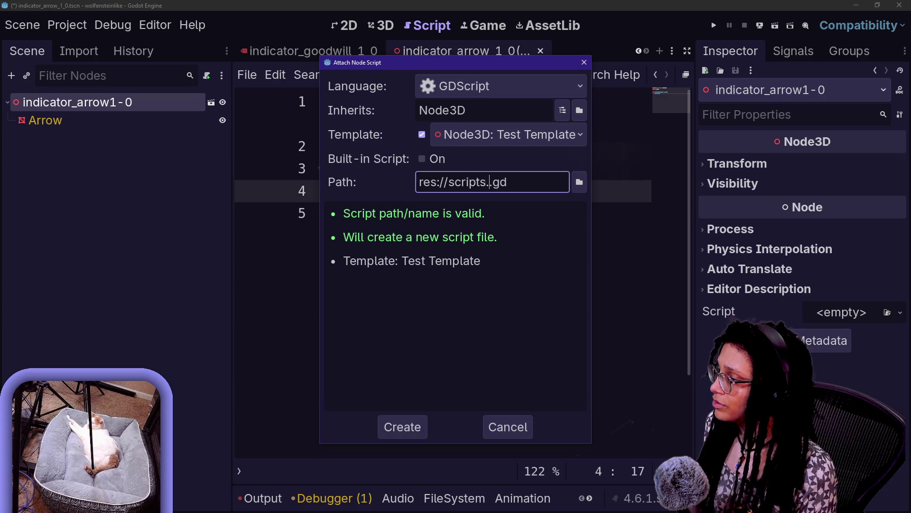
key("BackSpace")
key("BackSpace")
key("BackSpace")
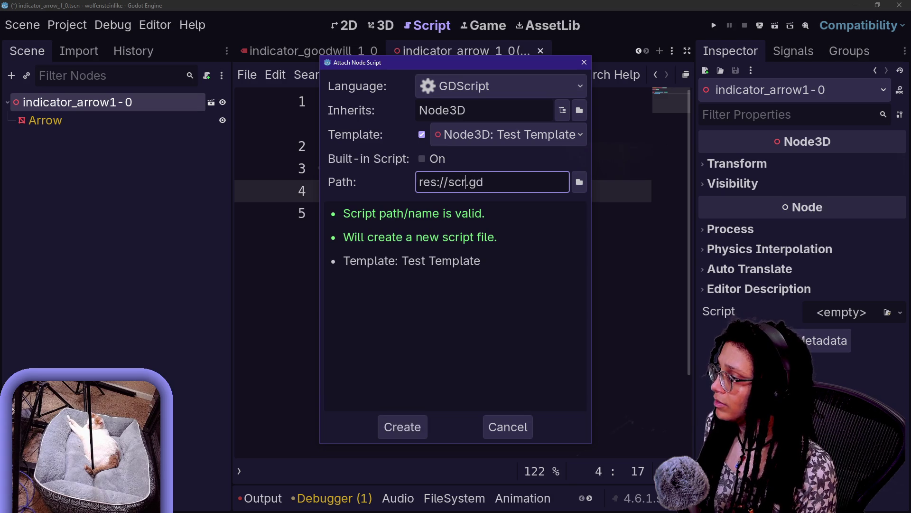
type("Scripts/")
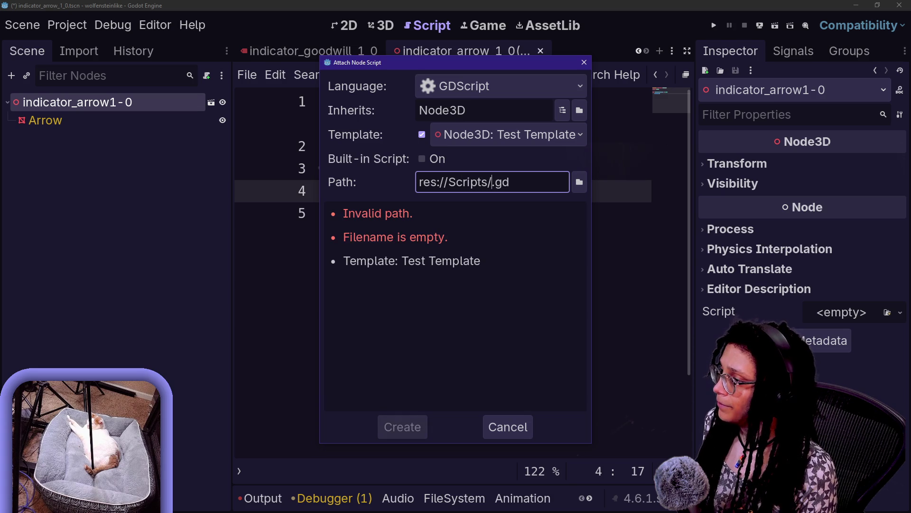
type("indicator_arrow")
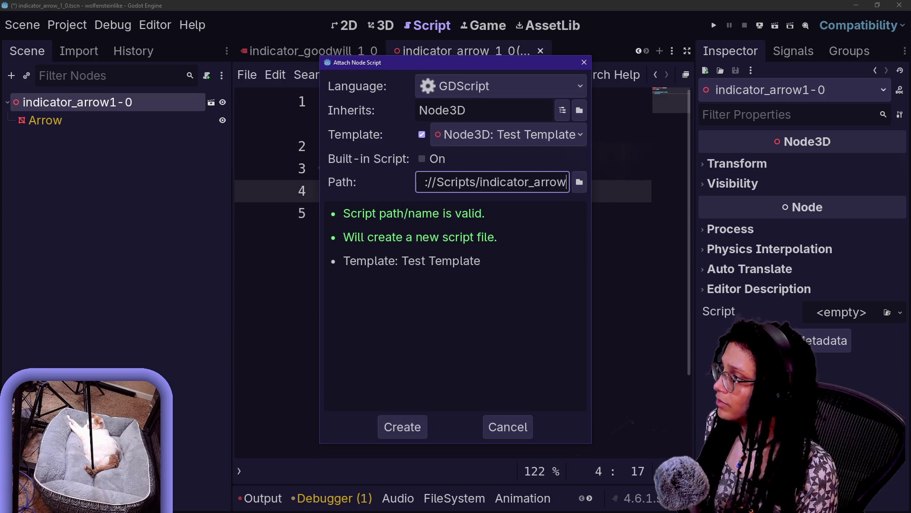
key("Return")
Replace the template with class_name Indicator_Arrow extends Indicator and save the script
key("ctrl+a")
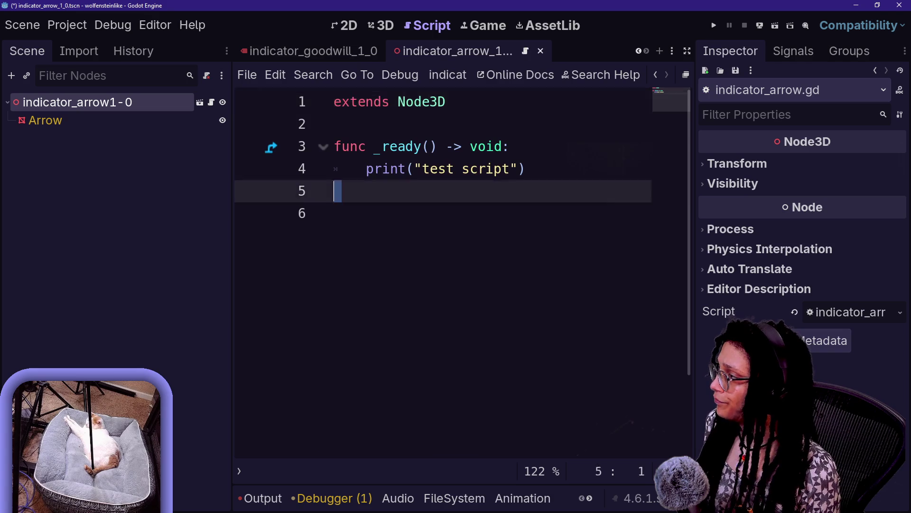
type("class_name Indic")
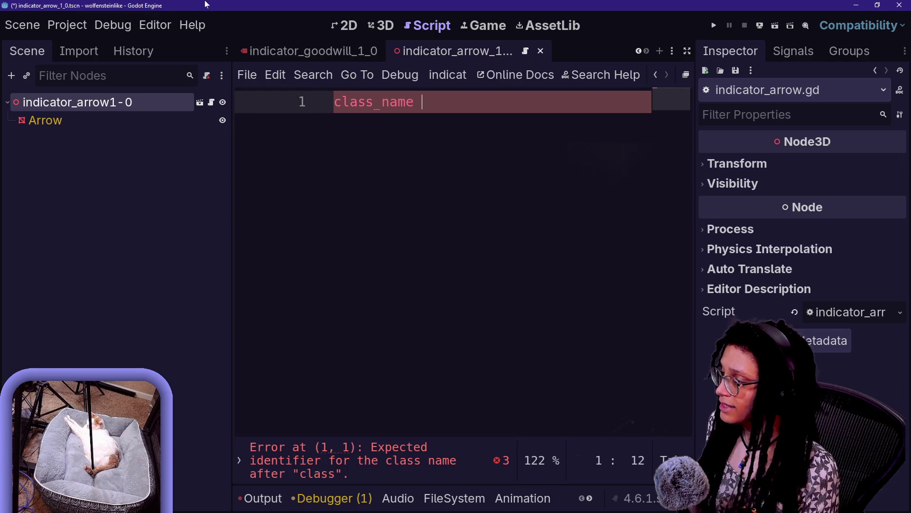
type("ator_Arrow ex")
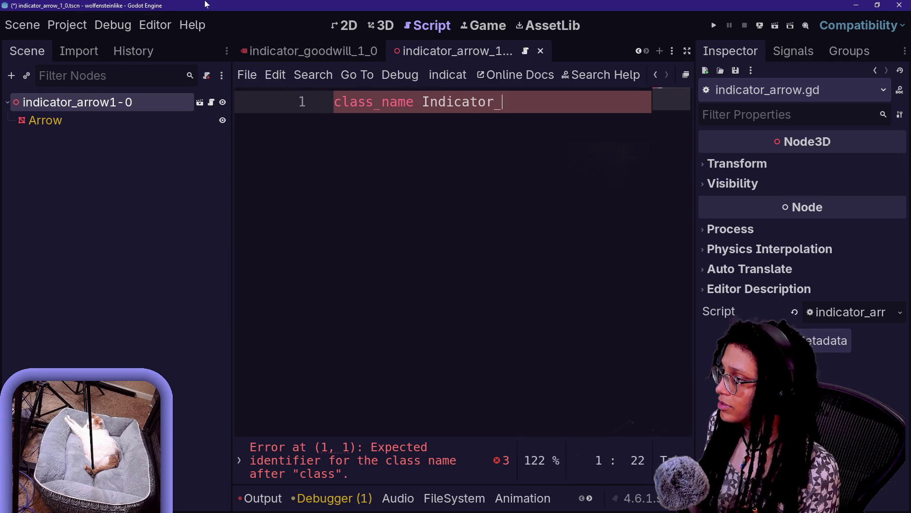
type("tends I")
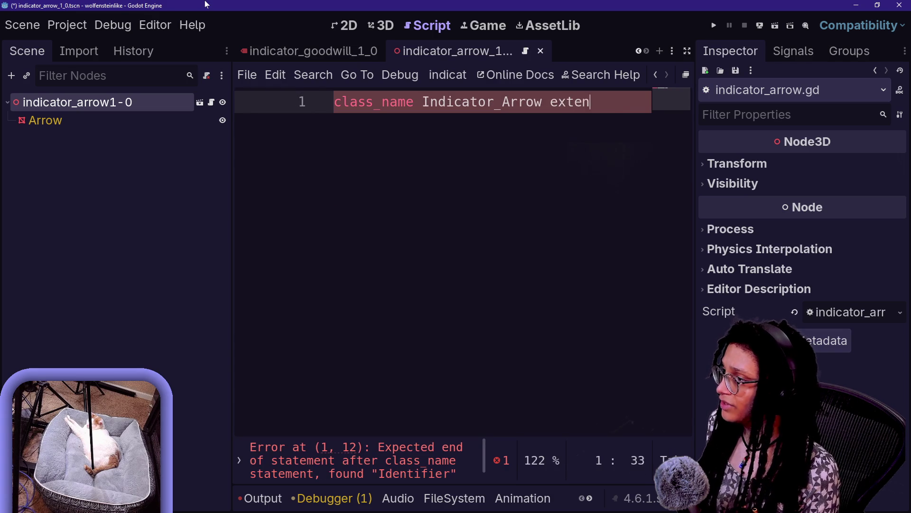
key("Return")
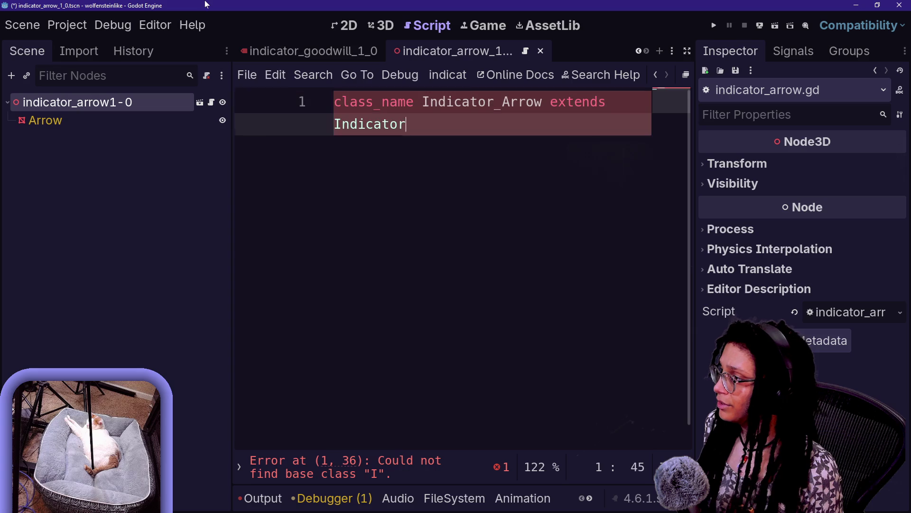
key("Return")
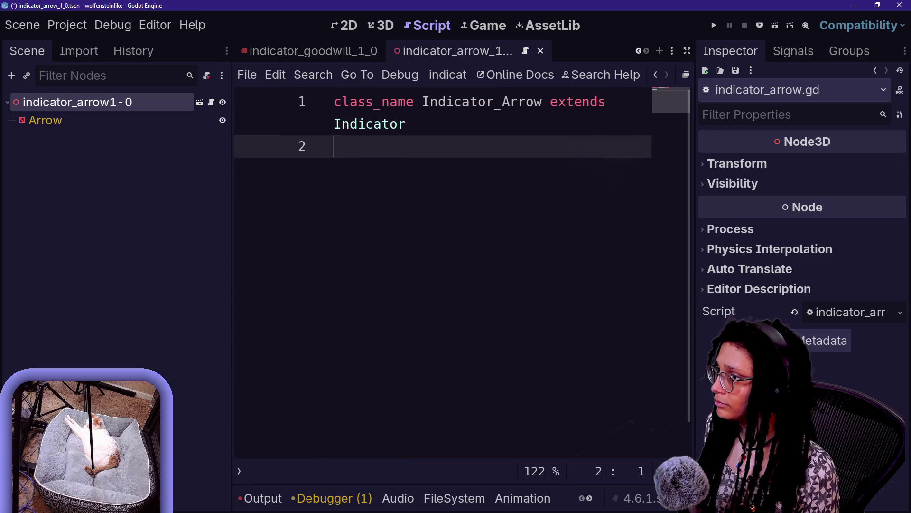
key("Return")
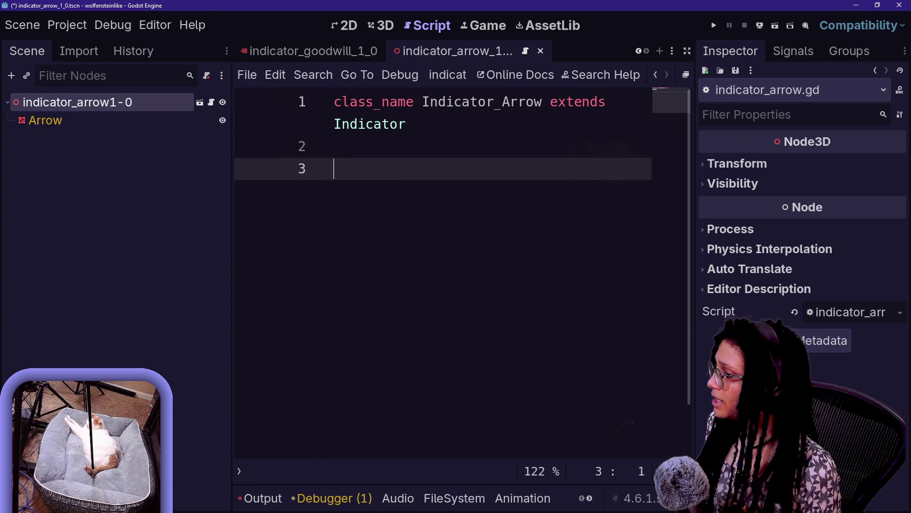
key("BackSpace")
key("BackSpace")
key("ctrl+s")
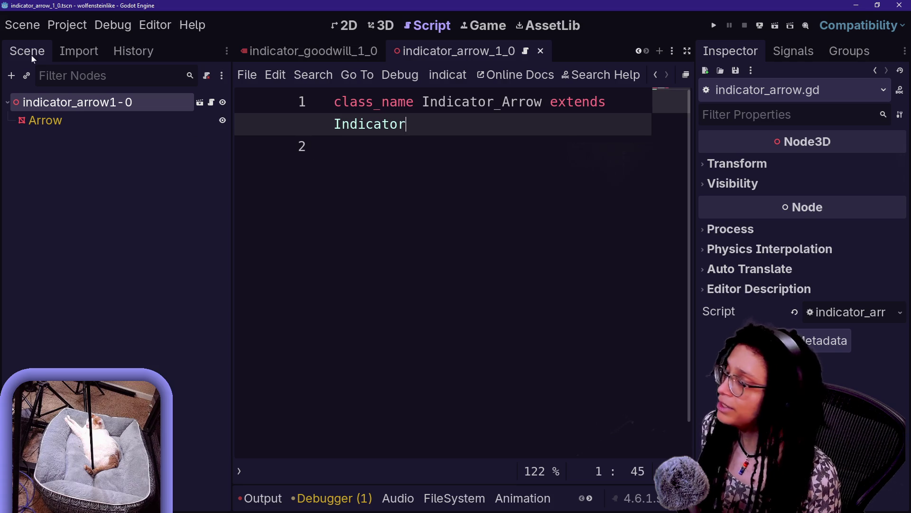
left_click(118, 147)
left_click(113, 121)
left_click(110, 108)
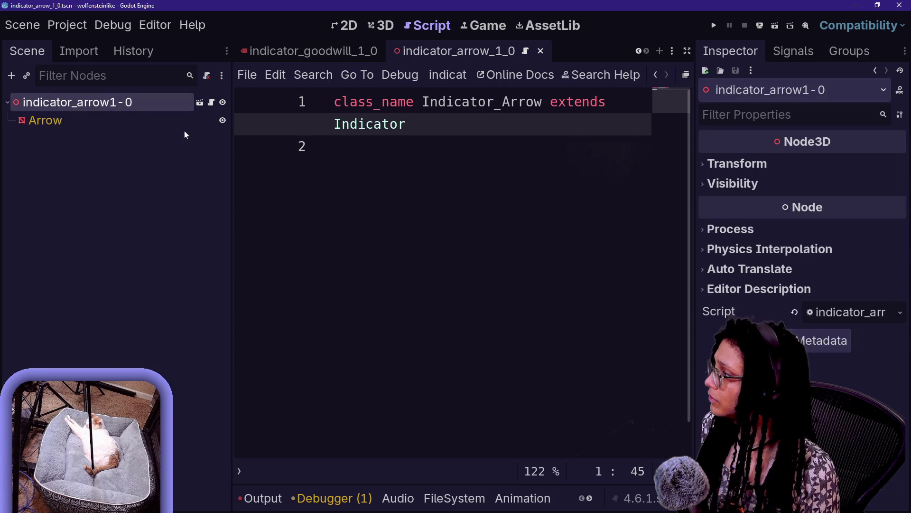
left_click(335, 147)
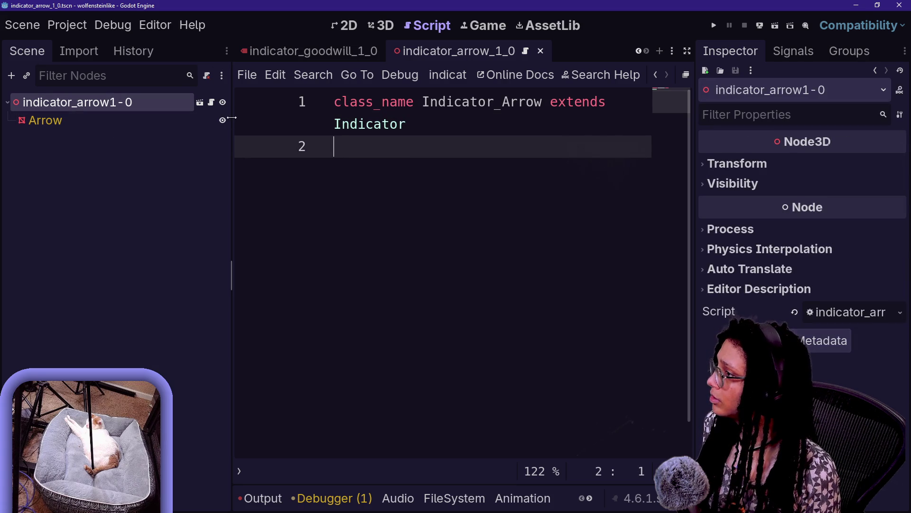
In the goodwill scene, add a Node3D child to the label and make it the scene root
left_click(261, 51)
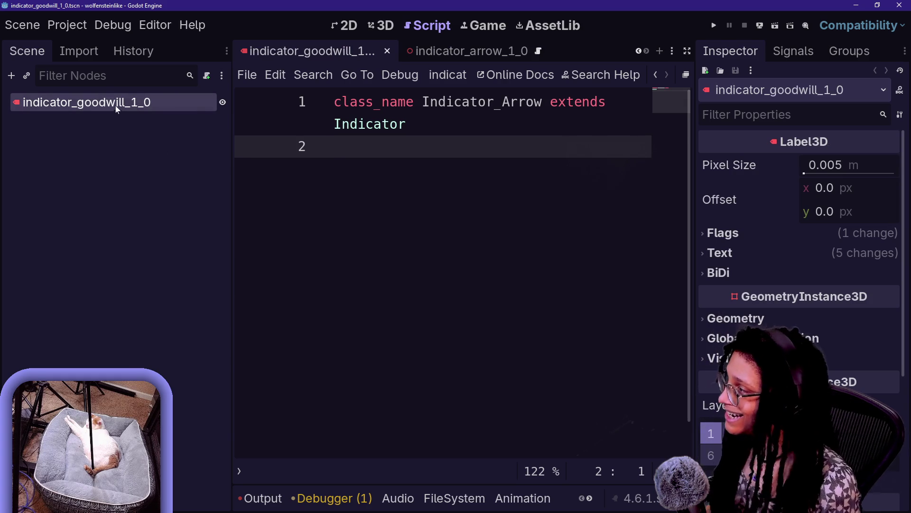
right_click(115, 105)
left_click(224, 253)
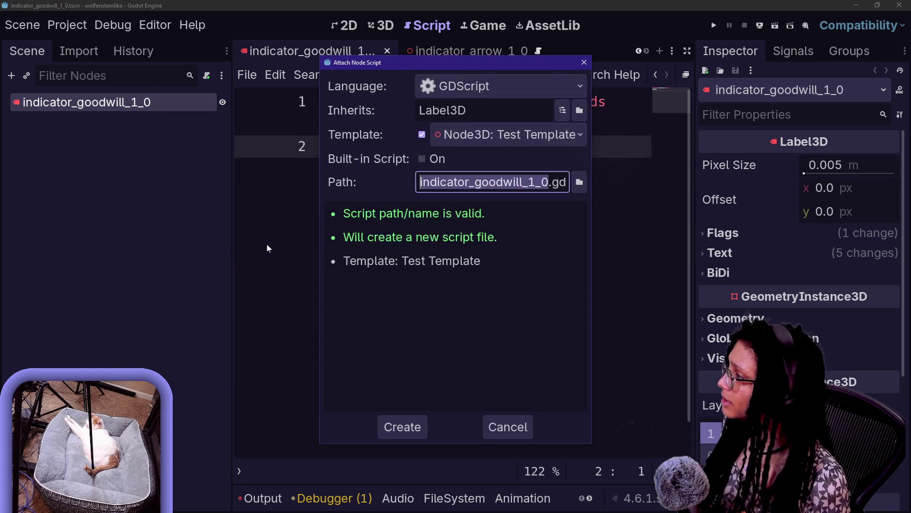
key("Escape")
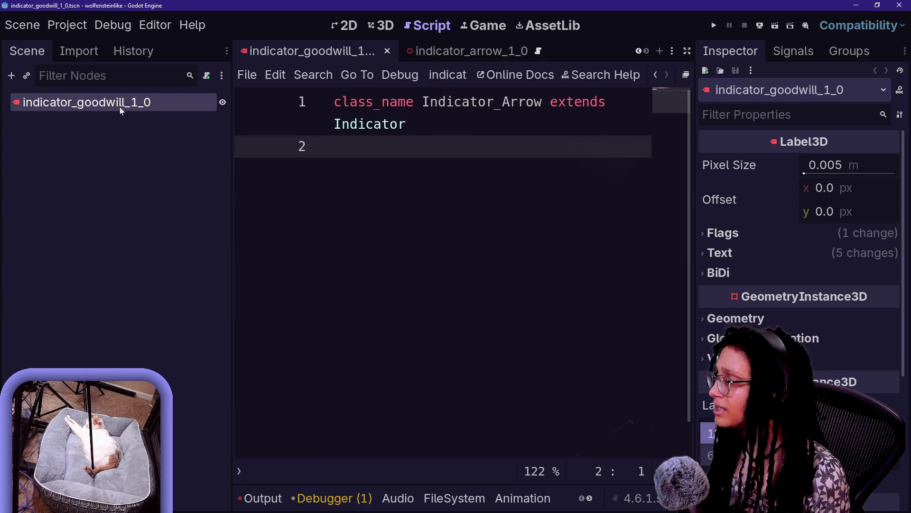
right_click(94, 107)
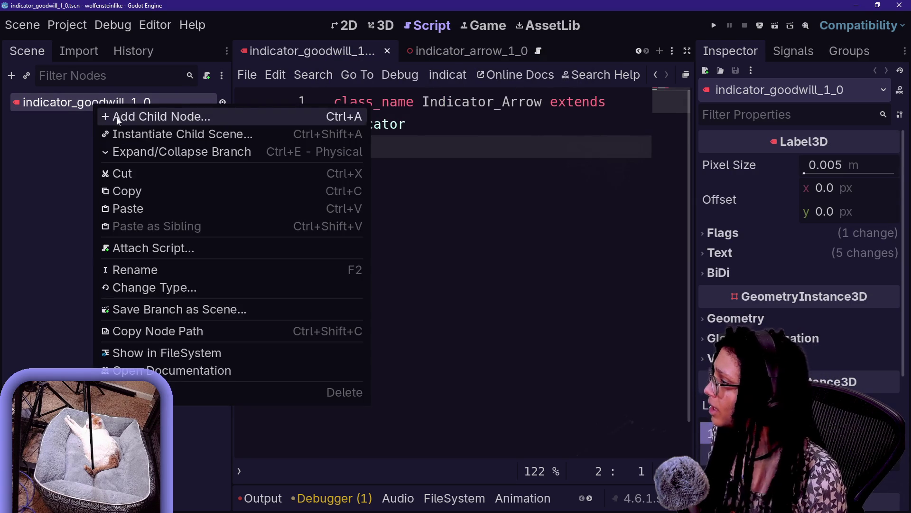
left_click(123, 116)
type("Node3D")
key("Return")
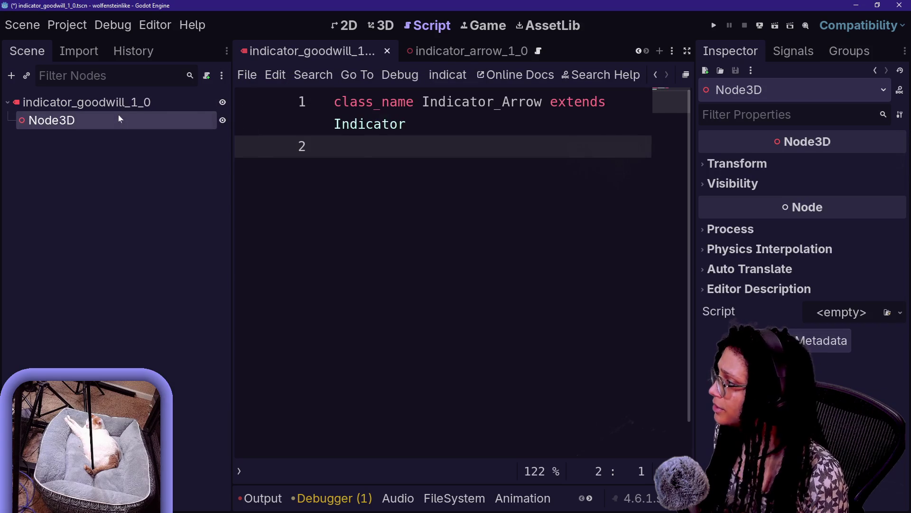
right_click(103, 119)
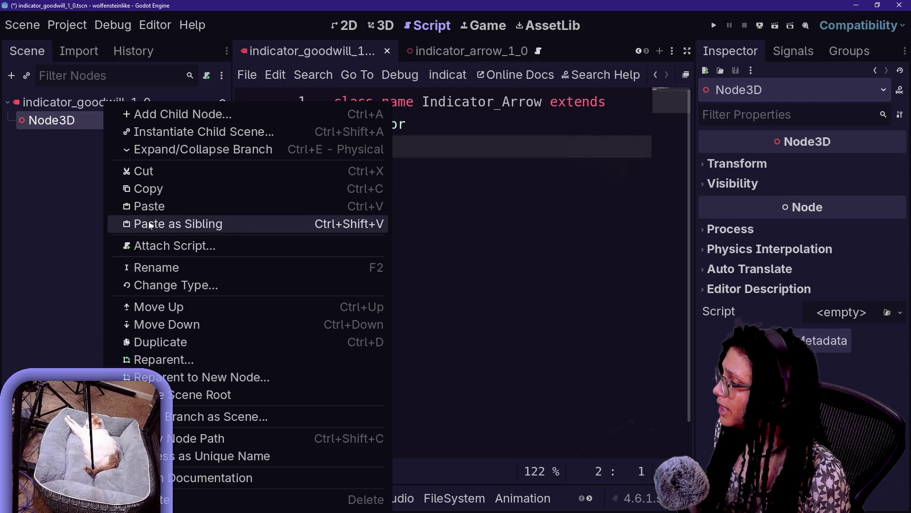
left_click(175, 395)
Rename the root to indicator_goodwill_1_0 and its label child to Label3D
left_click(56, 107)
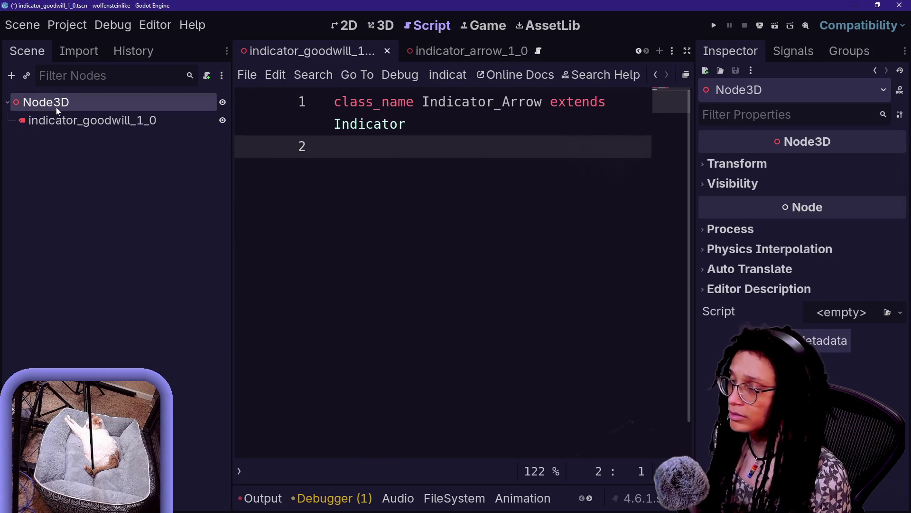
left_click(56, 108)
left_click(71, 120)
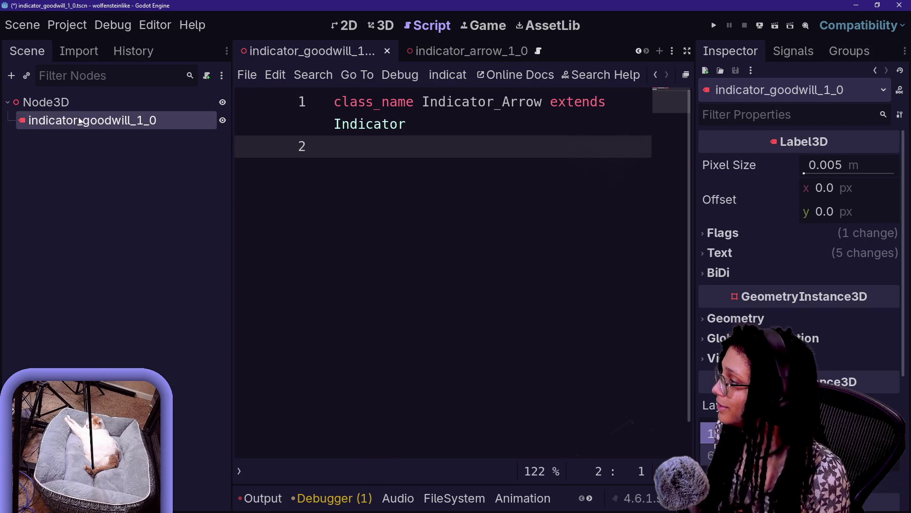
left_click(69, 105)
left_click(70, 103)
type("indicator_goodwill_1_0")
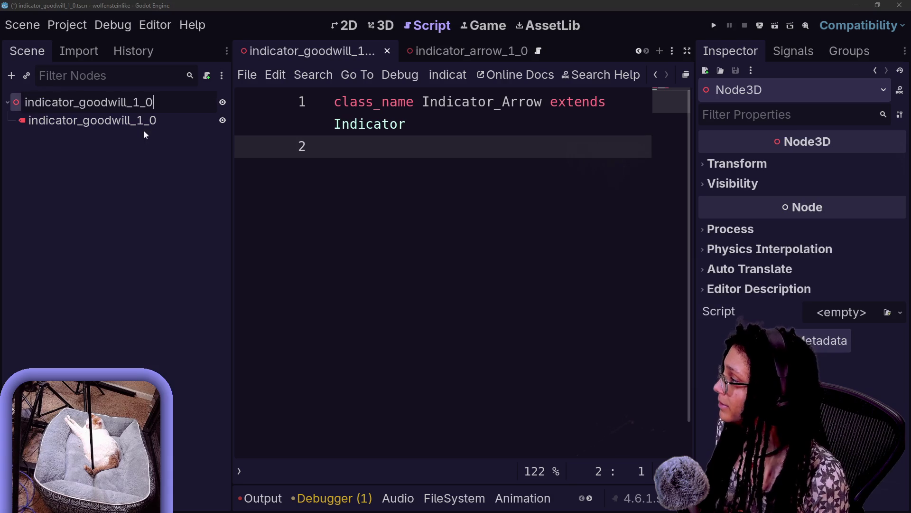
left_click(143, 126)
left_click(144, 126)
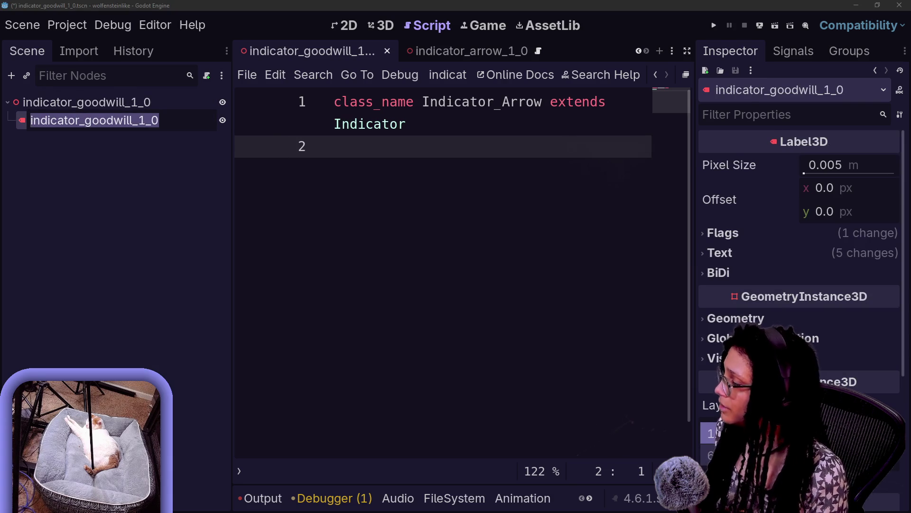
type("Label3D")
key("Return")
left_click(112, 107)
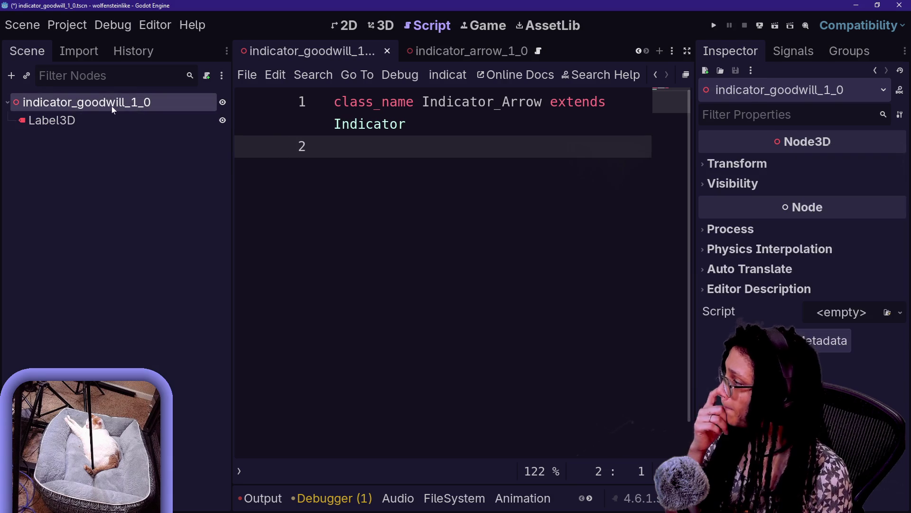
right_click(141, 102)
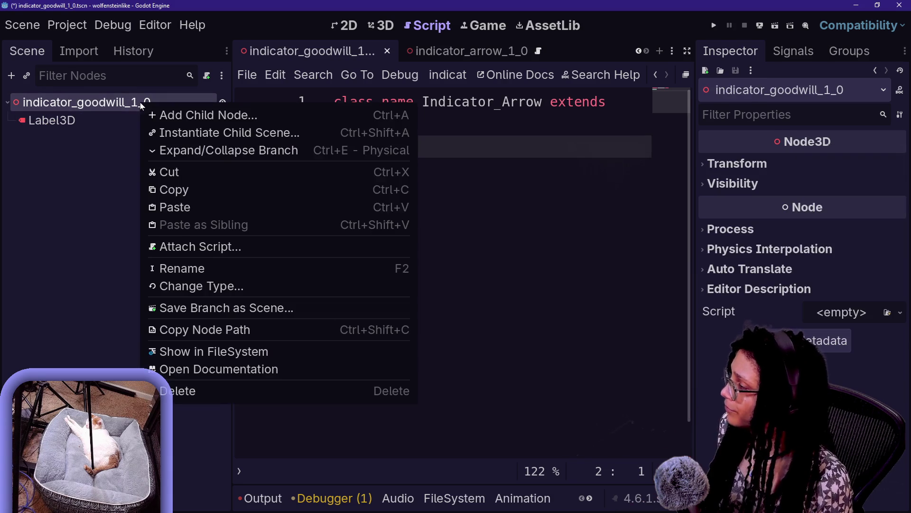
Attach a new res://Scripts/indicator_goodwill script to the goodwill root
left_click(190, 246)
key("BackSpace")
key("BackSpace")
key("BackSpace")
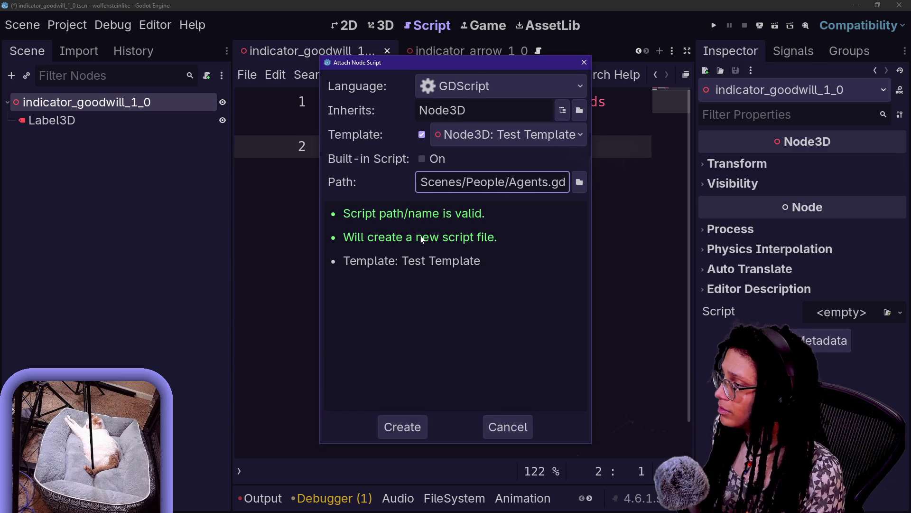
type("ripts/")
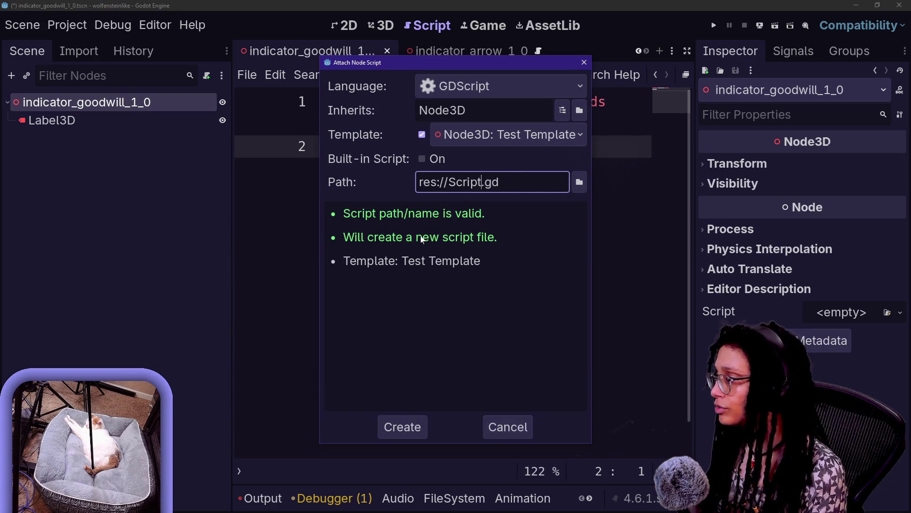
type("indicator")
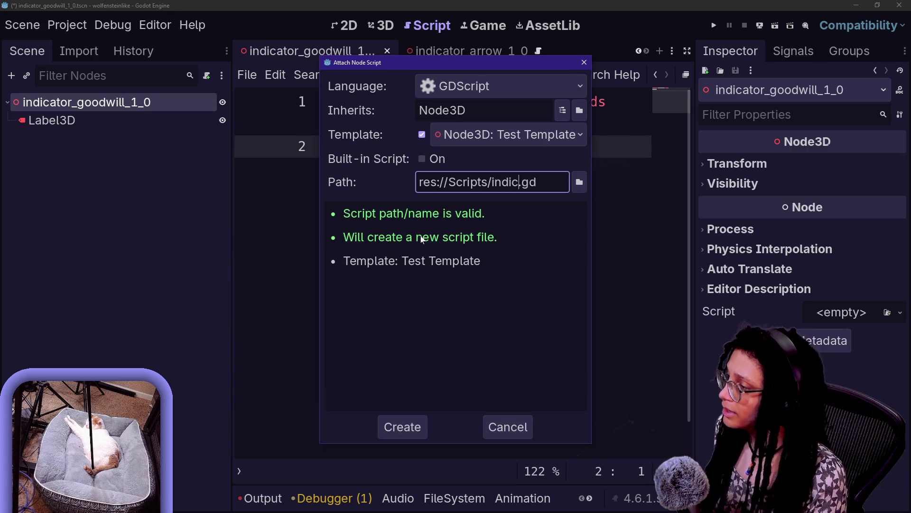
type("goodwill")
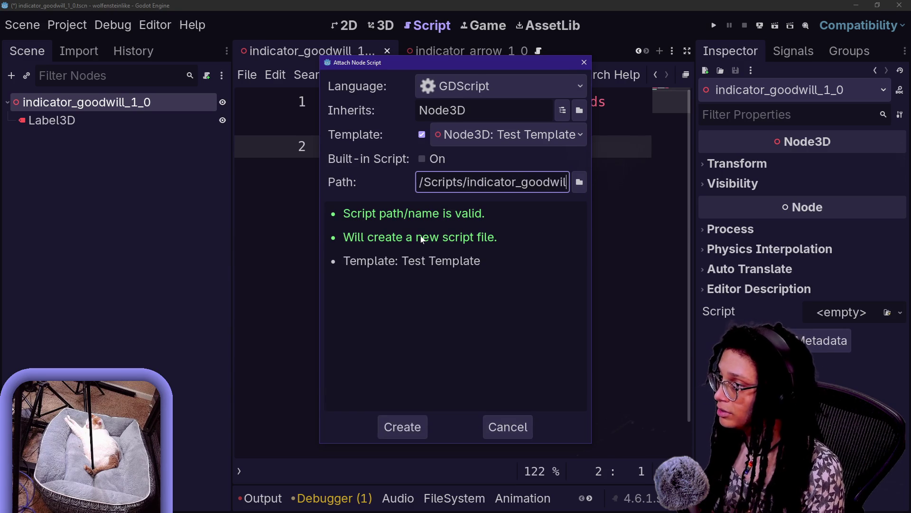
key("Return")
key("ctrl+a")
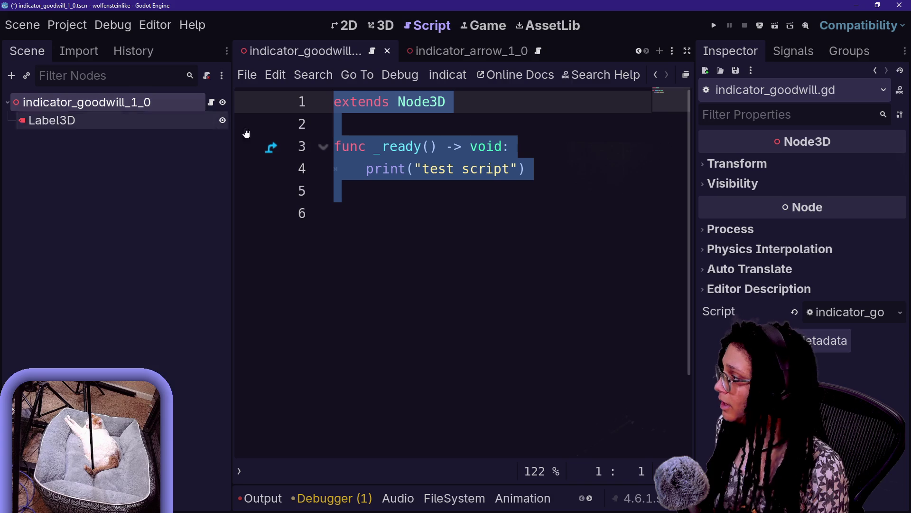
Reuse the arrow script's declaration, rename the class to Indicator_Goodwill, and save
left_click(468, 51)
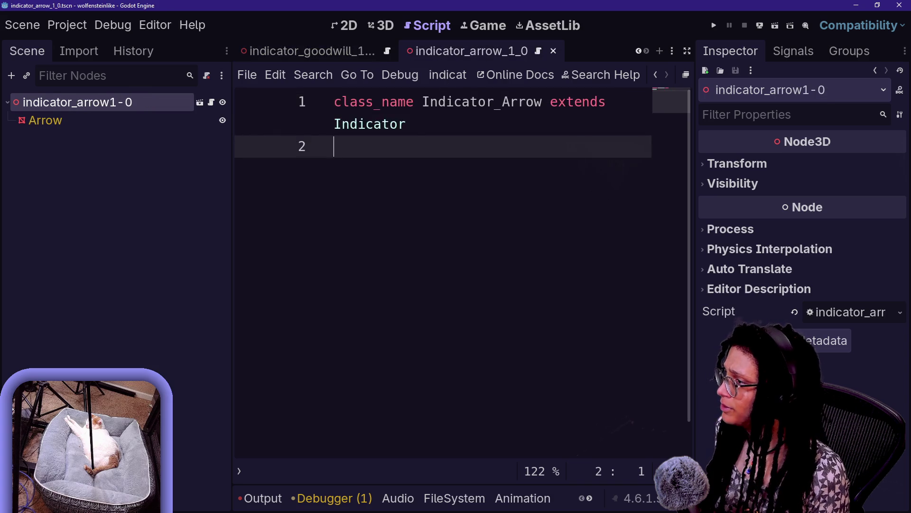
key("ctrl+a")
key("ctrl+c")
left_click(303, 51)
key("ctrl+v")
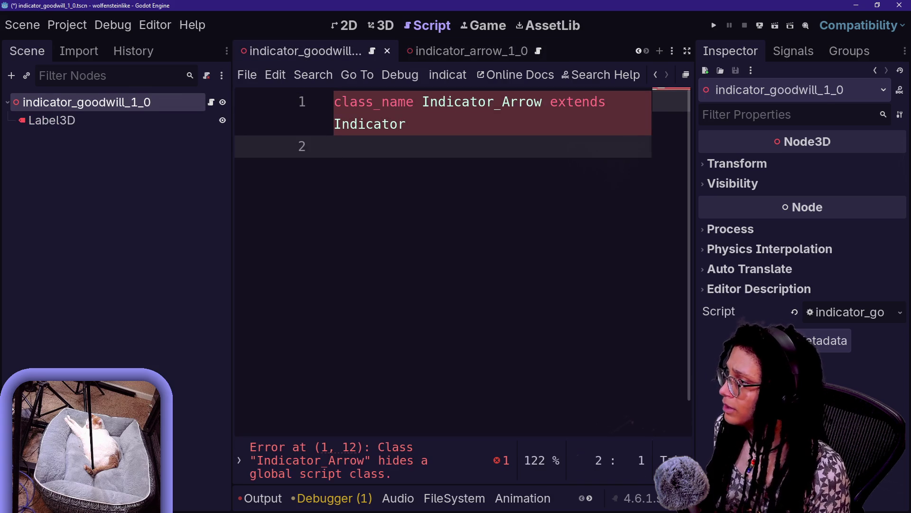
left_click_drag(495, 102, 543, 101)
type("_Goodwill")
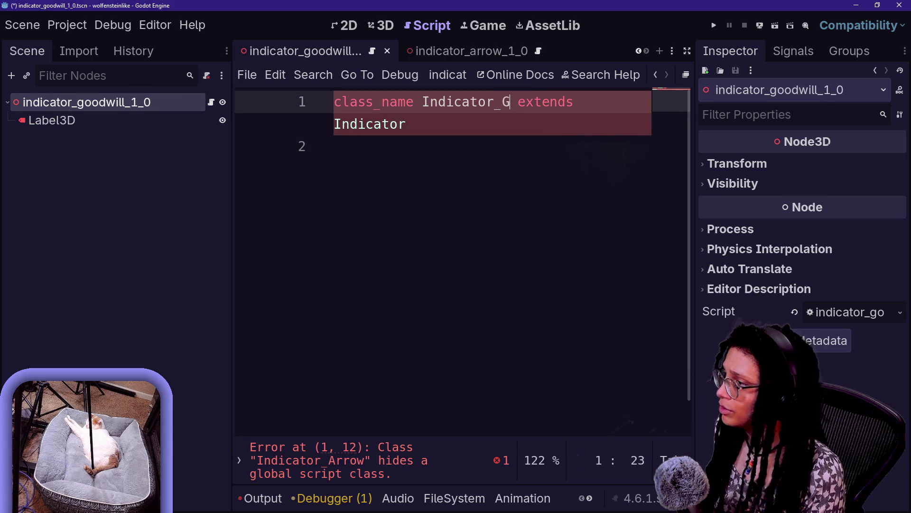
key("ctrl+s")
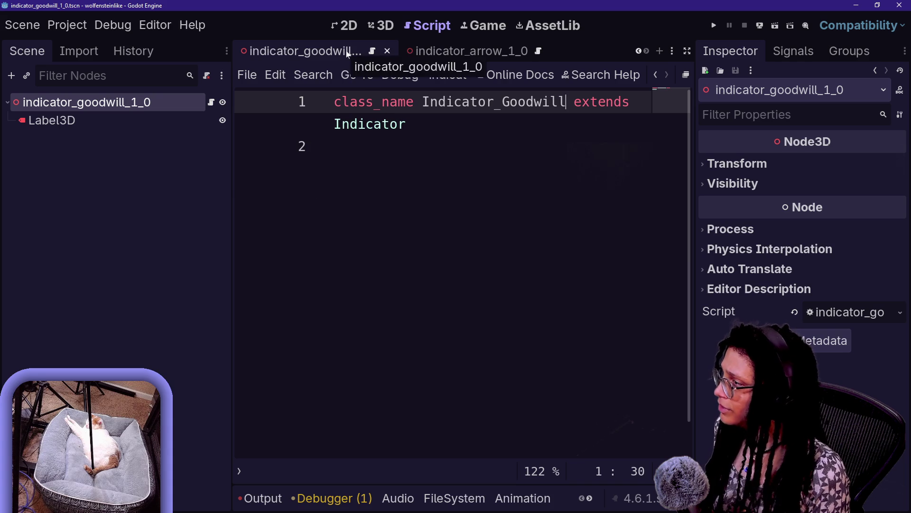
scroll(349, 54, "up", 1)
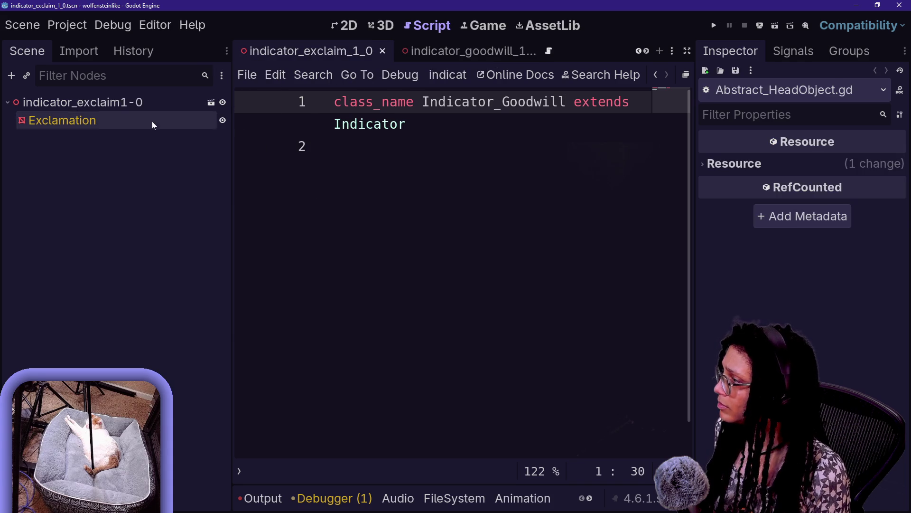
Attach a new script at res://Scripts/indicator_exclaim.gd to the exclaim scene's root node
right_click(157, 101)
left_click(237, 243)
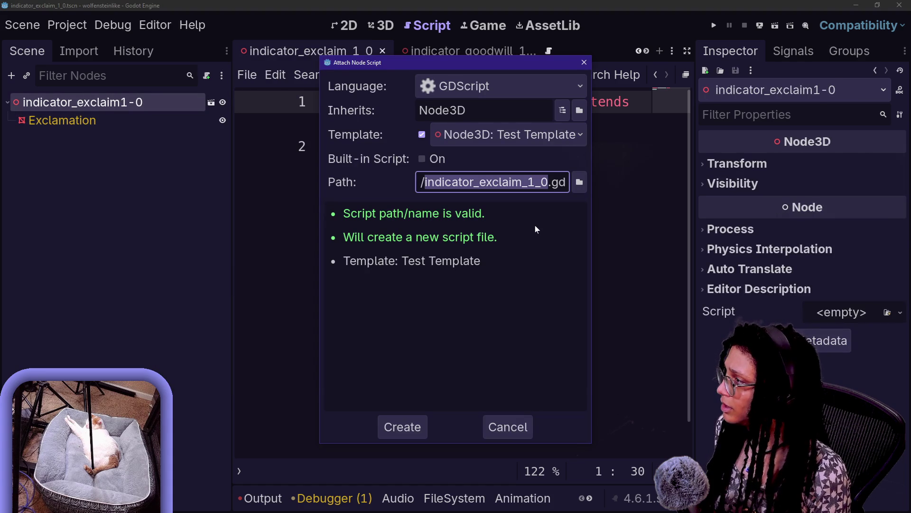
key("Right")
key("BackSpace")
key("BackSpace")
key("BackSpace")
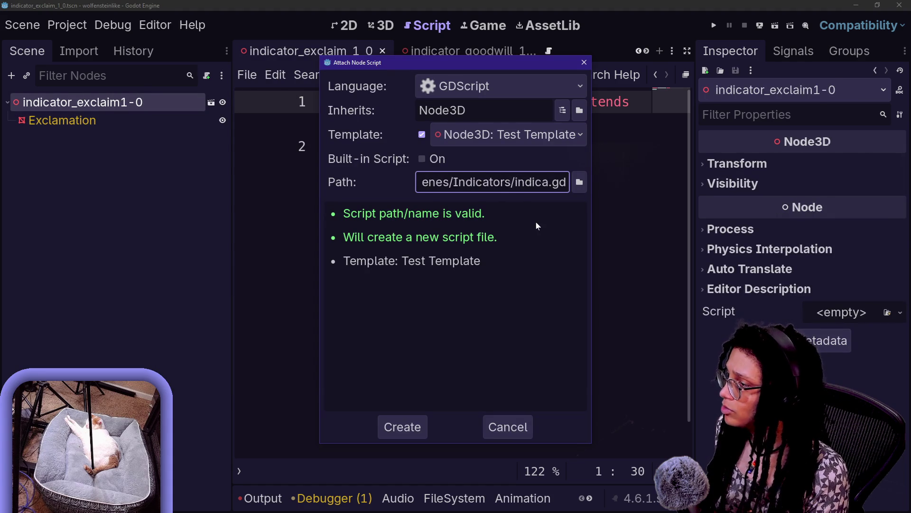
key("BackSpace")
key("BackSpace")
key("BackSpace")
type("ripts/")
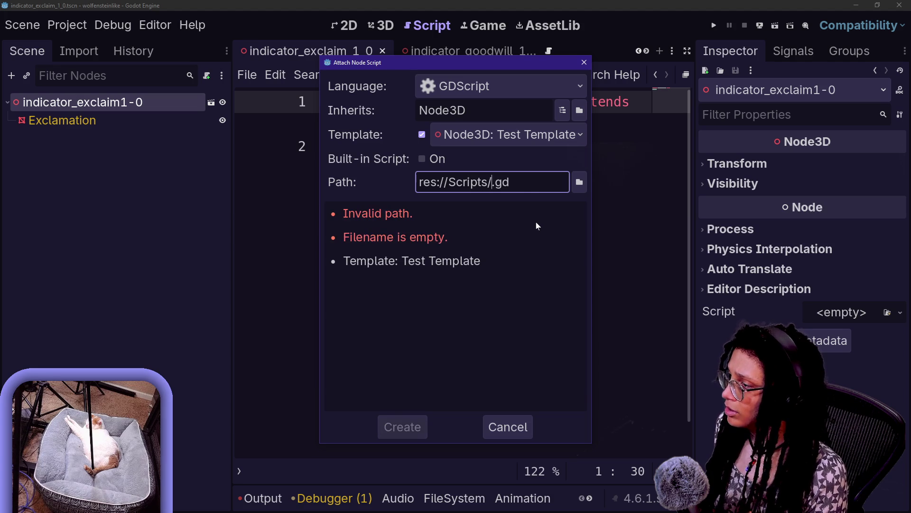
type("exc")
key("BackSpace")
key("BackSpace")
key("BackSpace")
type("indica")
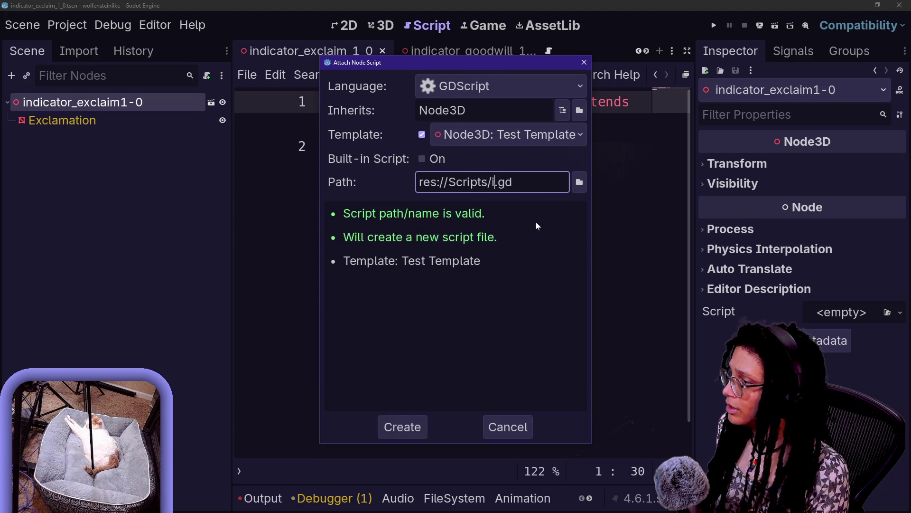
type("tor_ex")
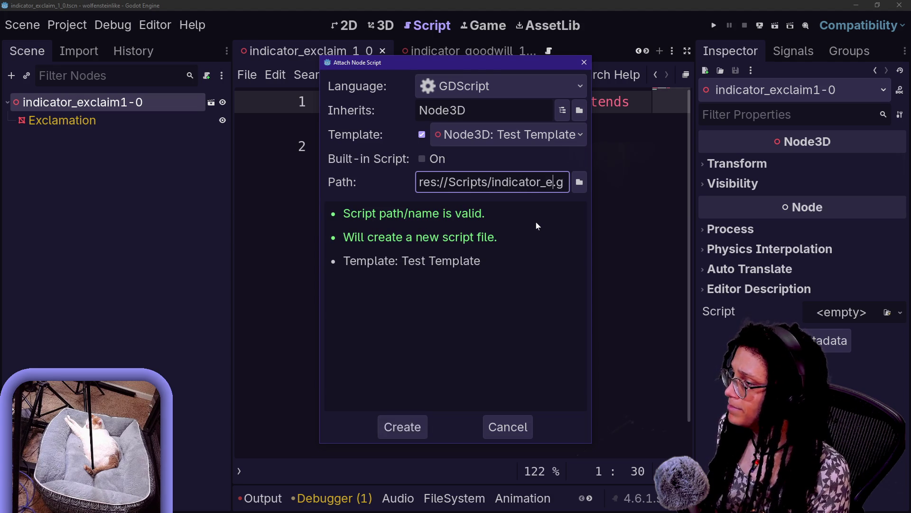
key("BackSpace")
key("BackSpace")
type("excalim")
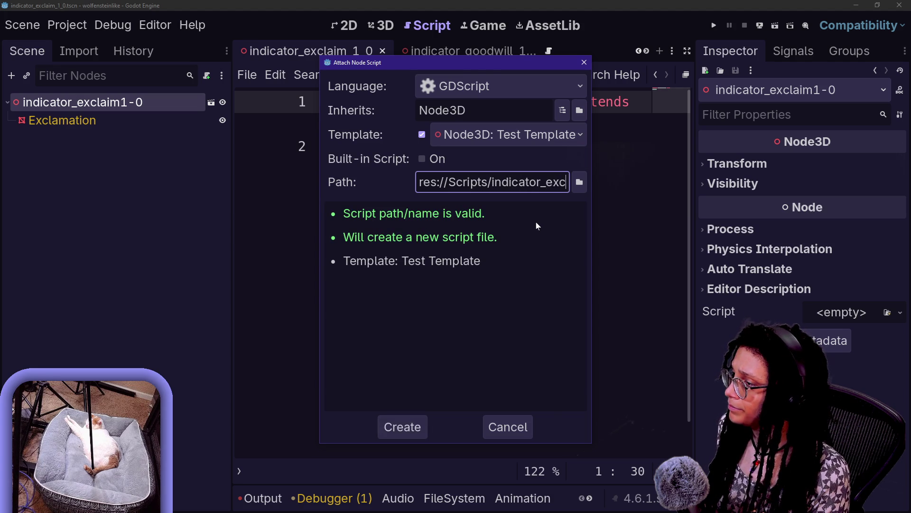
key("BackSpace")
key("BackSpace")
key("BackSpace")
type("laim")
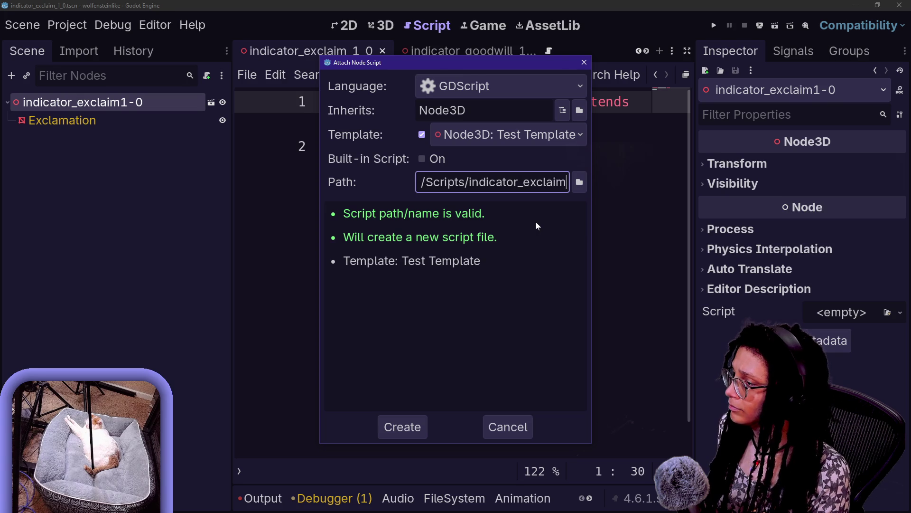
key("Return")
Paste the class declaration, rename it to Indicator_Exclaim extending Indicator, and save the script
key("ctrl+a")
key("ctrl+v")
left_click(534, 102)
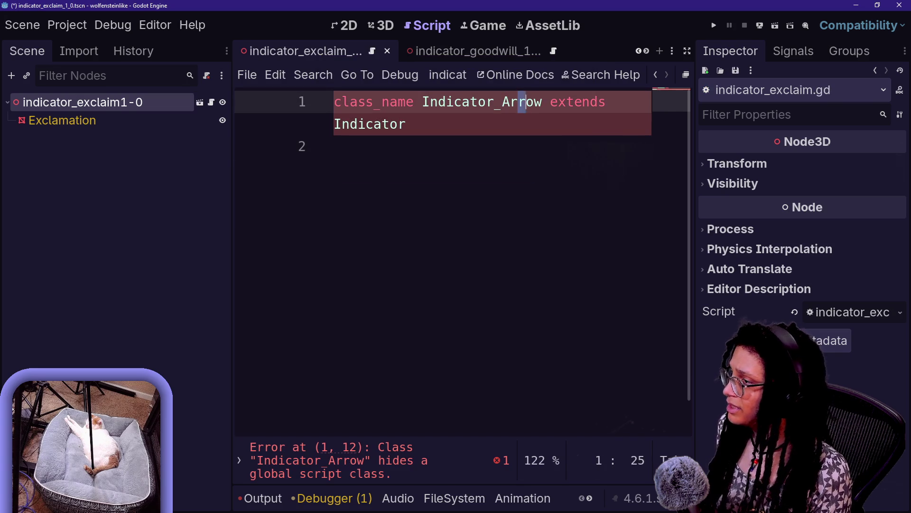
key("BackSpace")
key("Delete")
key("BackSpace")
key("BackSpace")
key("Delete")
type("E")
key("BackSpace")
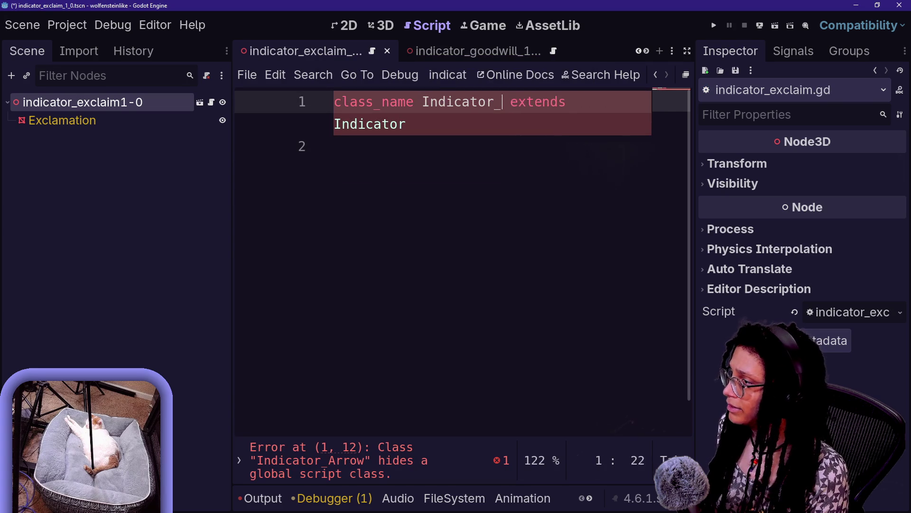
type("Exclaim")
left_click(334, 146)
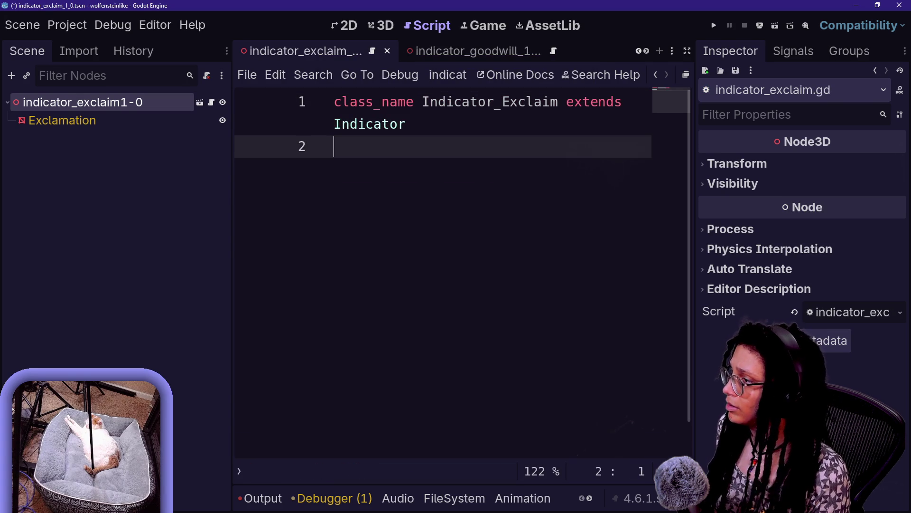
key("ctrl+s")
Open manage_deescalation.gd and expand the code editor to full width
key("ctrl+alt+o")
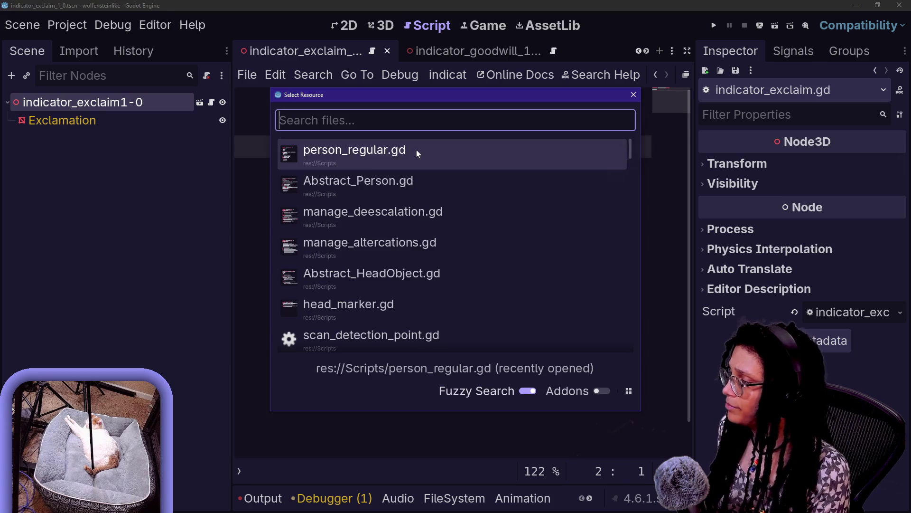
key("Down")
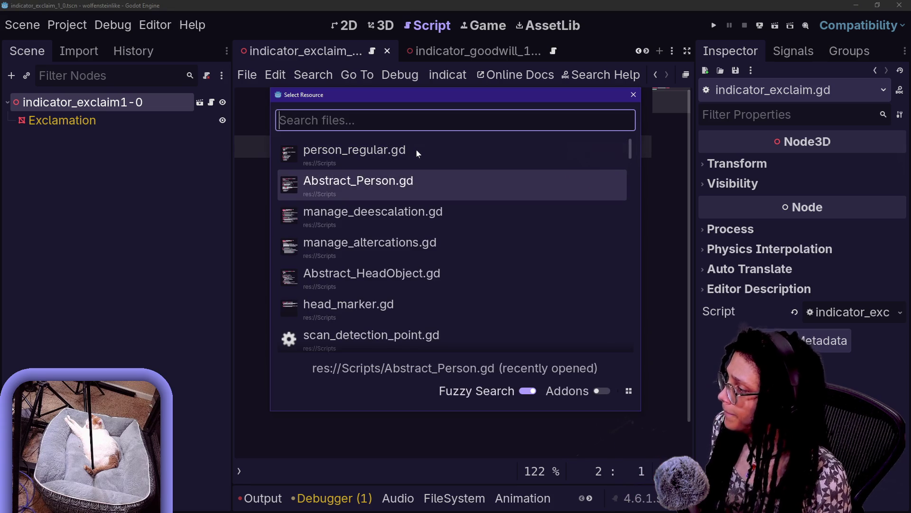
left_click(372, 211)
key("ctrl+shift+F11")
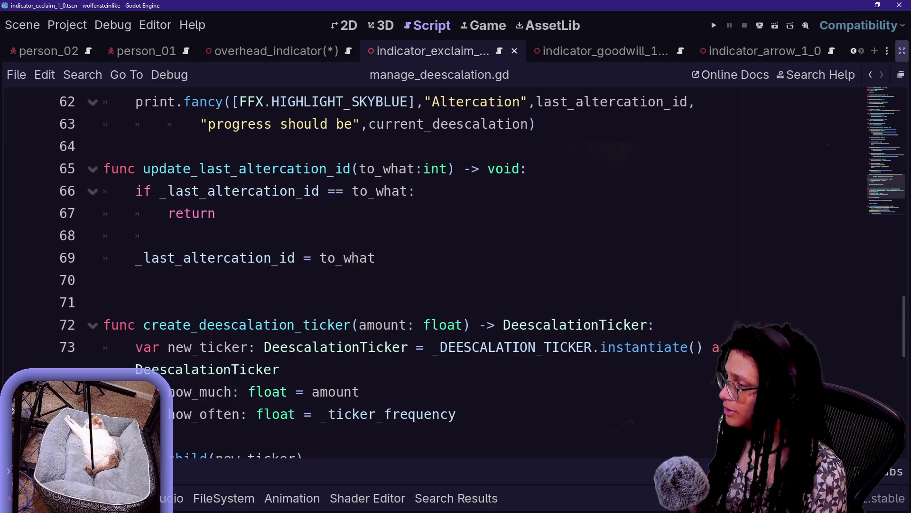
scroll(456, 271, "up", 1)
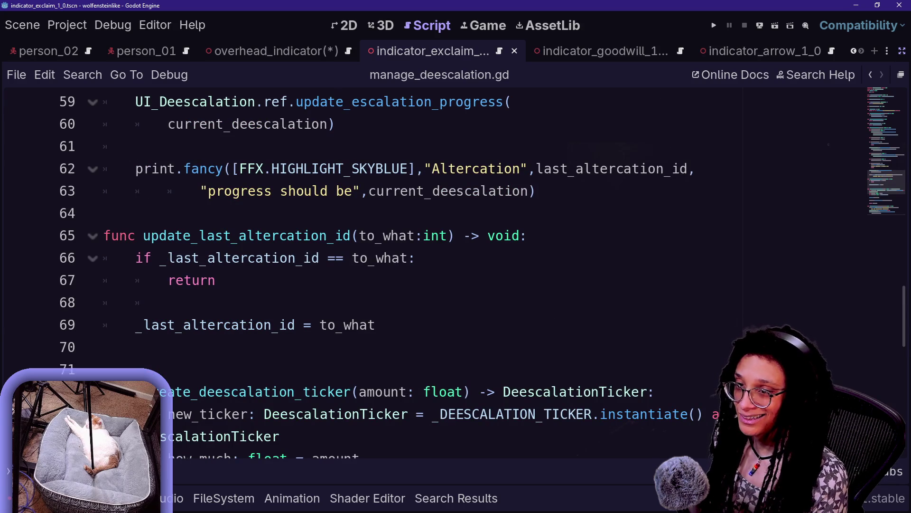
Open overhead_indicator.gd via Quick Open and place the caret in its class declaration
key("alt+shift+o")
type("overh")
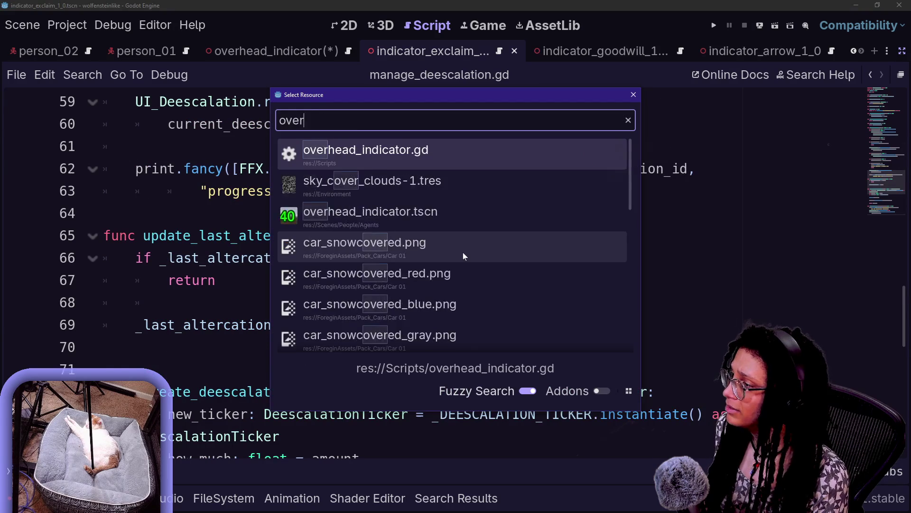
key("Return")
mouse_move(462, 252)
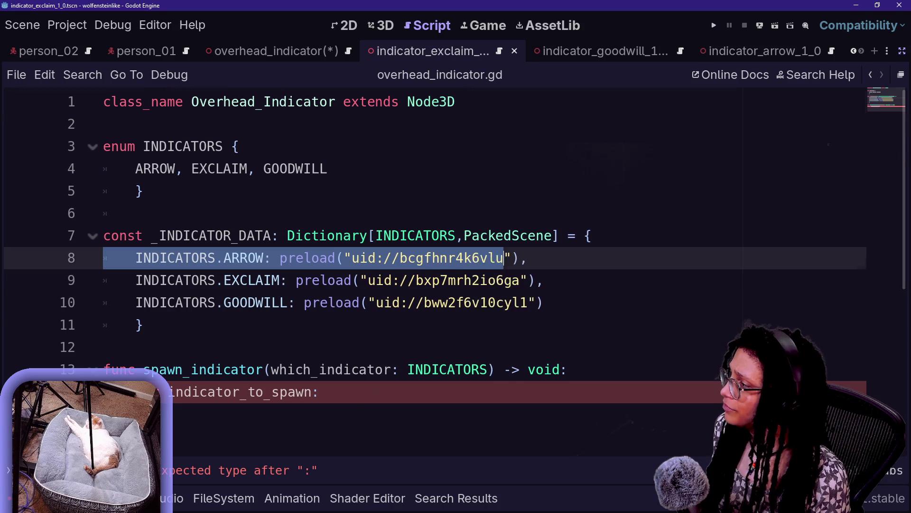
left_click(285, 124)
left_click(332, 235)
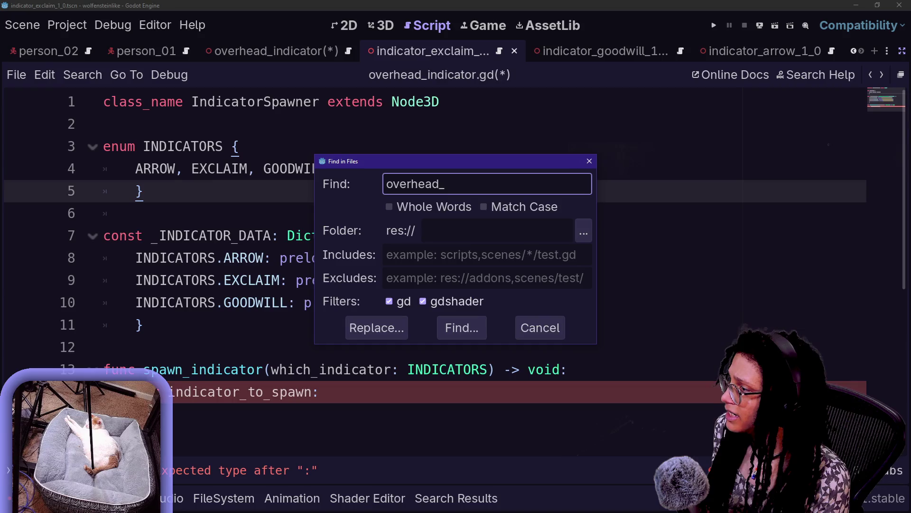
Search the project for overhead_indic, save the IndicatorSpawner script, and confirm 0 matches remain
type("c")
key("Return")
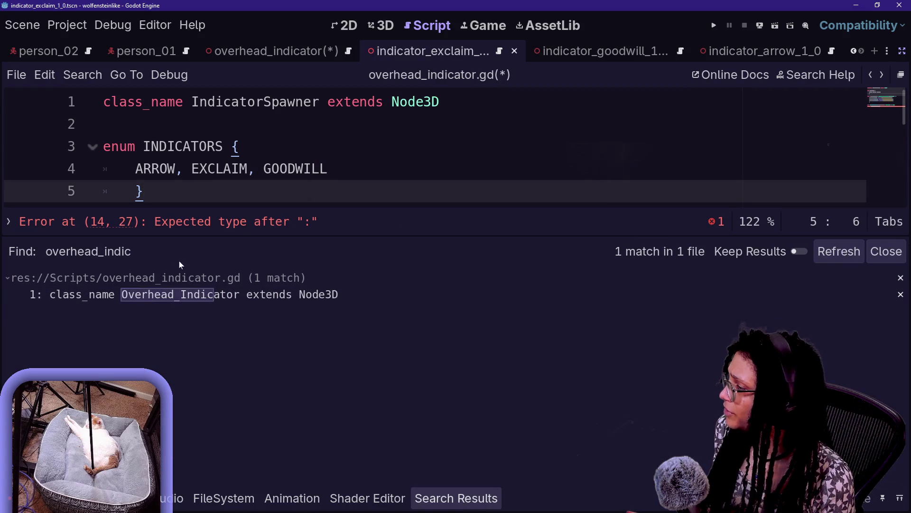
left_click(232, 146)
key("ctrl+s")
left_click(839, 251)
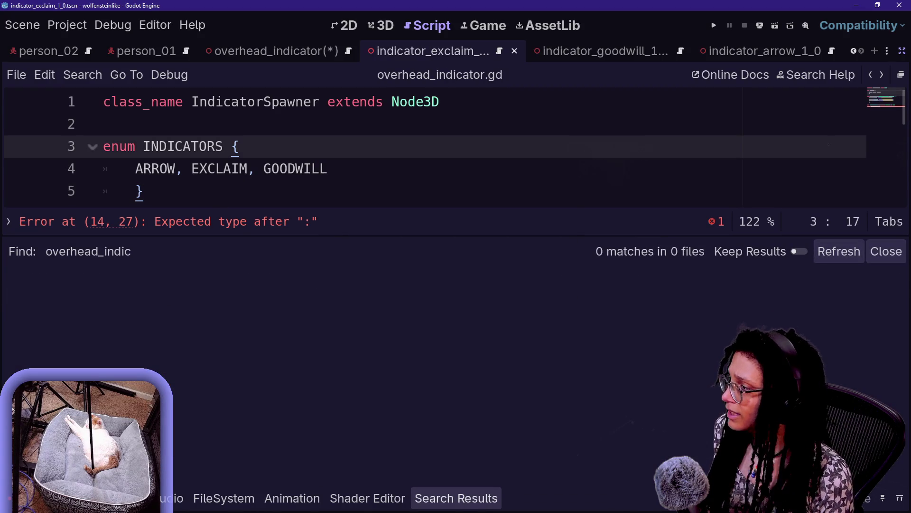
left_click(329, 168)
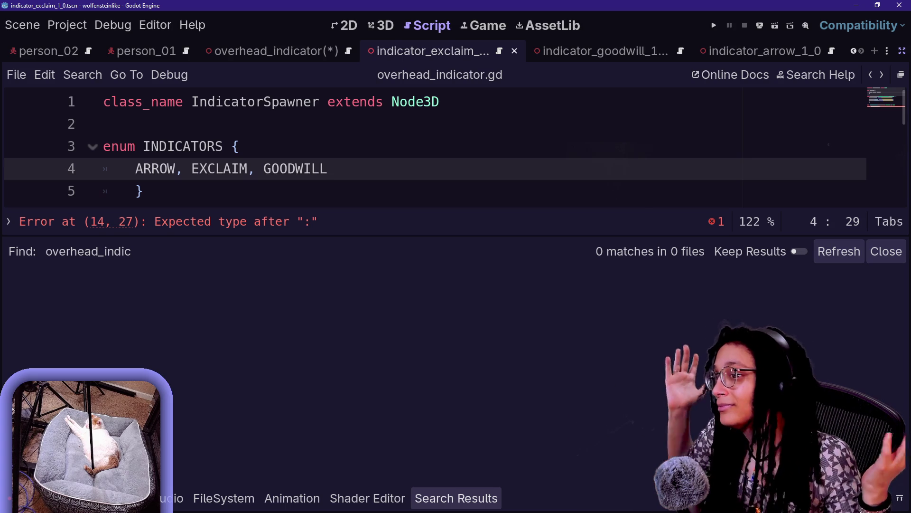
left_click(104, 124)
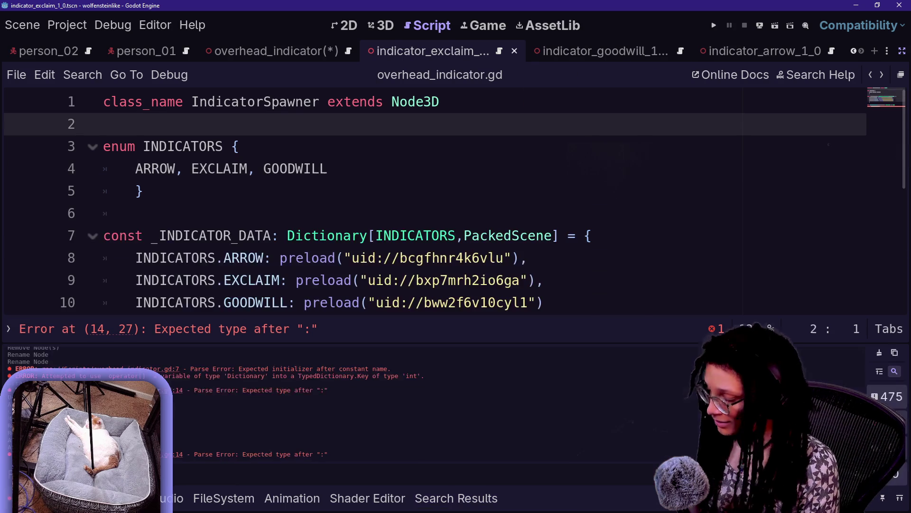
key("ctrl+shift+F11")
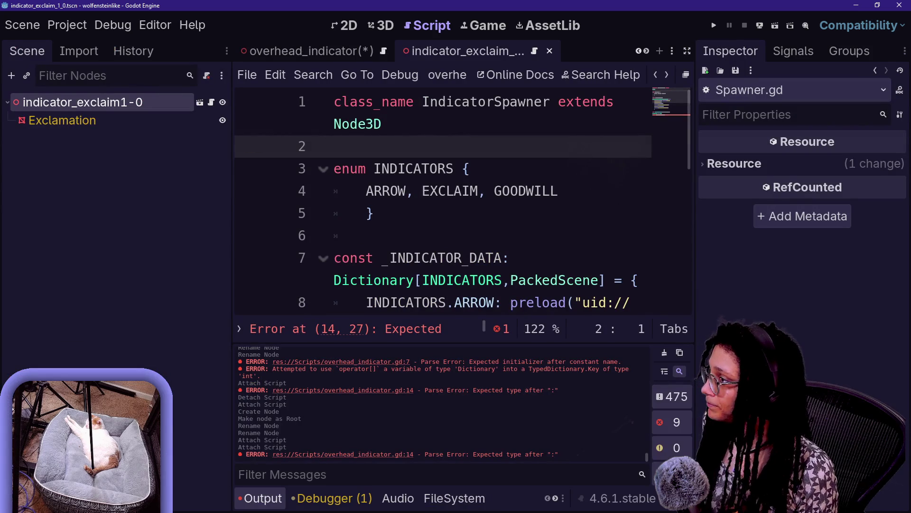
Switch to the overhead_indicator scene and save it
scroll(411, 53, "up", 3)
scroll(411, 53, "down", 5)
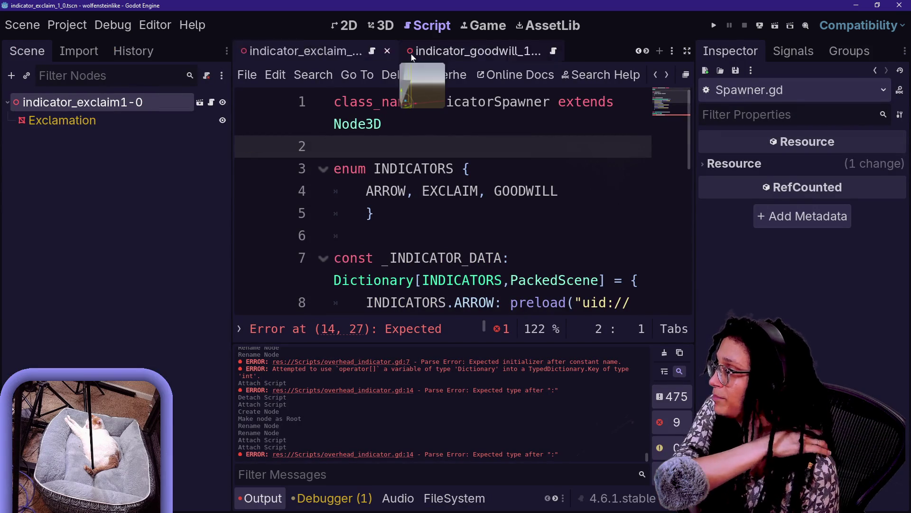
scroll(315, 53, "down", 2)
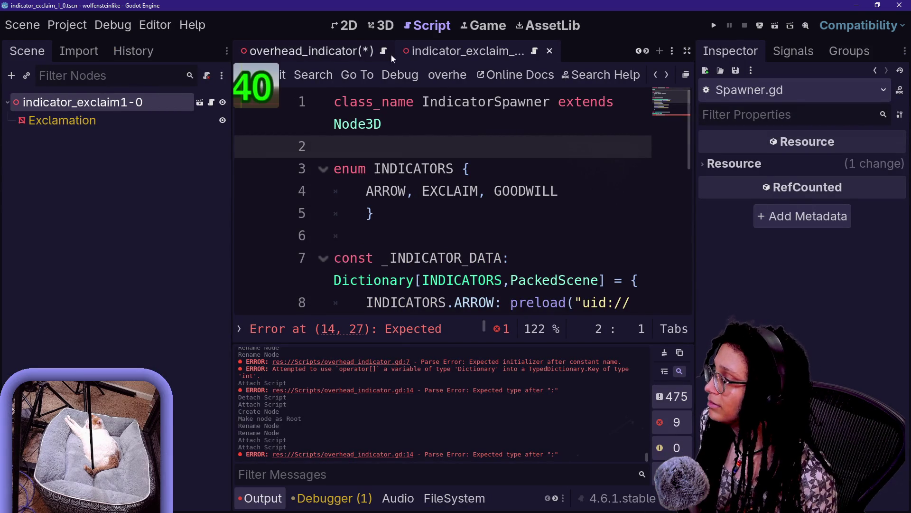
left_click(295, 58)
key("ctrl+s")
Open the overhead_indicator.gd script through Quick Open
scroll(357, 59, "up", 2)
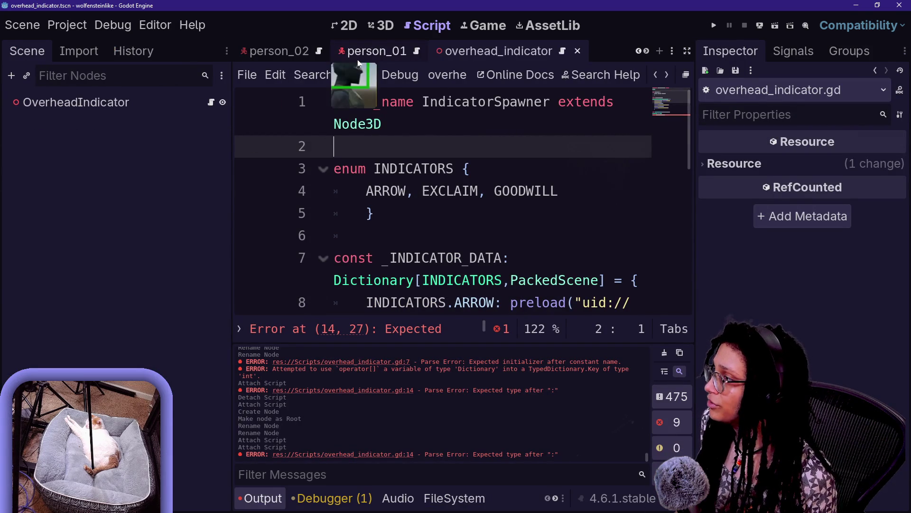
scroll(357, 59, "up", 4)
left_click(443, 189)
key("shift+alt+o")
type("ov")
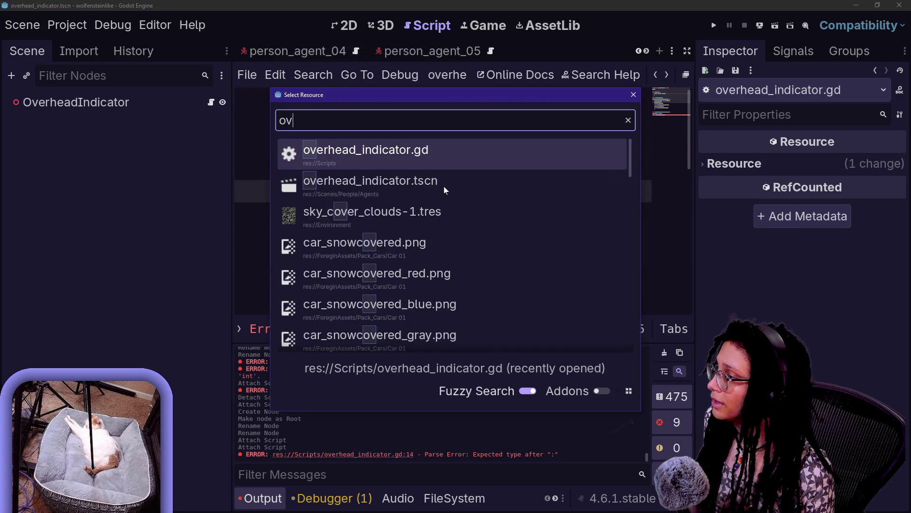
type("erh")
key("Return")
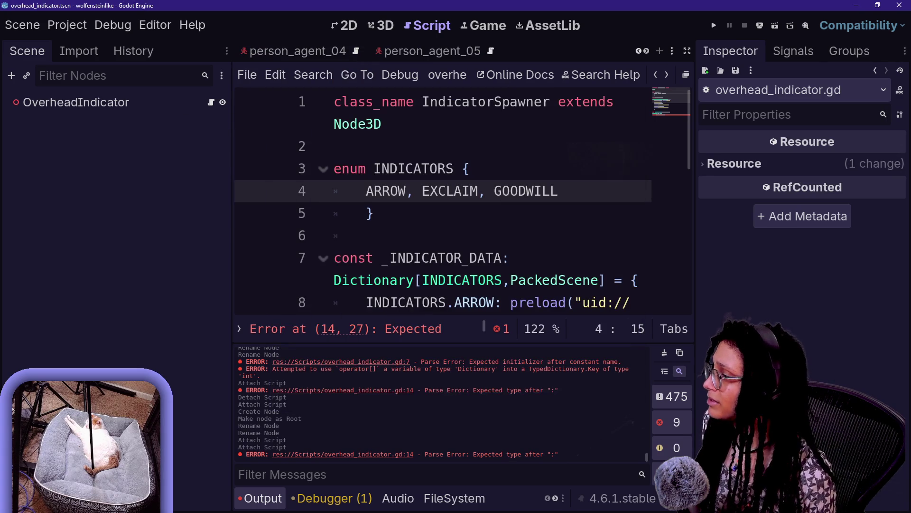
key("shift+alt+o")
type("overhead")
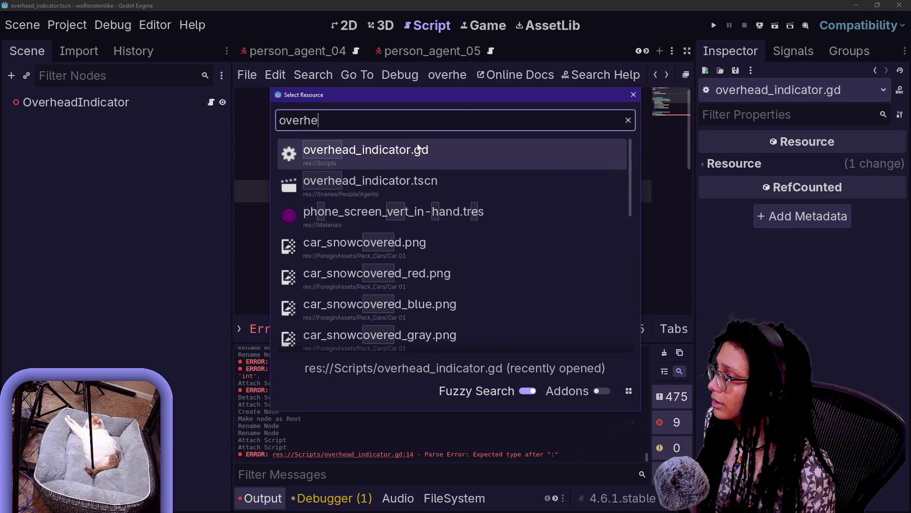
key("Return")
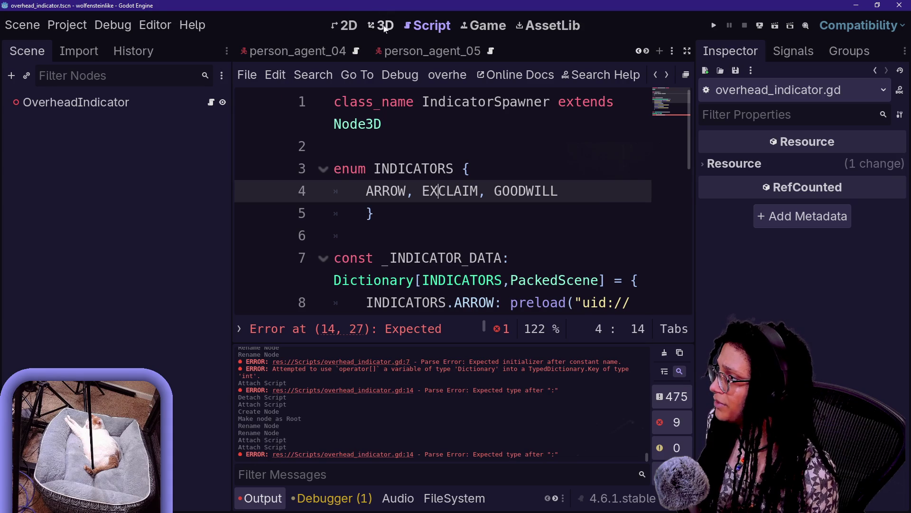
Filter the FileSystem dock for overhead and rename overhead_indicator.gd to indicator_spawner.gd
left_click(439, 496)
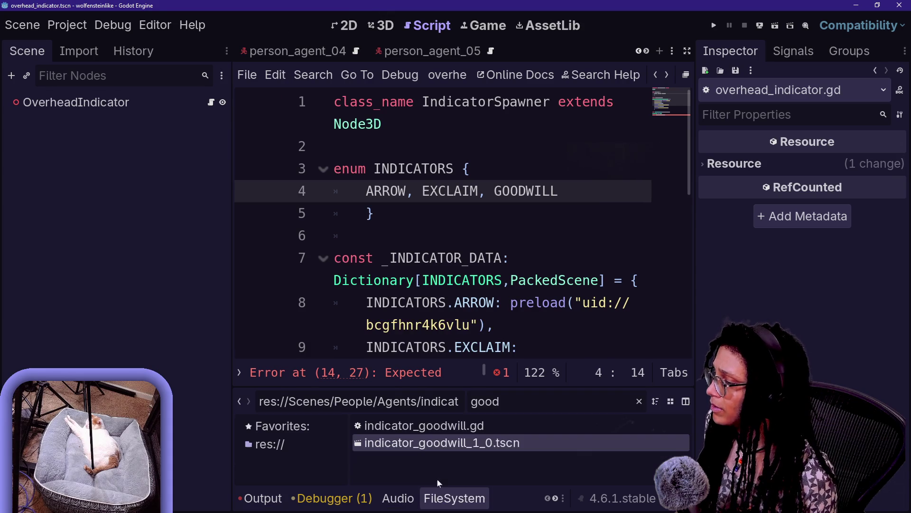
key("ctrl+a")
type("overhead")
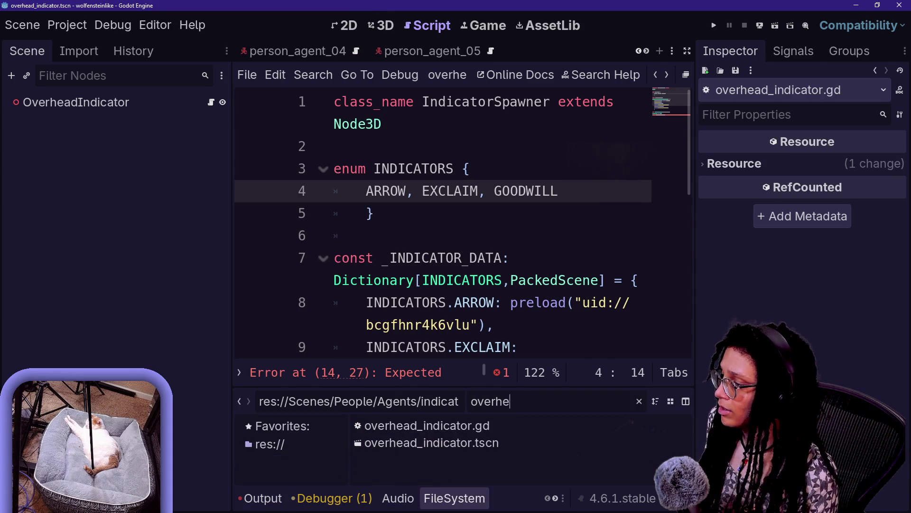
right_click(463, 430)
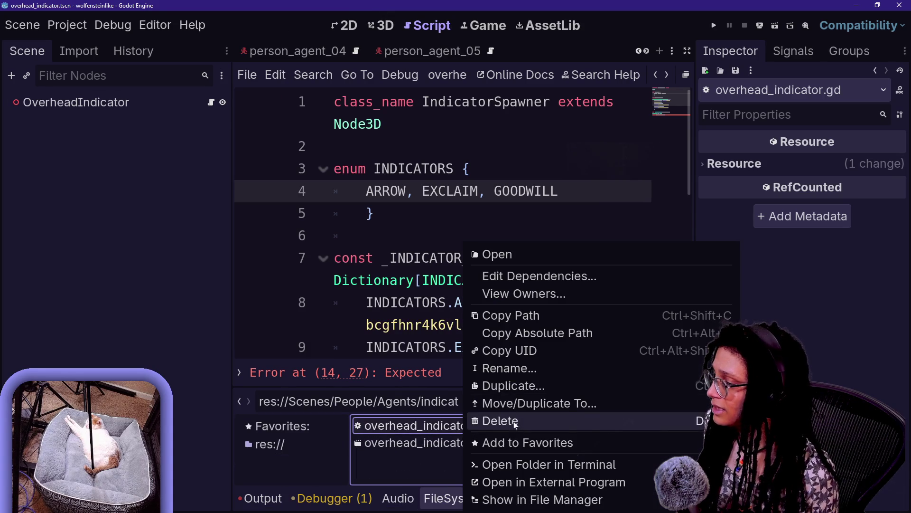
left_click(504, 367)
type("indicator_spaw")
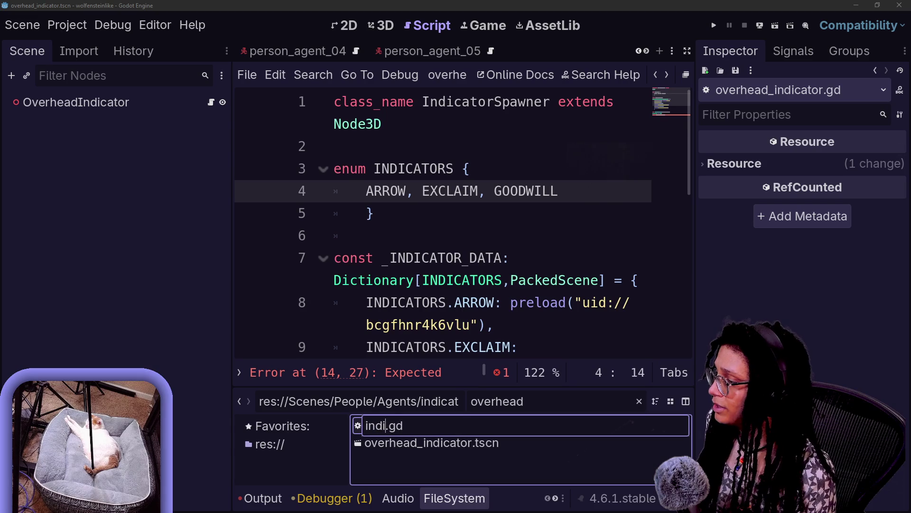
type("ner")
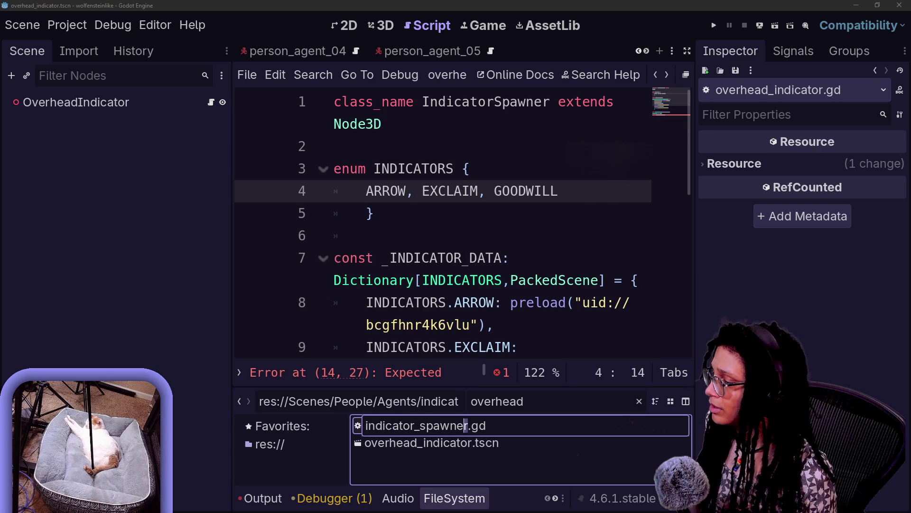
key("Return")
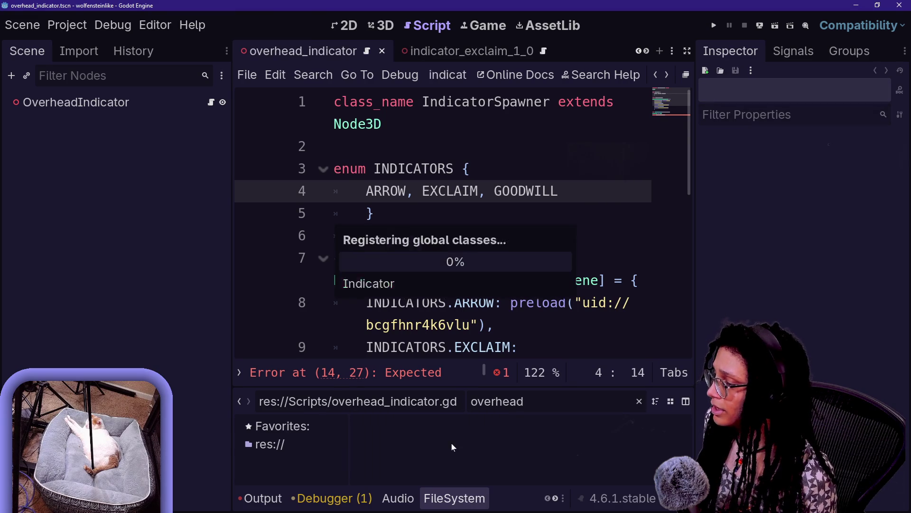
Rename overhead_indicator.tscn and its OverheadIndicator root node to indicator_spawner
right_click(453, 426)
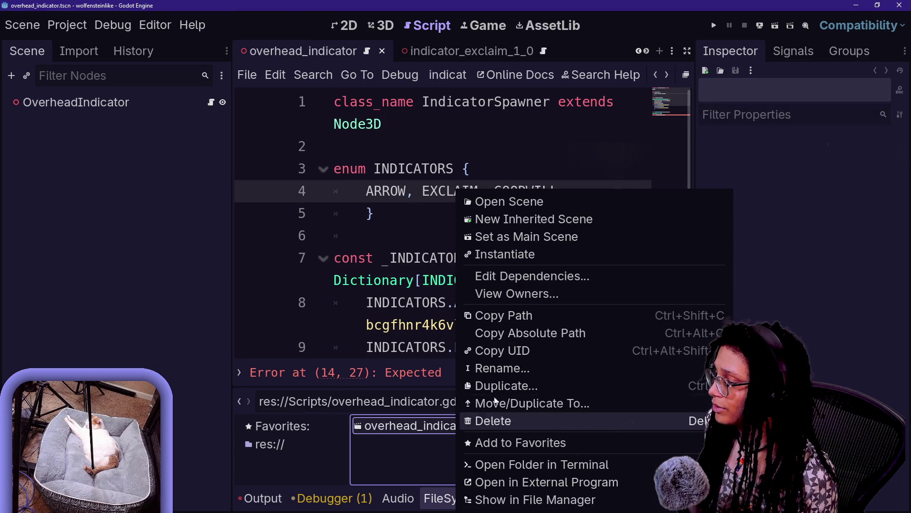
left_click(503, 369)
type("indicator_spawner")
key("Escape")
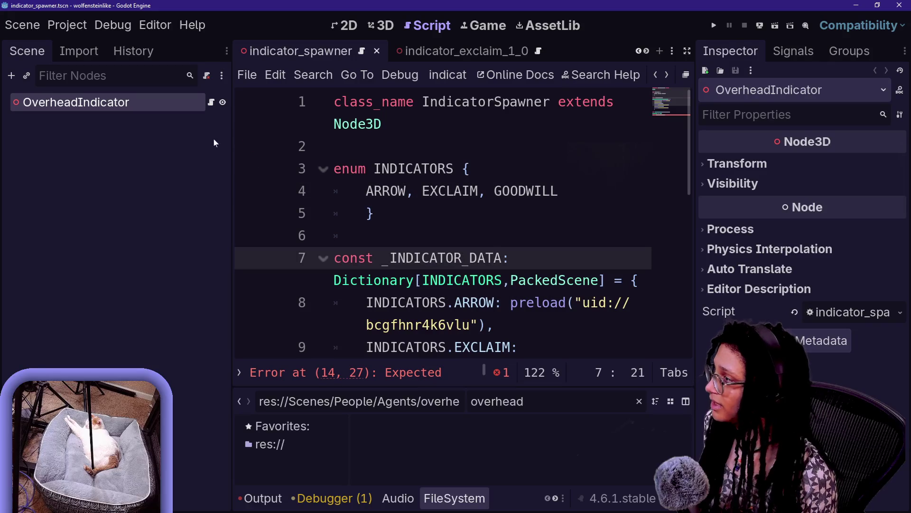
double_click(141, 99)
type("indicator_spawner")
key("Return")
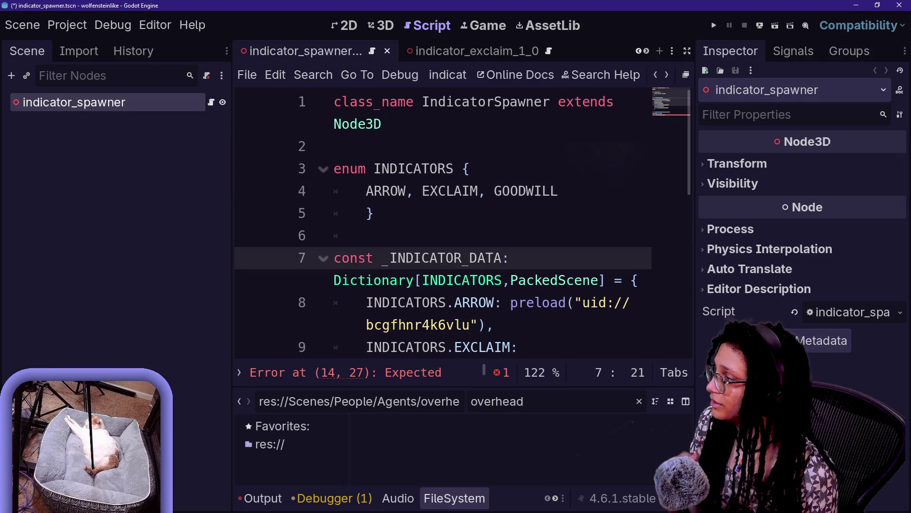
Save the scene, give the script editor the full window, and delete empty line 15
left_click(375, 213)
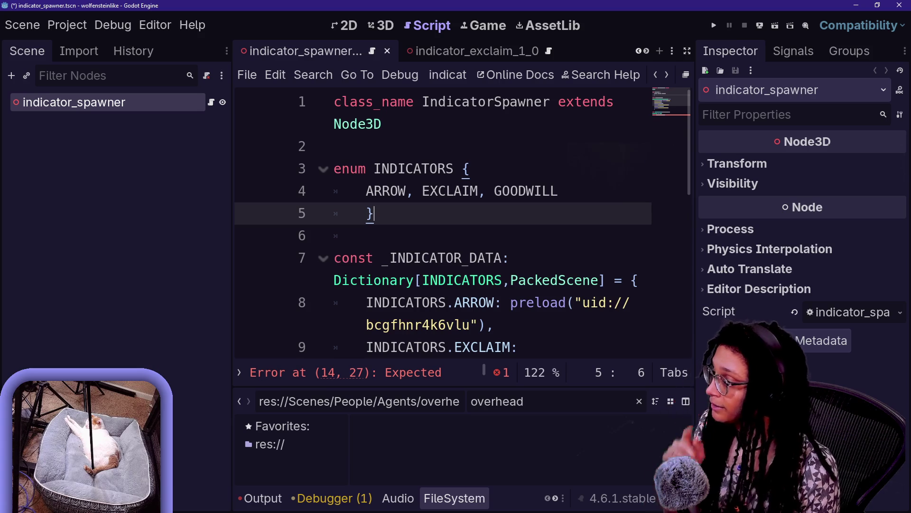
key("ctrl+s")
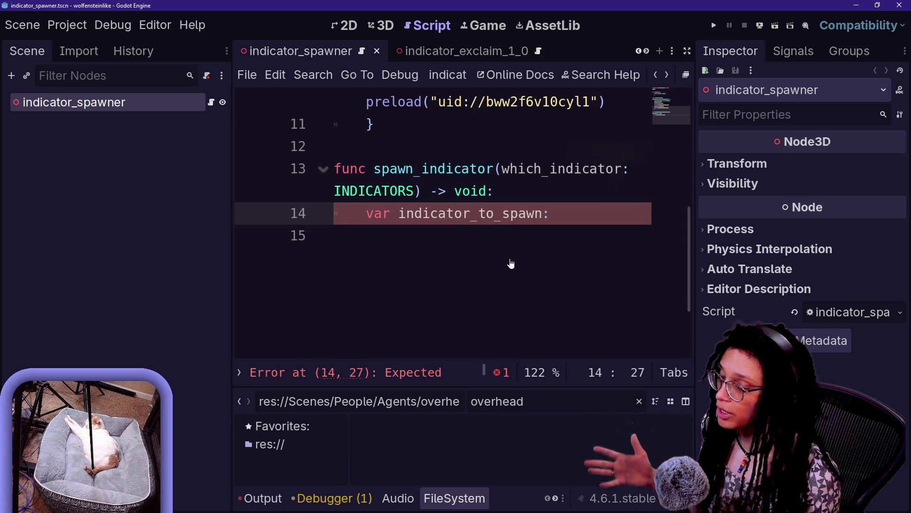
key("Down")
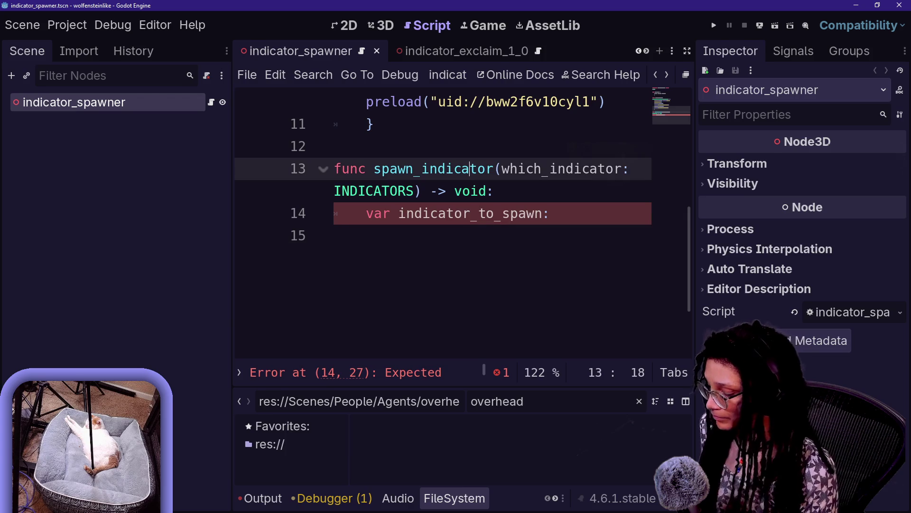
key("ctrl+shift+F11")
key("alt+f")
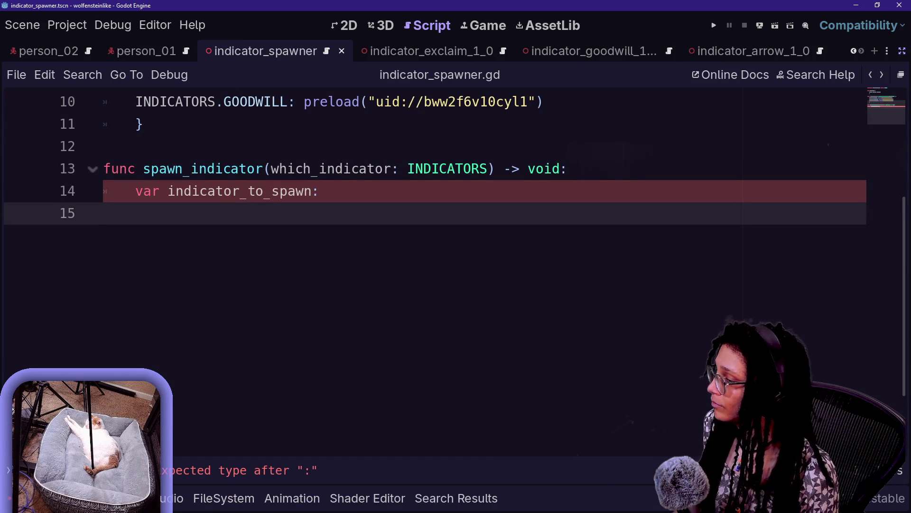
scroll(455, 237, "up", 2)
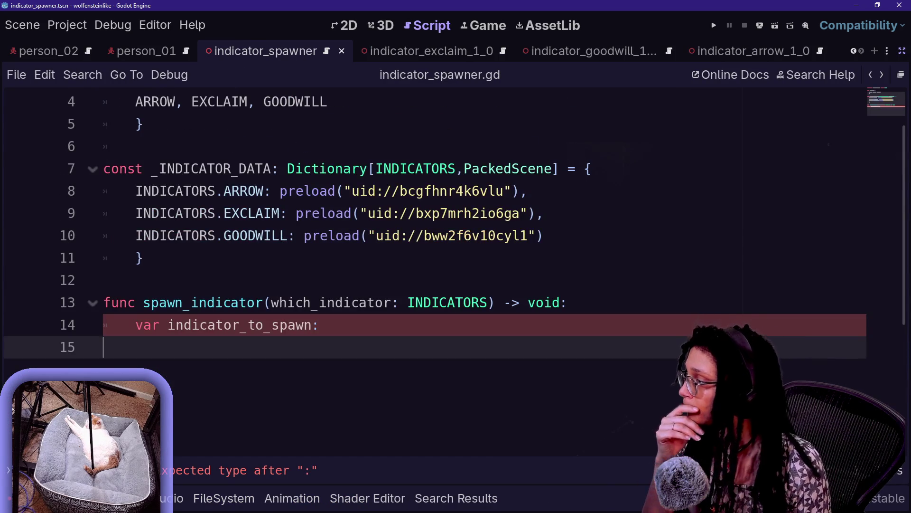
key("BackSpace")
key("BackSpace")
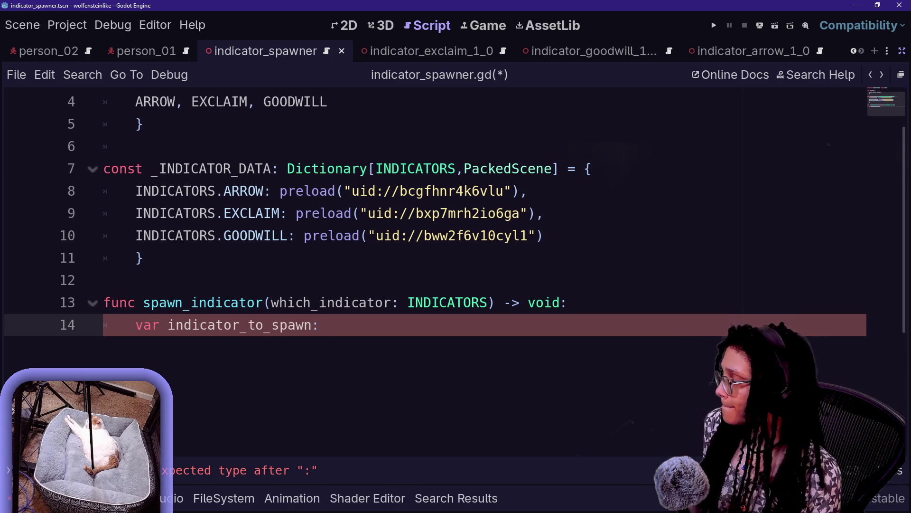
Write 'Indicator = \' on line 14, continuing the assignment onto line 15
type("Indicator")
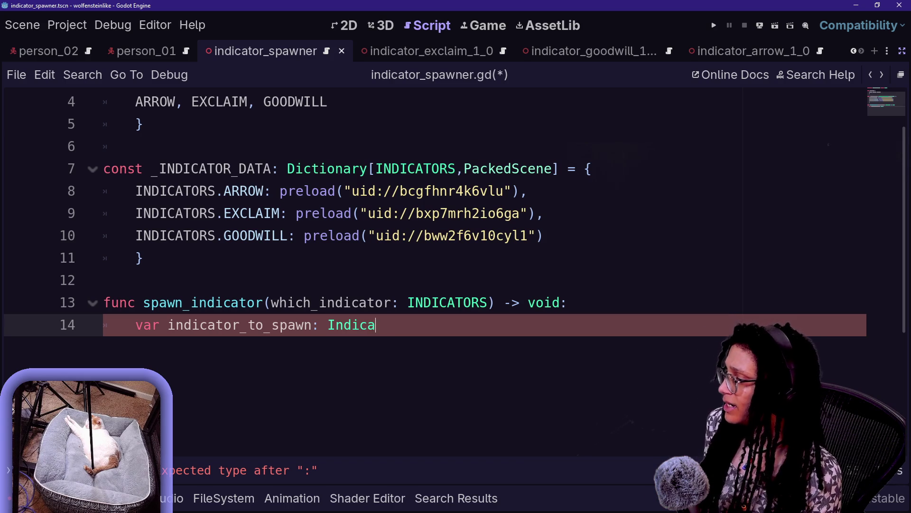
type(" =")
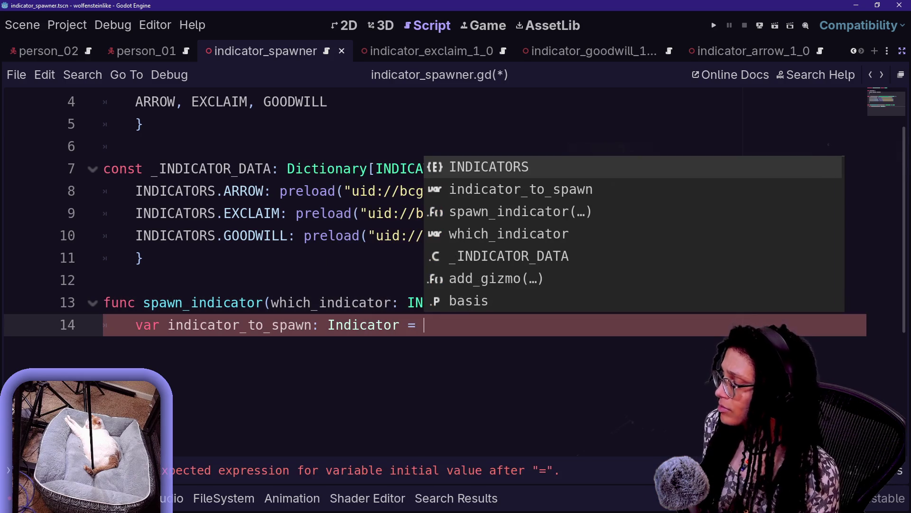
key("Escape")
left_click(143, 258)
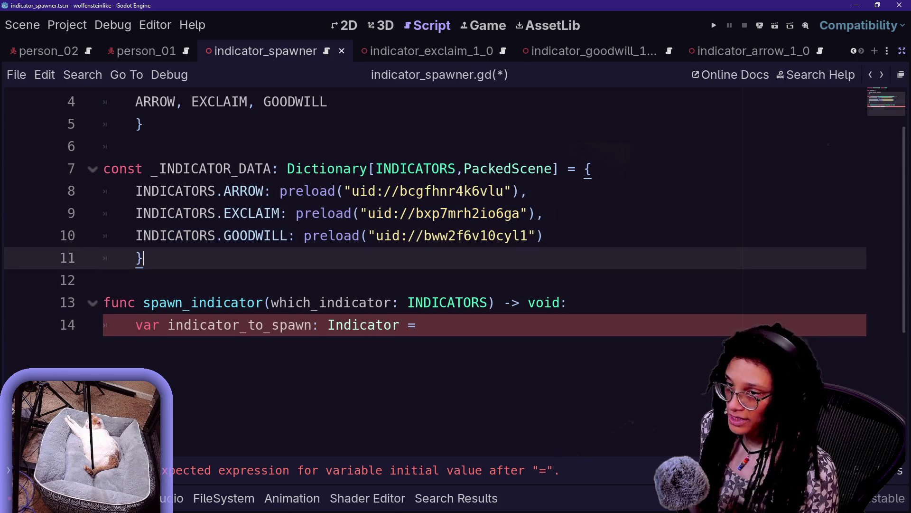
left_click(424, 325)
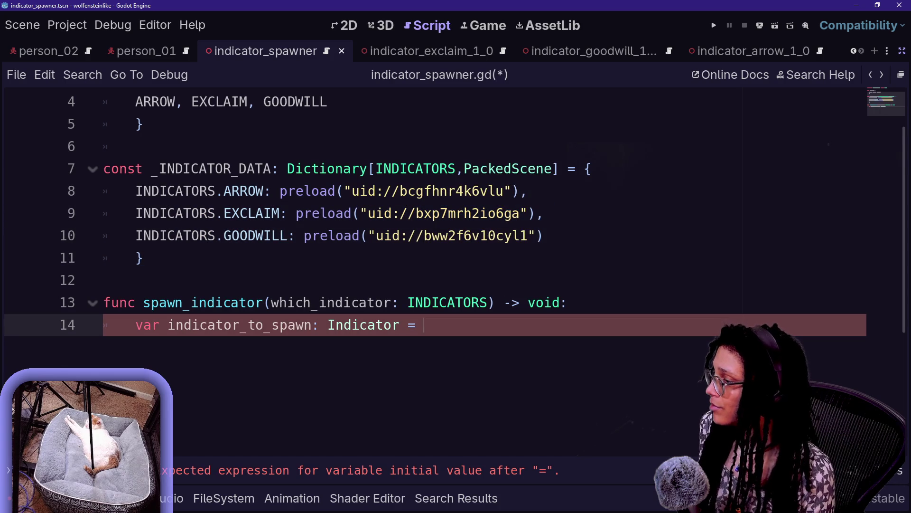
type("\\")
key("Return")
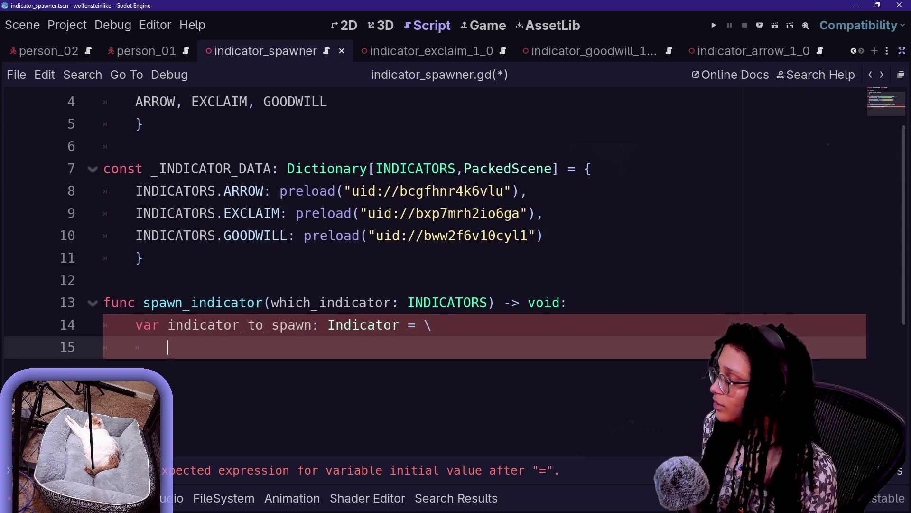
left_click(328, 324)
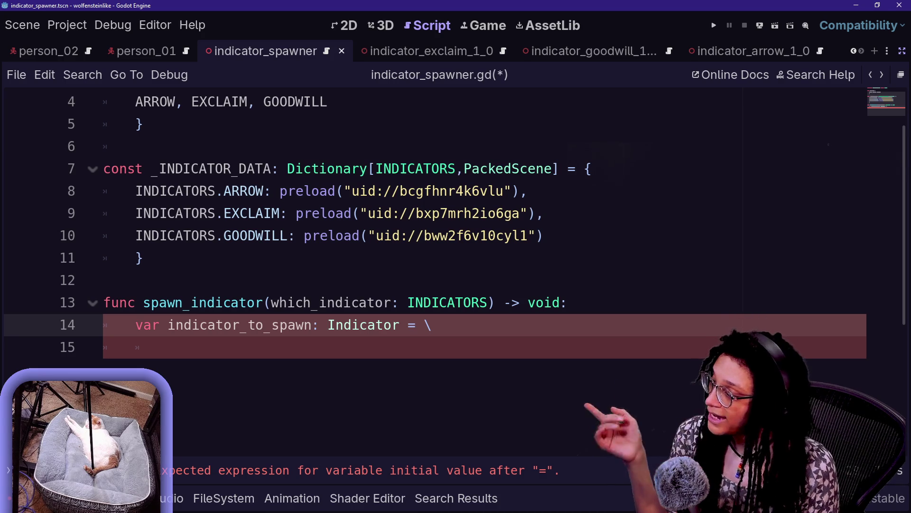
left_click(168, 347)
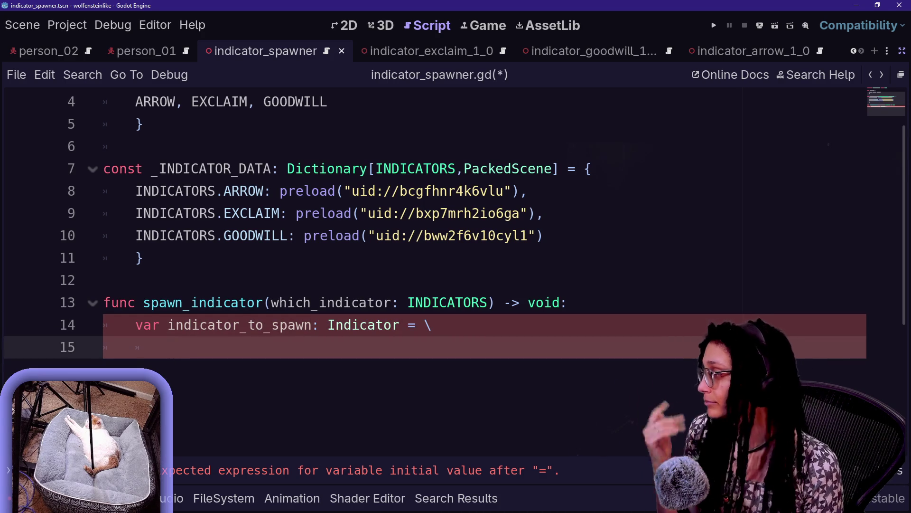
Enter _INDICATOR_DATA[which_indicator] on line 15 using autocomplete
type("f")
key("BackSpace")
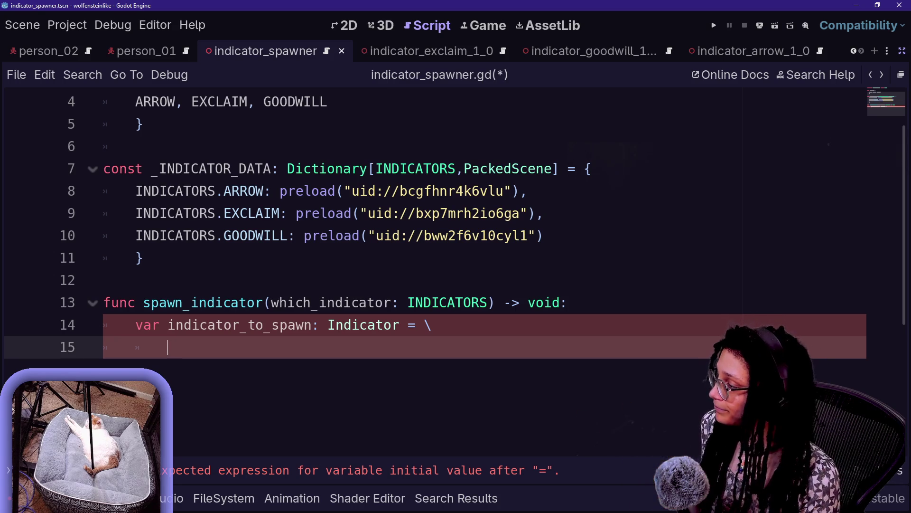
type("e")
key("BackSpace")
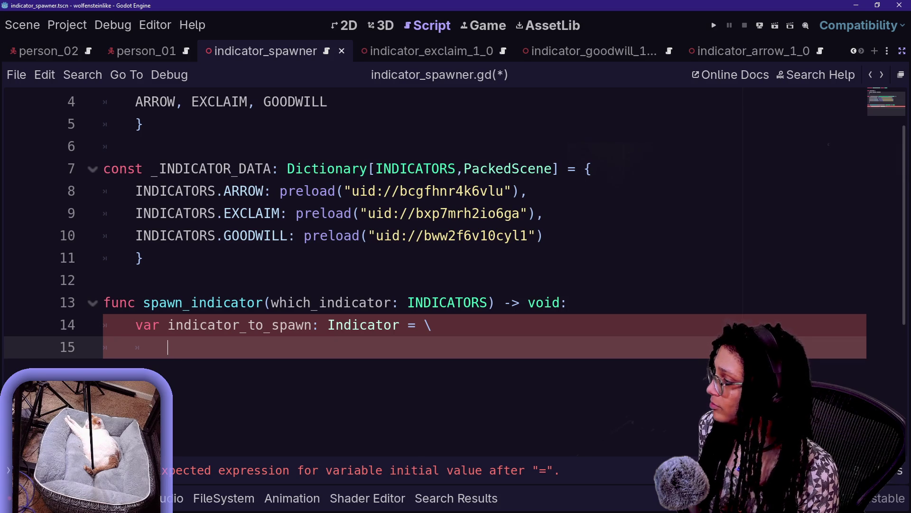
type("+")
key("BackSpace")
key("BackSpace")
type("_I")
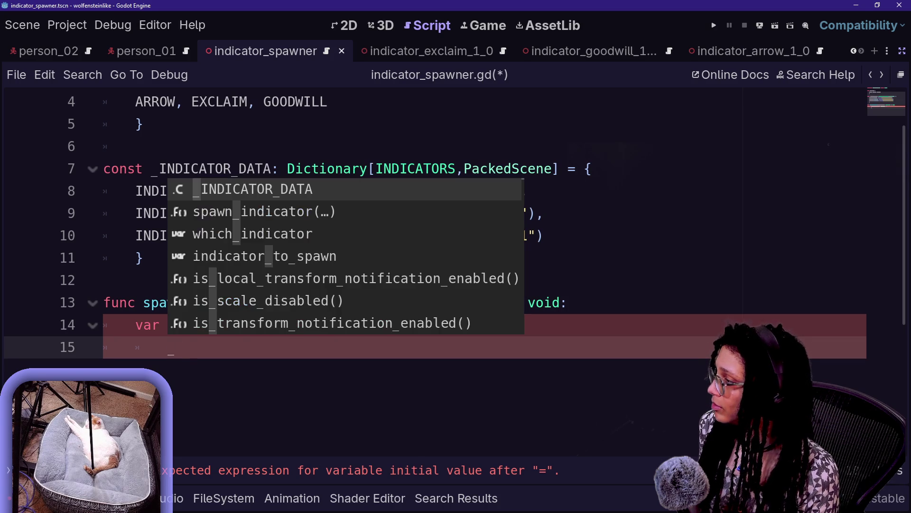
key("Return")
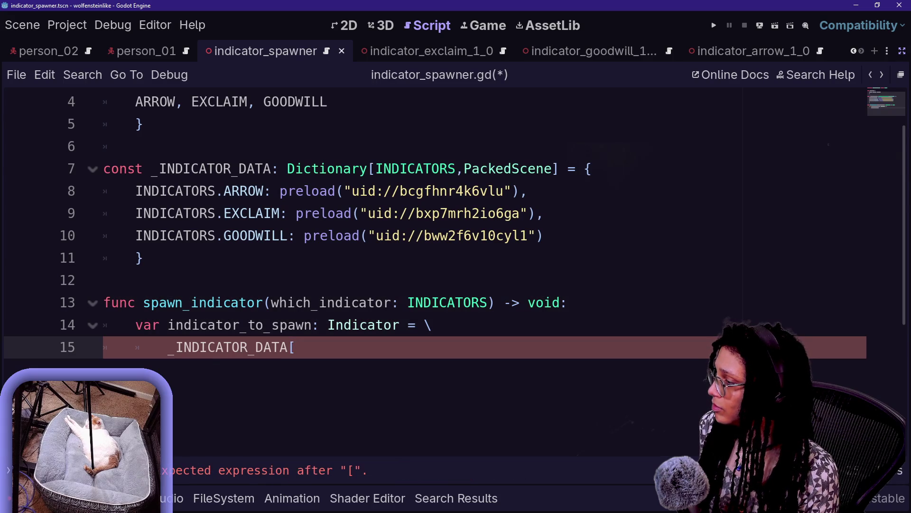
type("wjo")
key("BackSpace")
key("BackSpace")
type("hic")
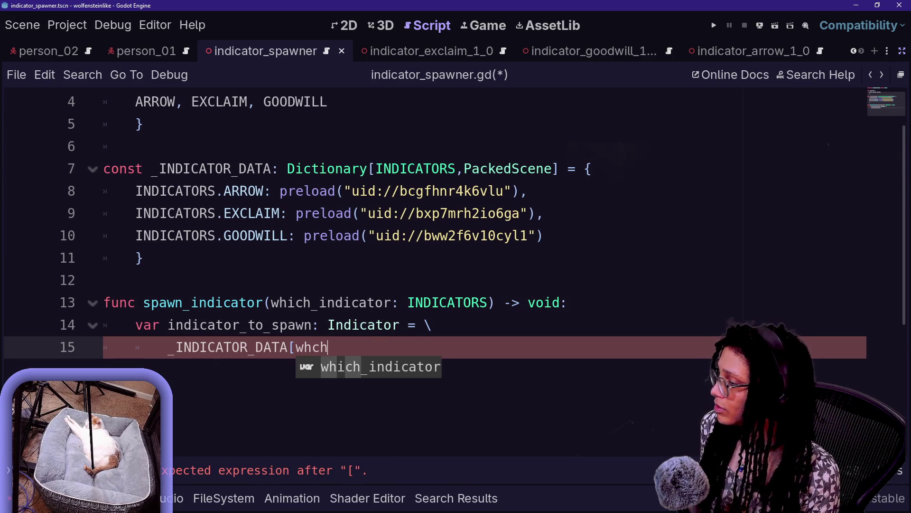
key("Return")
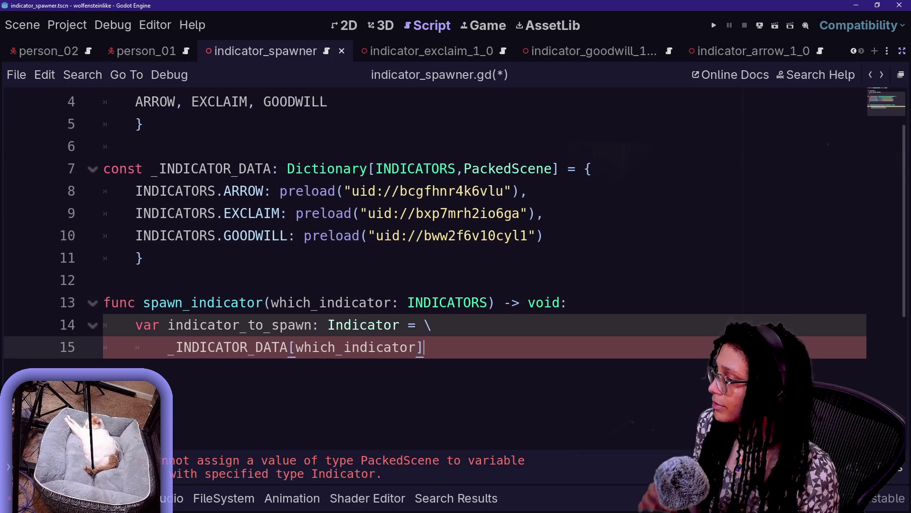
Rename _INDICATOR_DATA to _INDICATOR_SCENES in the dictionary declaration and its line 15 reference
double_click(255, 168)
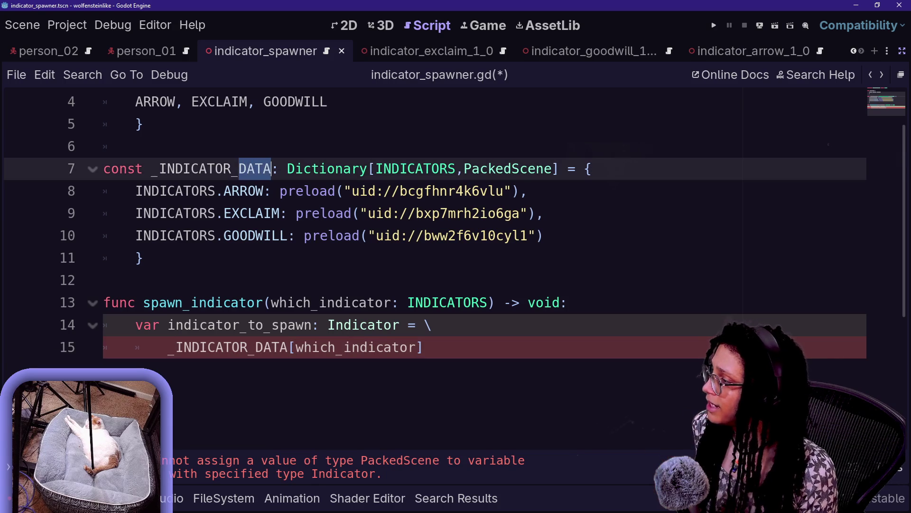
type("SCENES")
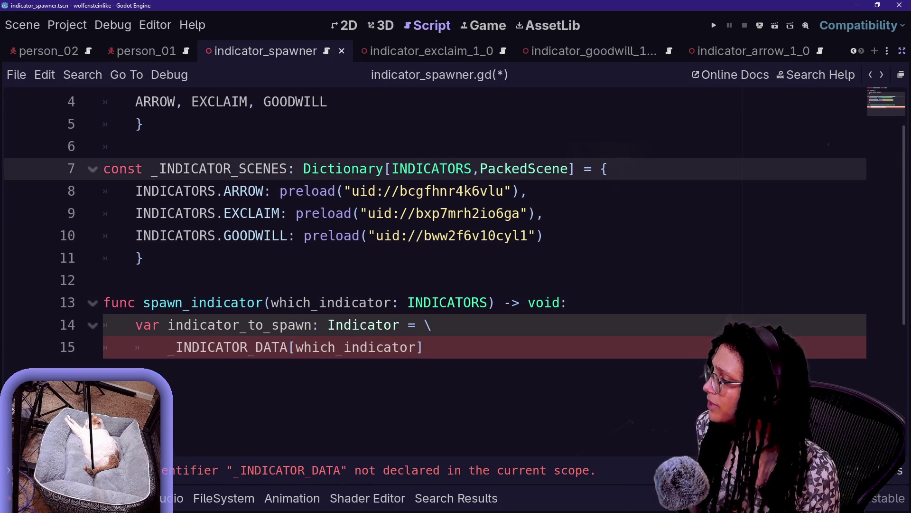
left_click(264, 324)
double_click(271, 347)
type("SCENES")
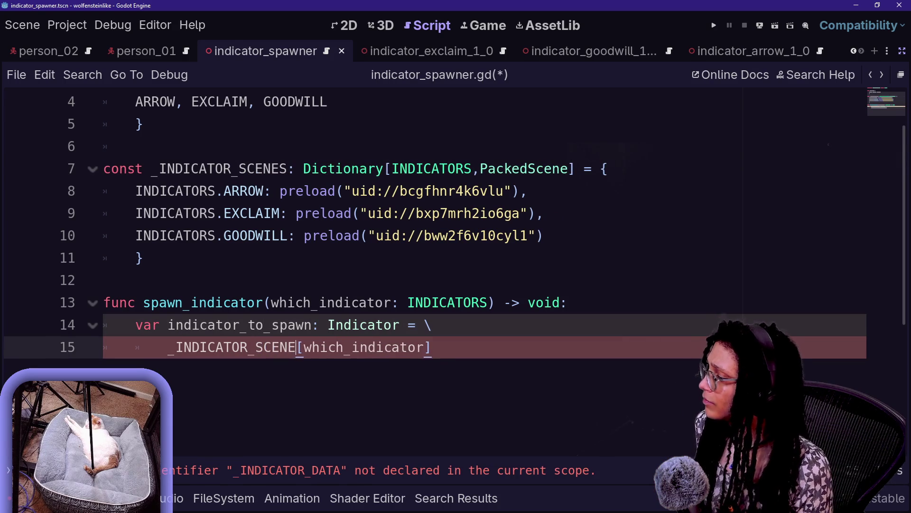
left_click(184, 191)
scroll(184, 190, "up", 2)
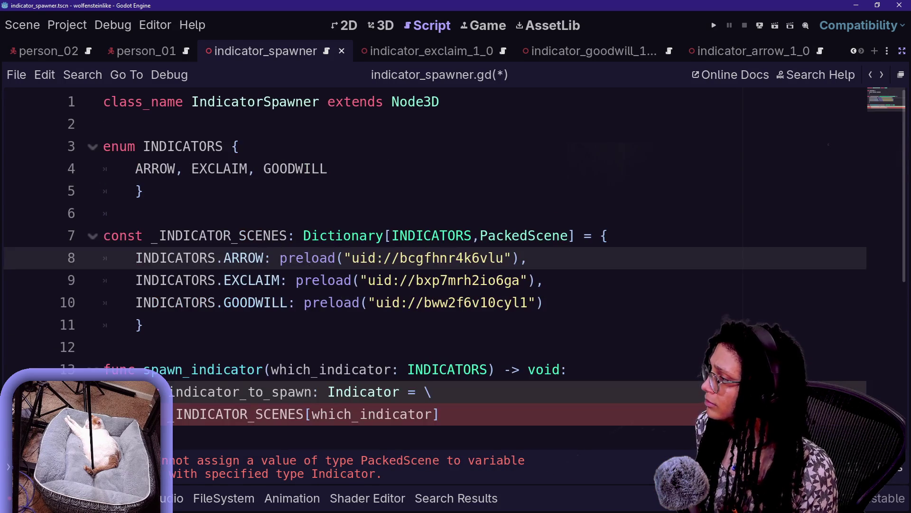
Append .instantiate() to the _INDICATOR_SCENES[which_indicator] lookup on line 15
left_click(440, 414)
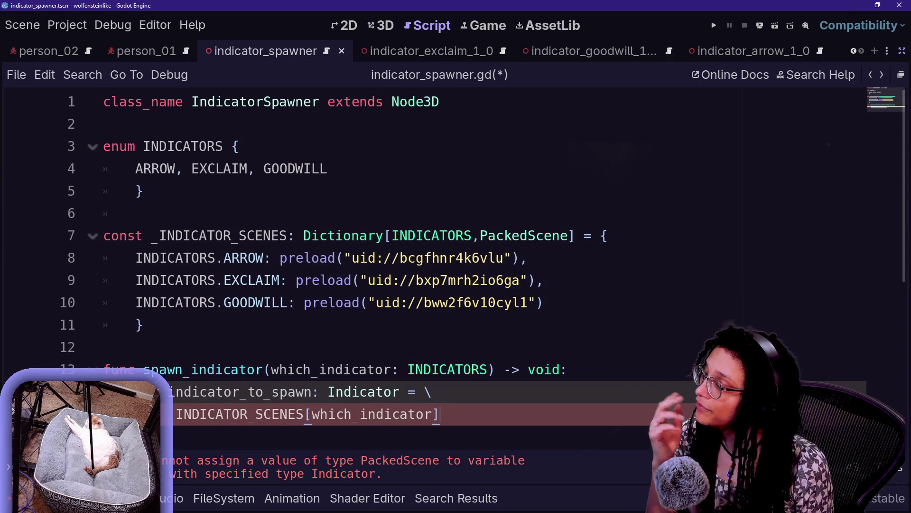
scroll(455, 266, "down", 2)
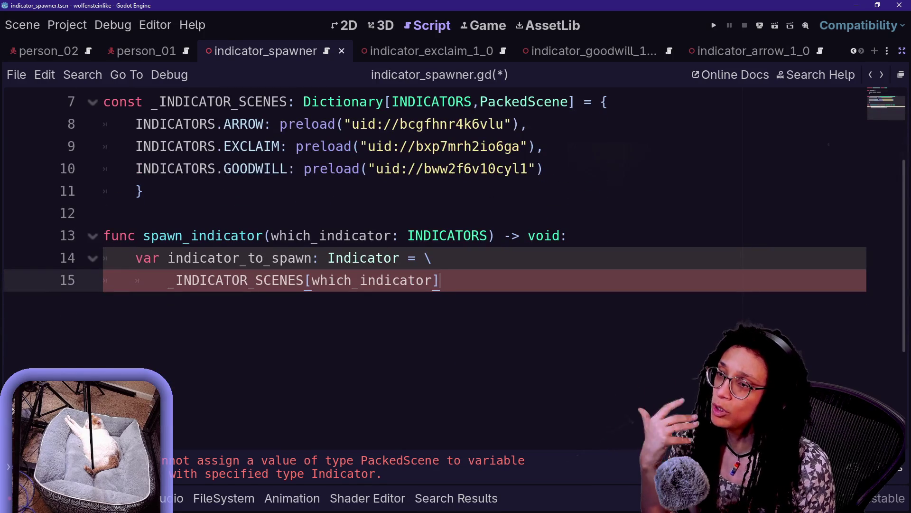
key("Up")
key("Up")
key("Up")
key("Down")
key("Down")
key("Down")
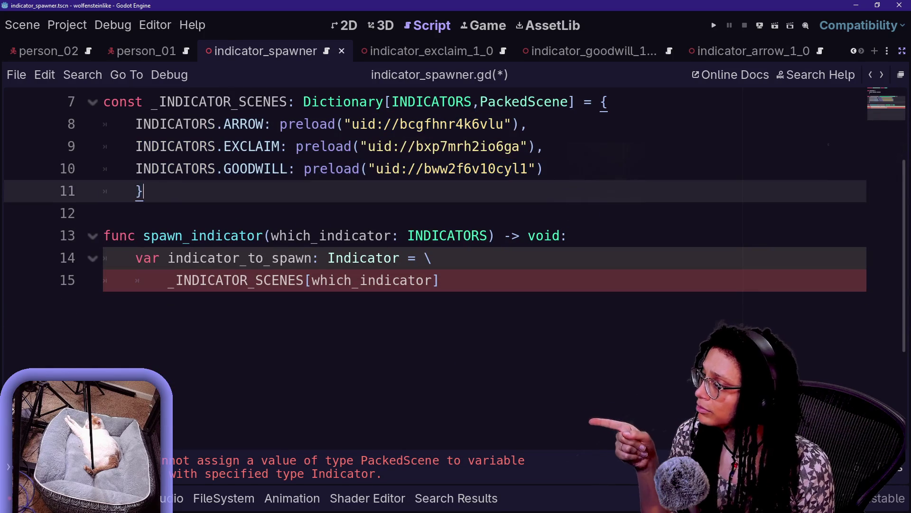
key("Down")
key("Down")
key("Down")
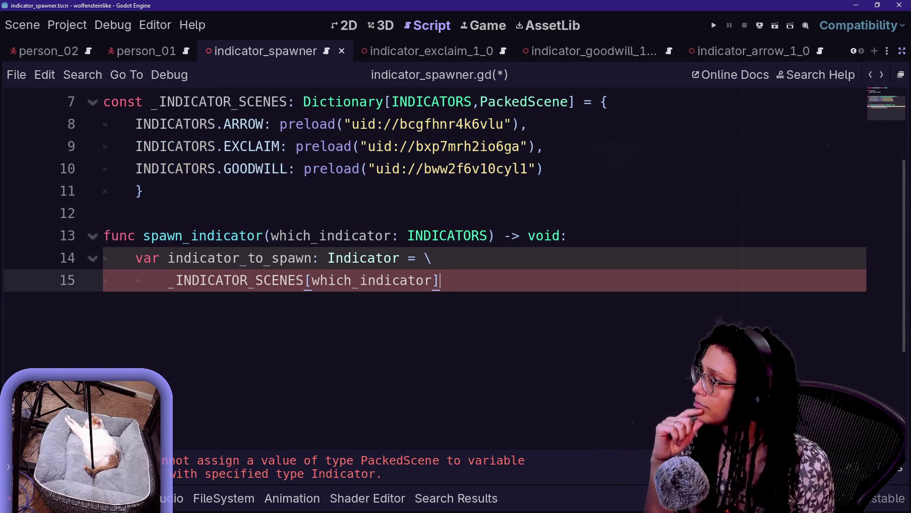
scroll(456, 266, "up", 2)
scroll(456, 266, "down", 2)
scroll(456, 190, "up", 1)
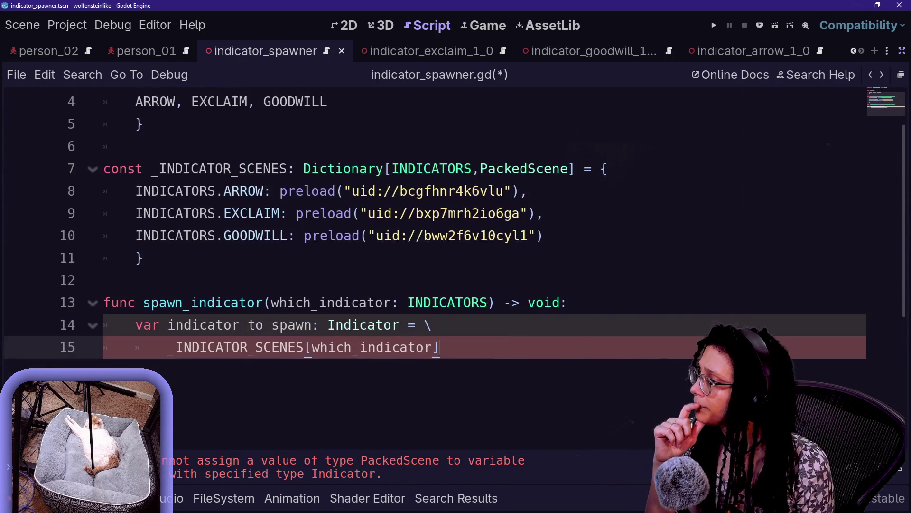
scroll(456, 189, "down", 1)
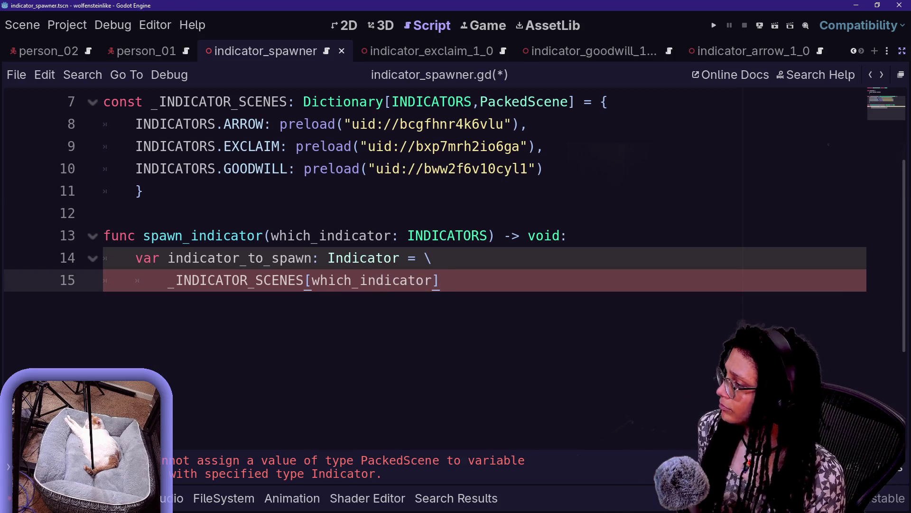
type("ins")
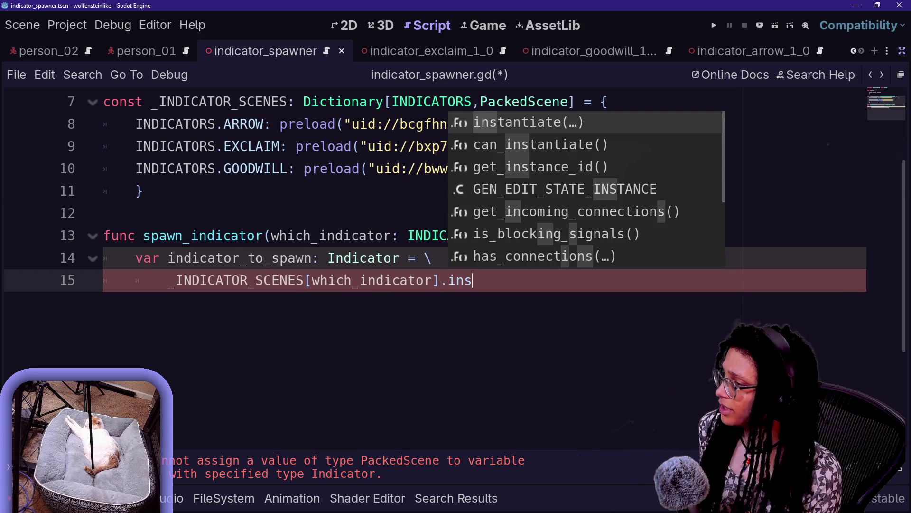
key("Return")
Cast the instantiated scene 'as Indicator', wrap line 15 after _INDICATOR_SCENES[, and save
left_click_drag(192, 258, 384, 280)
left_click(545, 280)
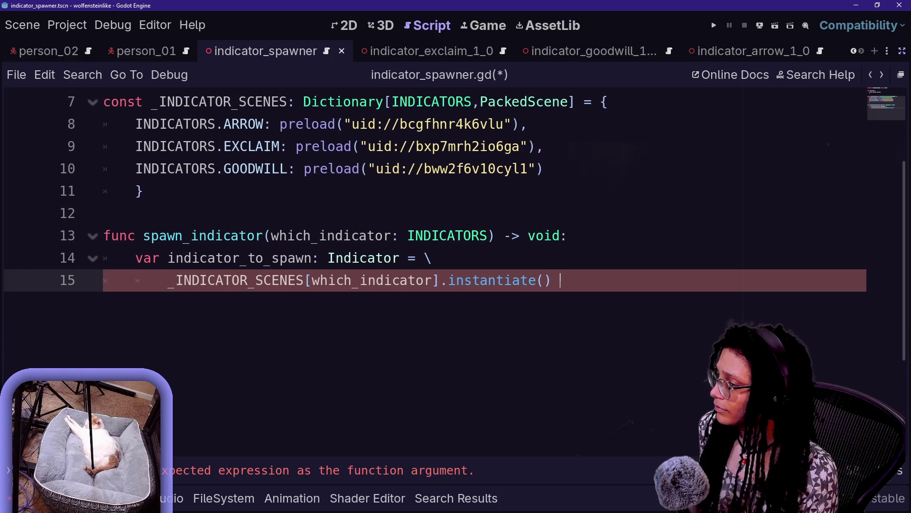
type("as Indicator")
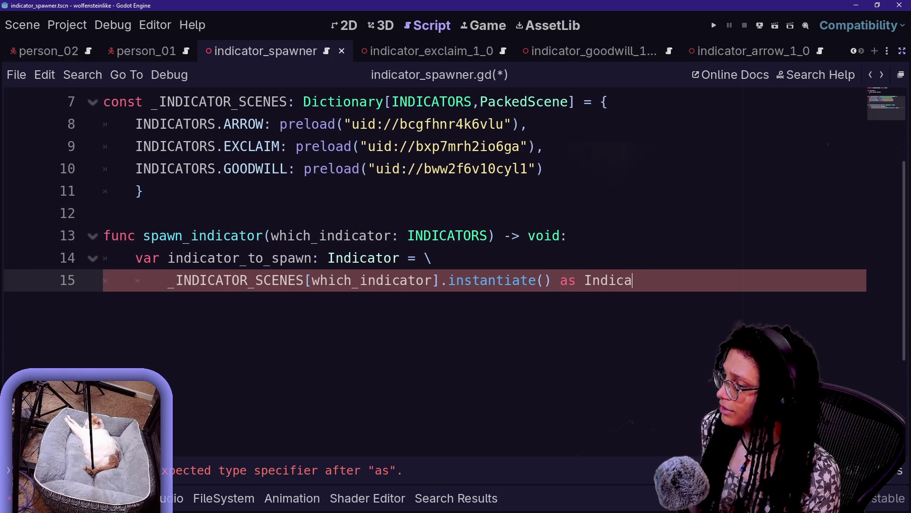
left_click(432, 258)
left_click_drag(383, 280, 656, 280)
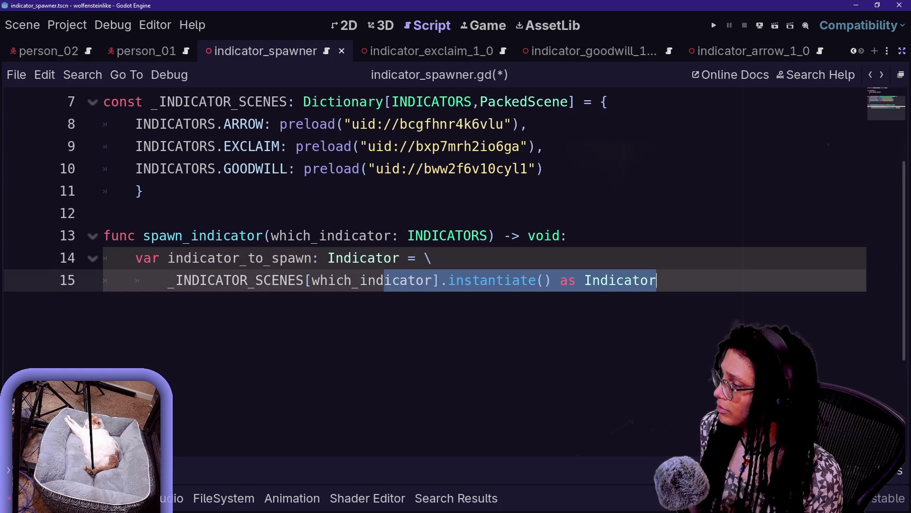
left_click(656, 280)
left_click(585, 280)
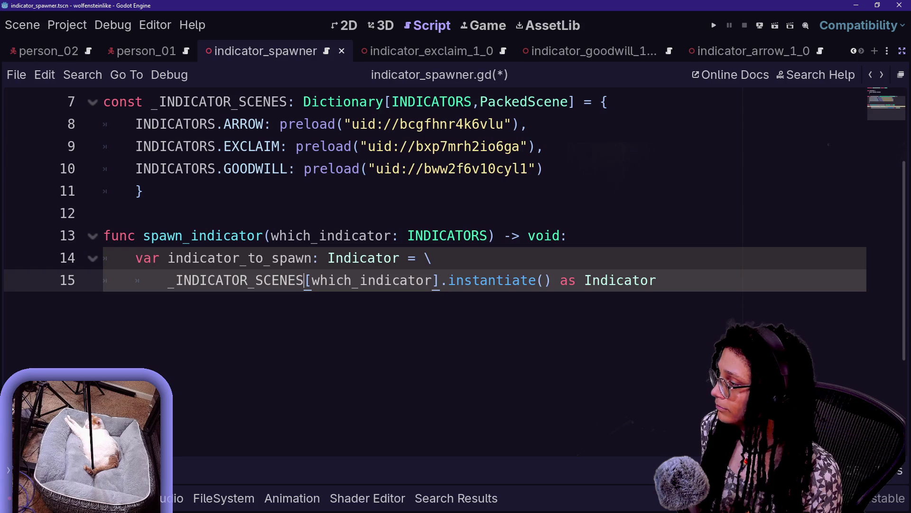
key("Right")
key("Return")
key("ctrl+s")
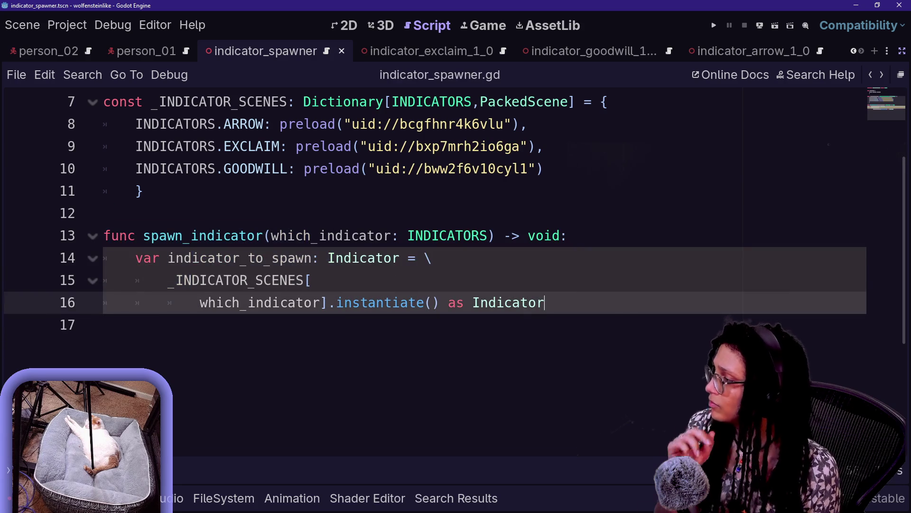
Add an indented add_child(indicator_to_spawn) line to spawn_indicator
left_click(190, 213)
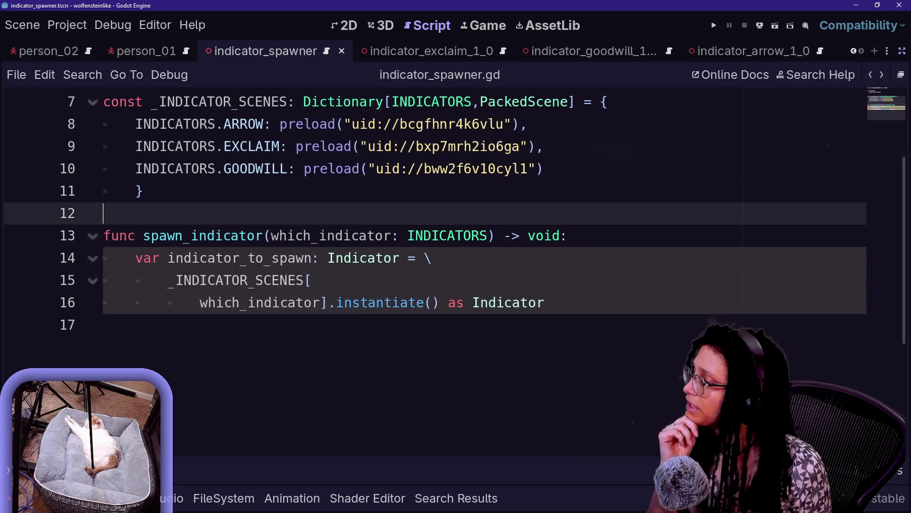
left_click(190, 325)
scroll(427, 238, "up", 1)
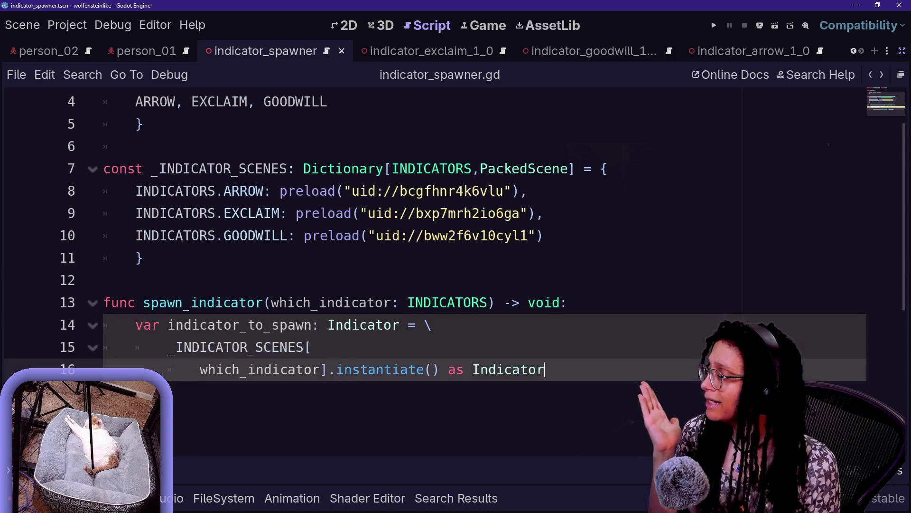
key("Tab")
type("add")
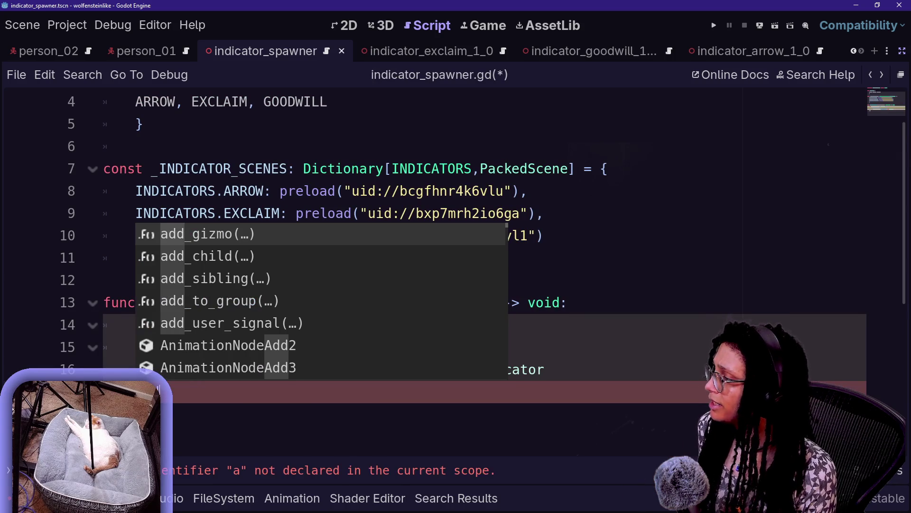
key("Down")
key("Return")
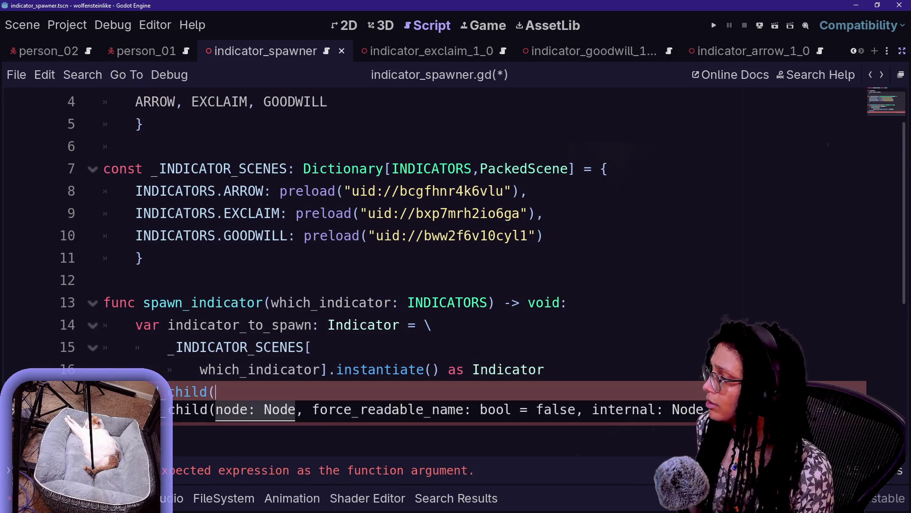
type("indi")
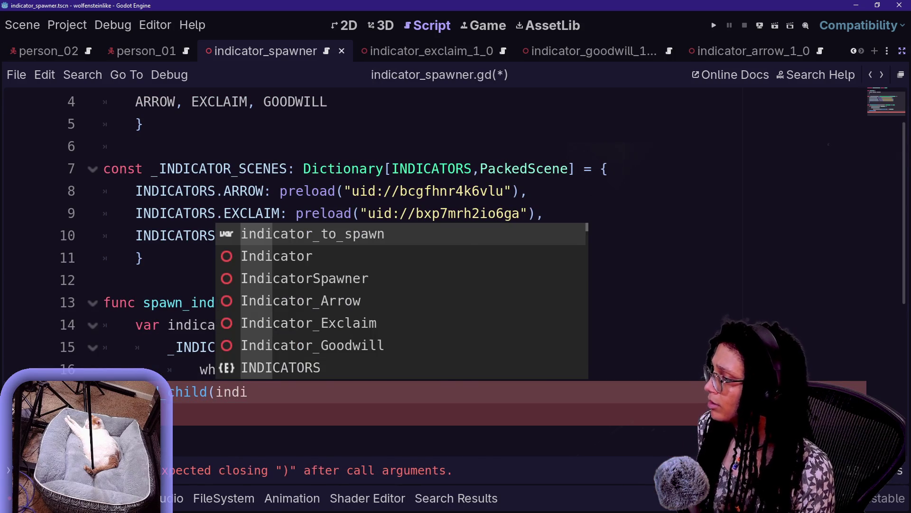
key("Return")
type(")")
Review the finished spawn_indicator function and save the script
left_click(103, 280)
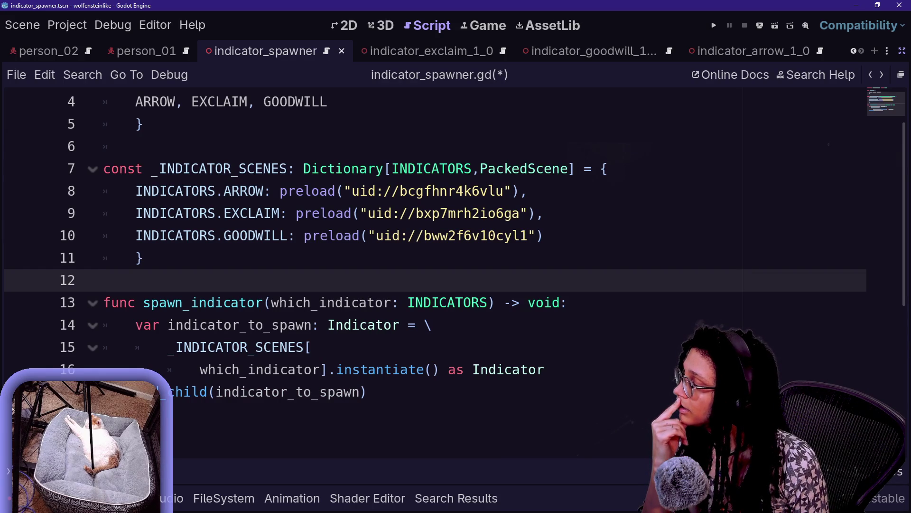
scroll(455, 237, "down", 3)
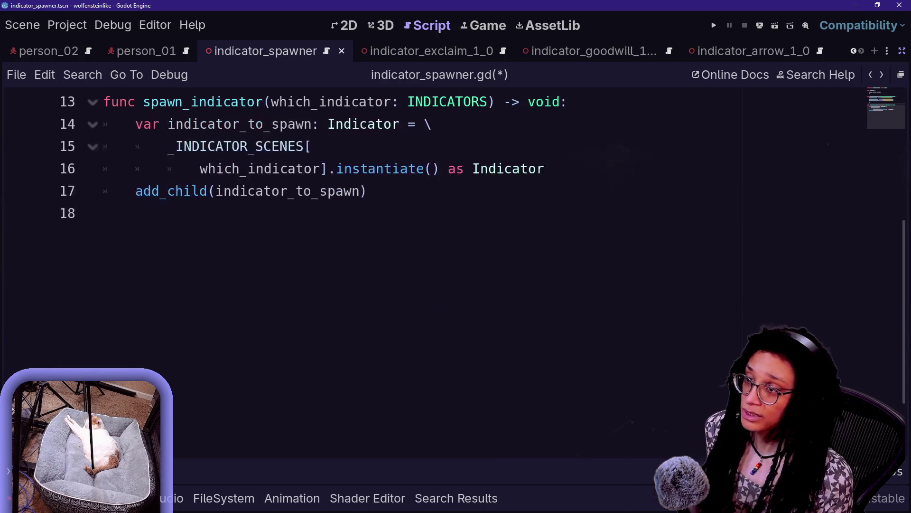
scroll(588, 296, "up", 2)
left_click(587, 296)
key("ctrl+s")
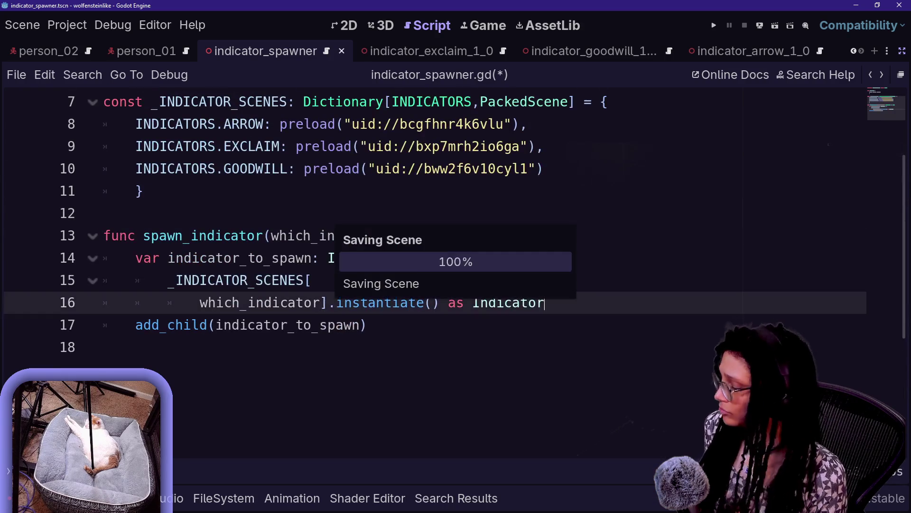
Quick-open manage_deescalation.gd by searching 'dee' and scroll through its _do_deescalation code
key("alt+shift+o")
type("dee")
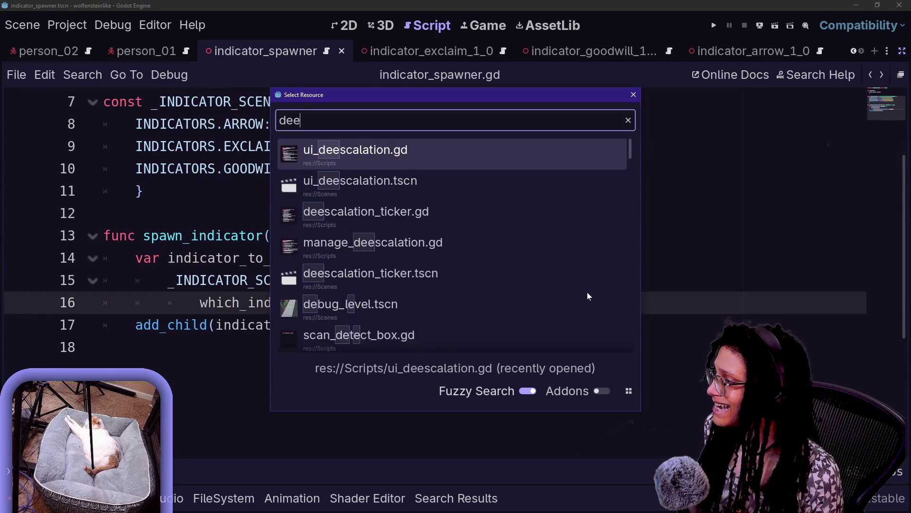
key("Down")
key("Down")
key("Down")
key("Return")
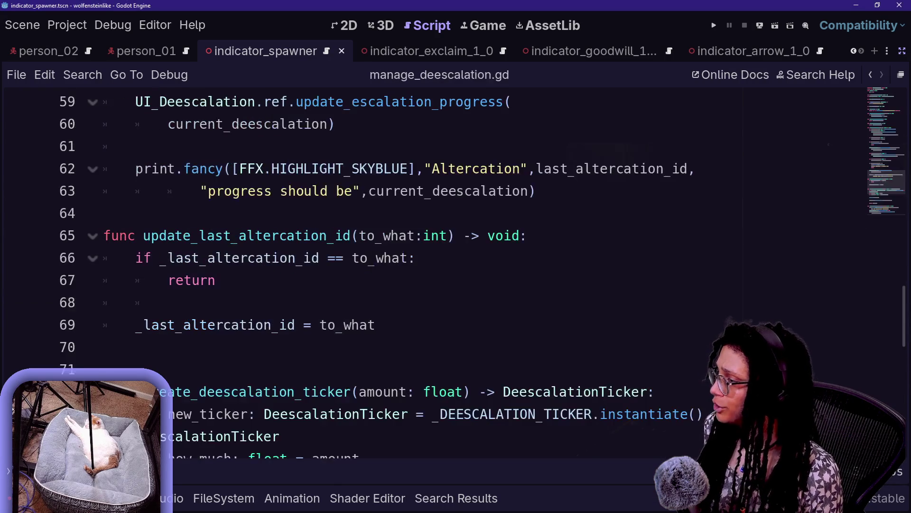
scroll(427, 275, "up", 1)
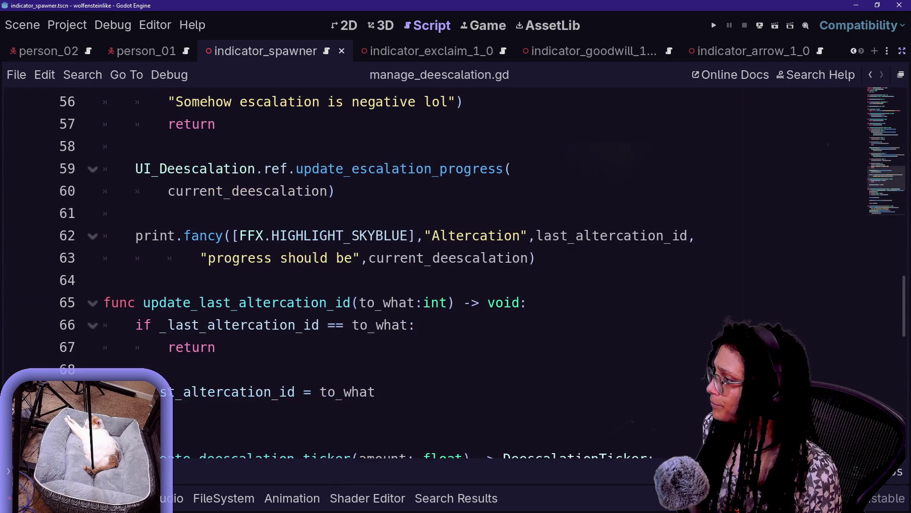
scroll(427, 275, "down", 6)
scroll(428, 276, "down", 2)
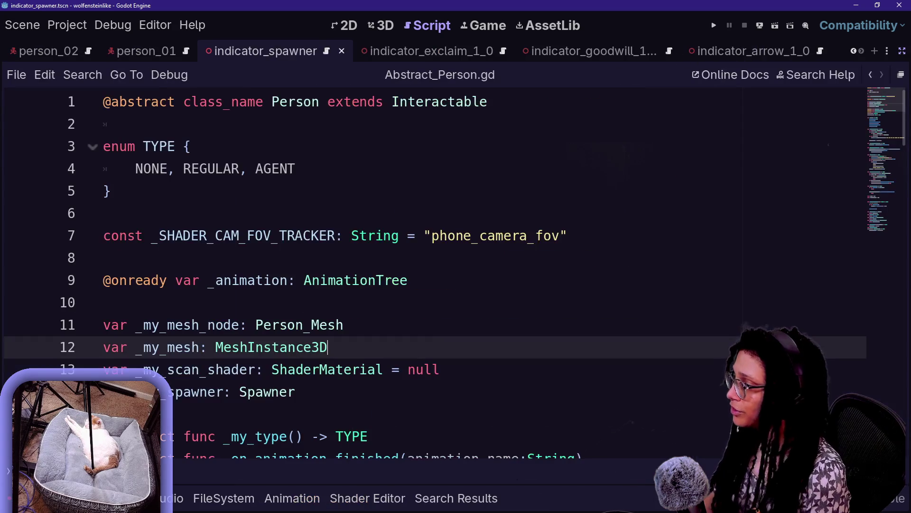
key("ctrl+f")
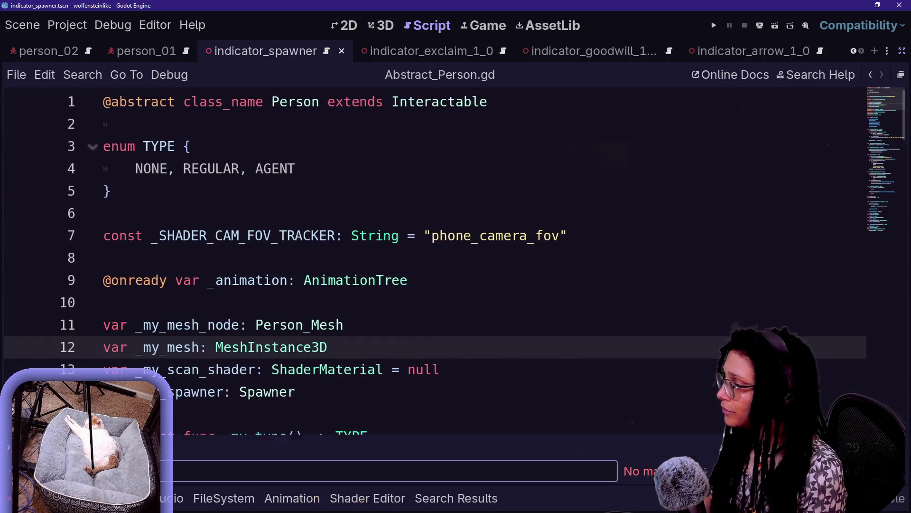
type("find")
scroll(427, 261, "up", 15)
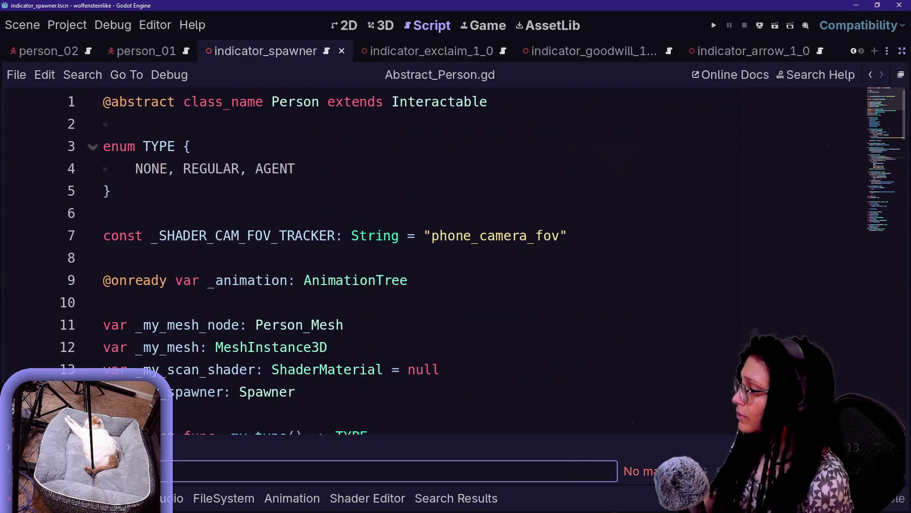
scroll(427, 261, "down", 2)
scroll(427, 261, "down", 1)
left_click_drag(128, 236, 368, 236)
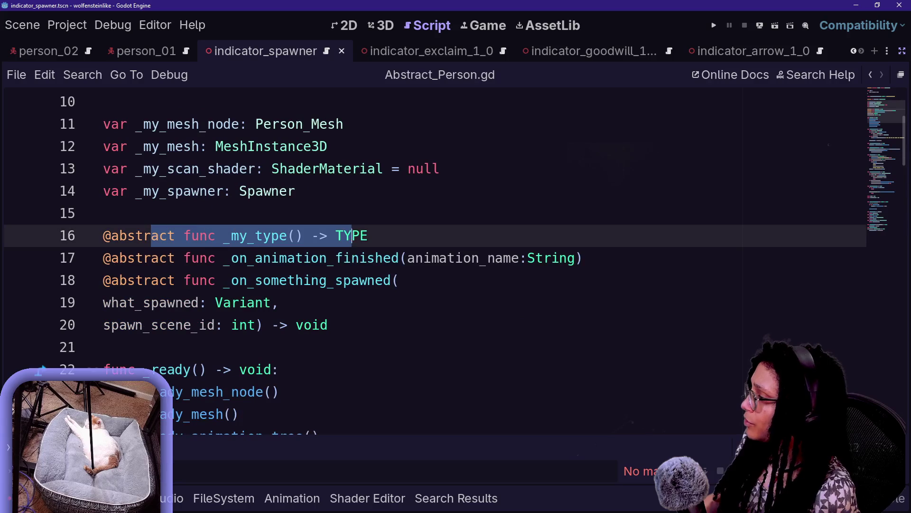
left_click(368, 236)
left_click_drag(127, 258, 424, 258)
left_click(397, 258)
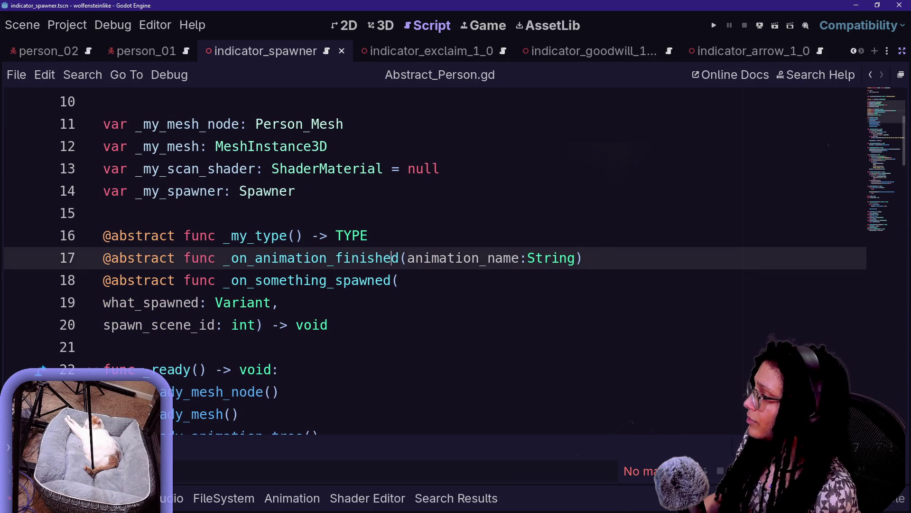
left_click(368, 236)
key("Return")
type("@abstrac")
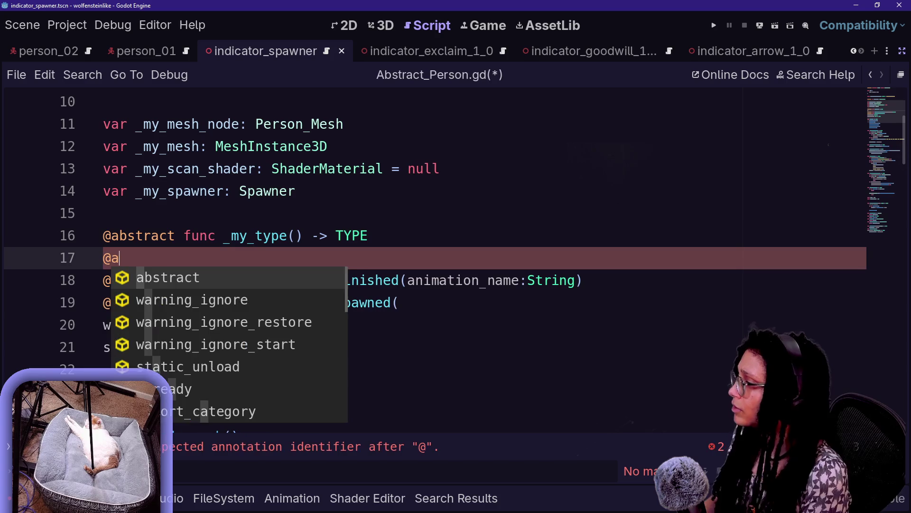
type("t")
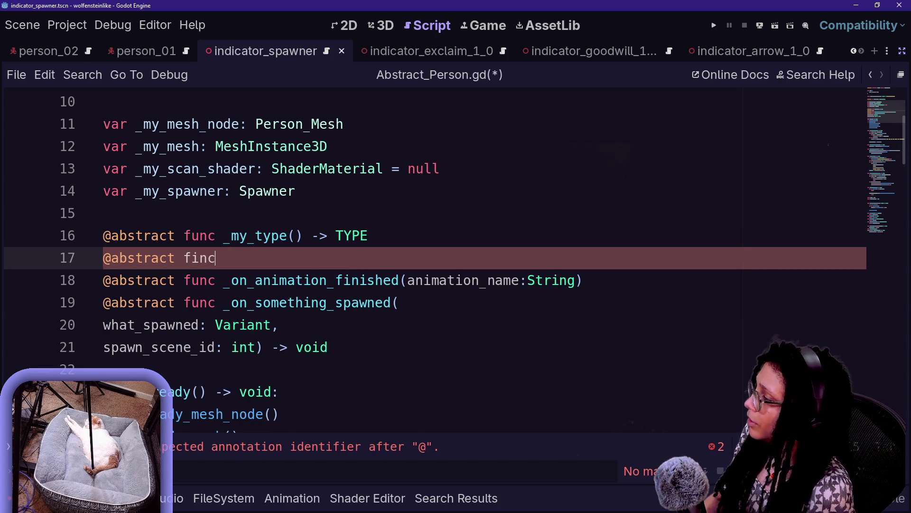
key("BackSpace")
key("BackSpace")
key("BackSpace")
type("unc")
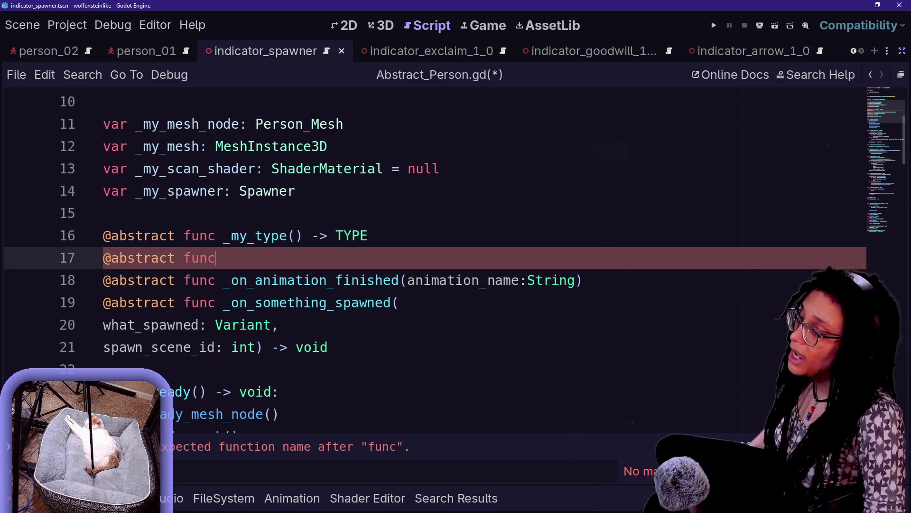
key("BackSpace")
key("BackSpace")
key("BackSpace")
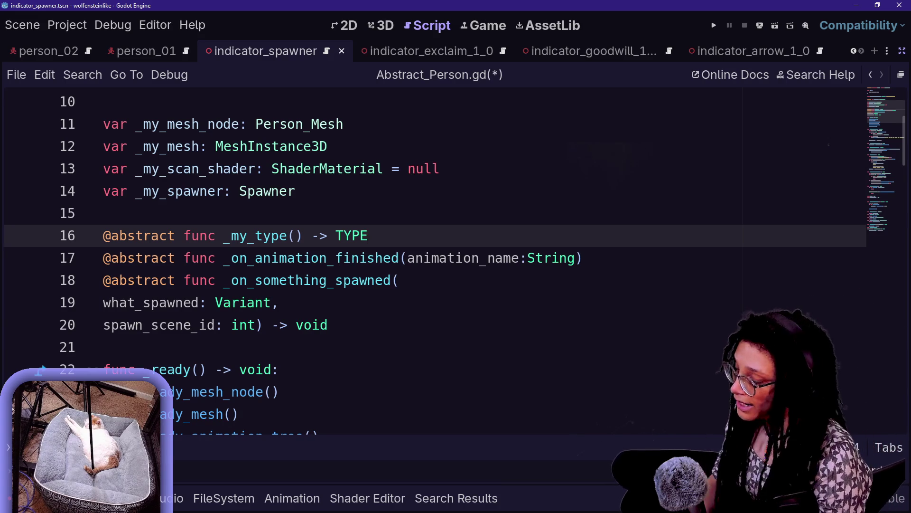
Open head_marker.gd via a 'head' quick search and jump to the HeadObject class definition
key("shift+alt+o")
type("head")
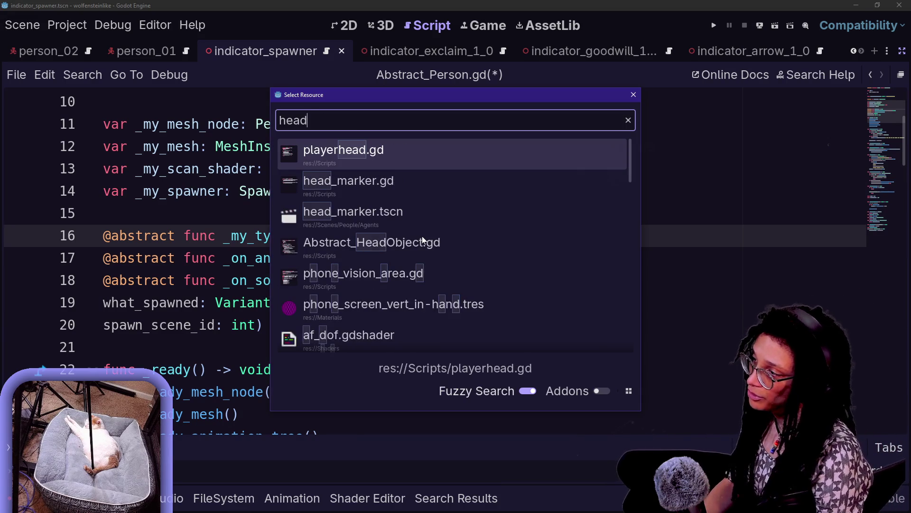
key("Down")
key("Return")
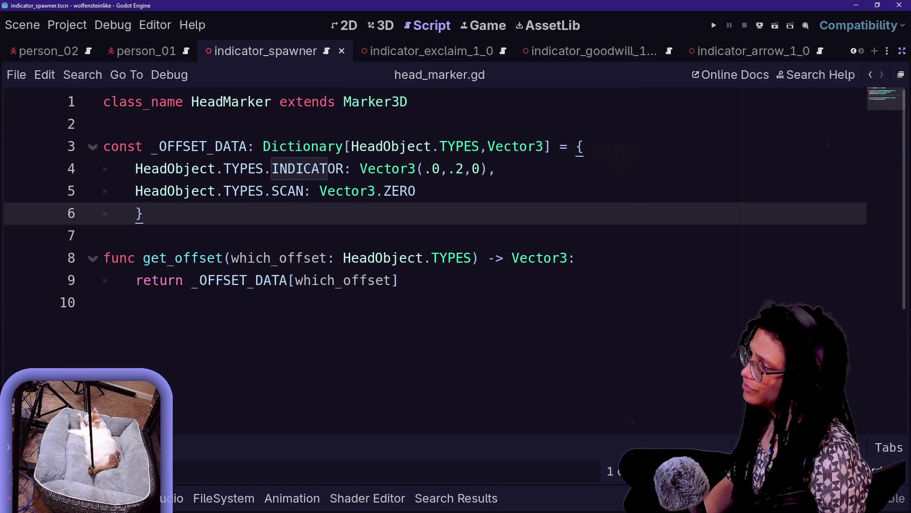
left_click(401, 147, "ctrl")
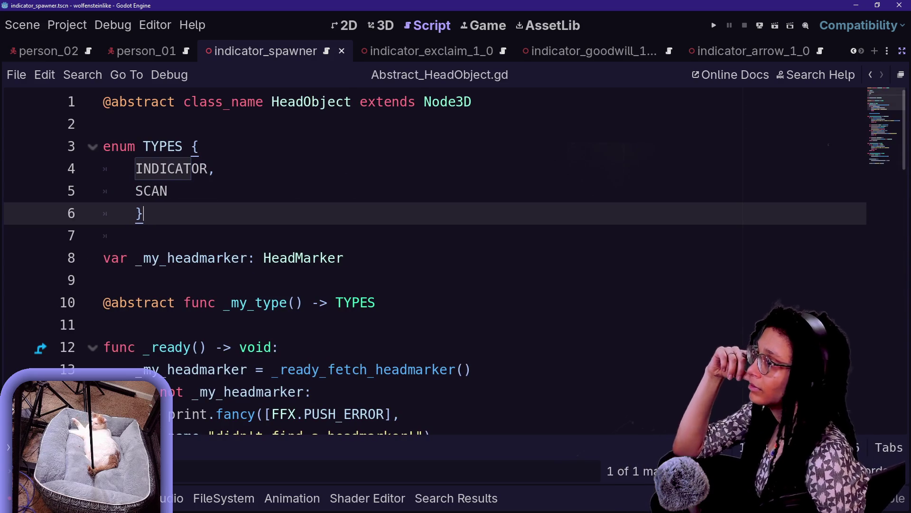
Scroll through Abstract_HeadObject.gd to review its TYPES enum with INDICATOR and SCAN
scroll(456, 261, "down", 8)
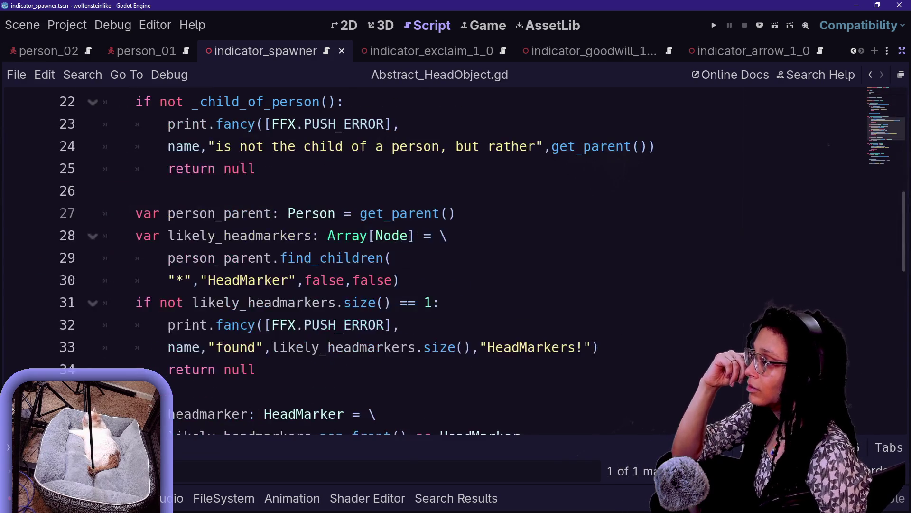
scroll(456, 261, "up", 6)
scroll(456, 261, "up", 2)
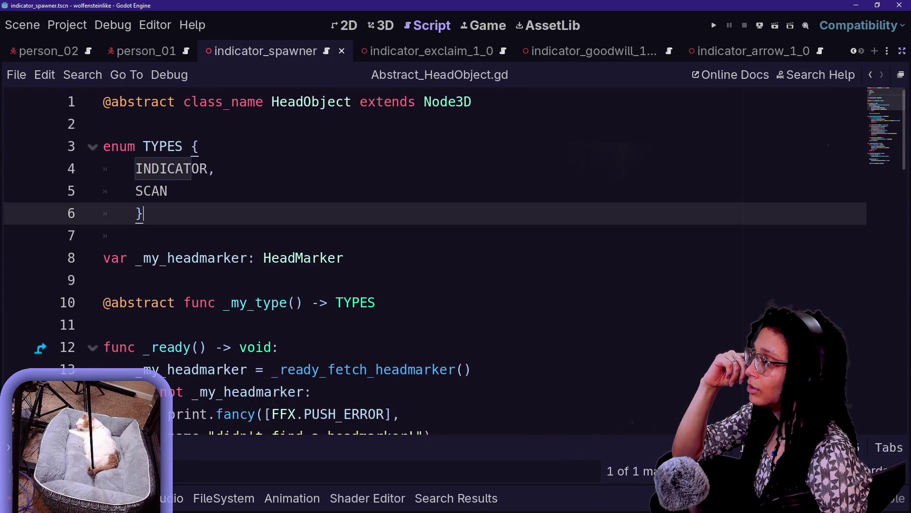
scroll(455, 261, "down", 1)
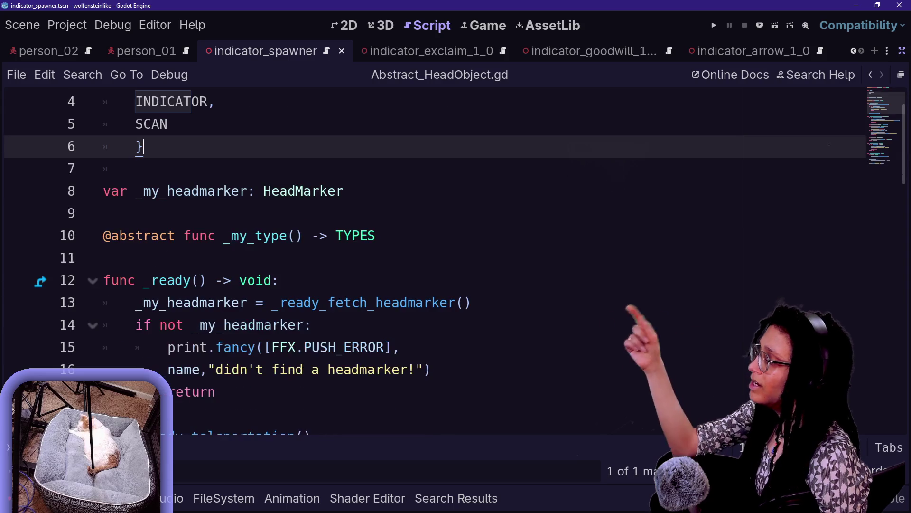
scroll(456, 261, "down", 3)
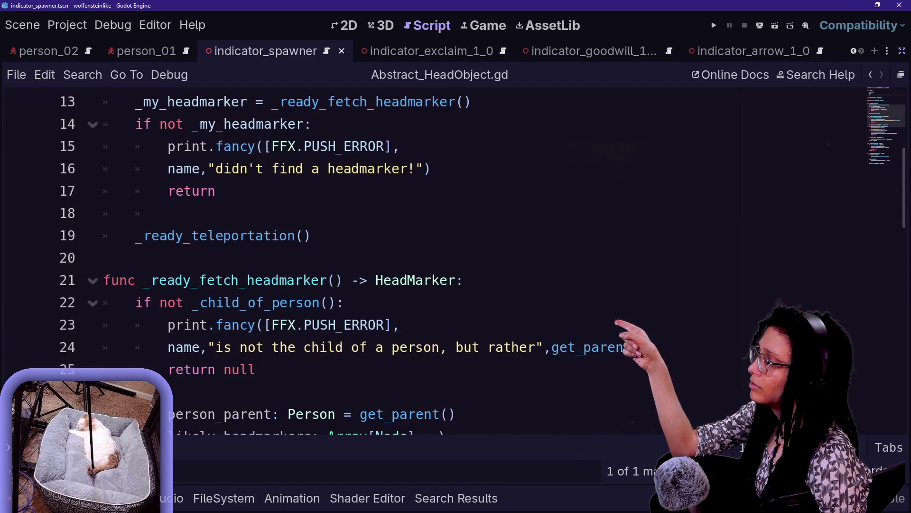
scroll(456, 261, "down", 1)
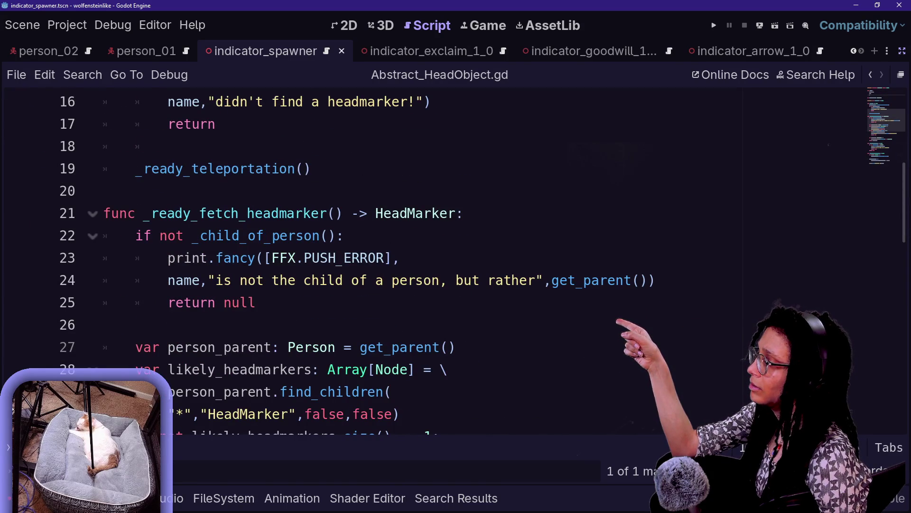
scroll(455, 261, "down", 2)
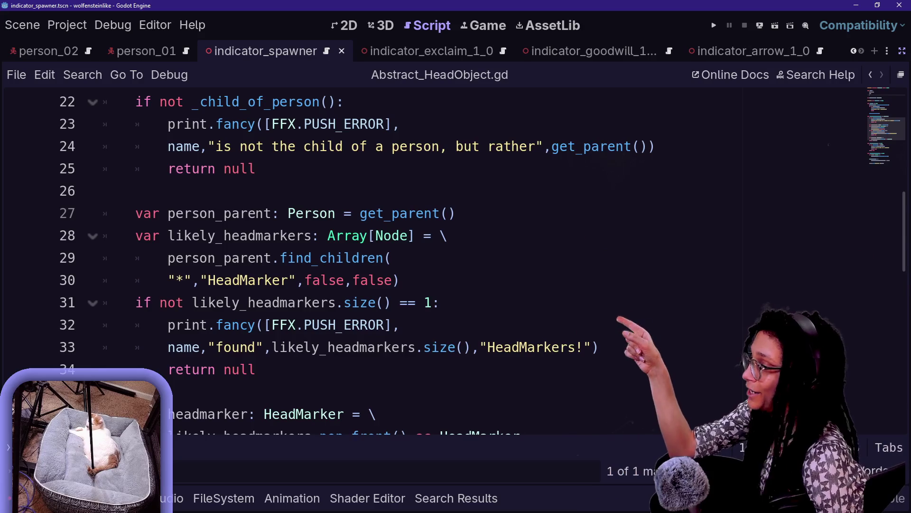
scroll(456, 261, "down", 5)
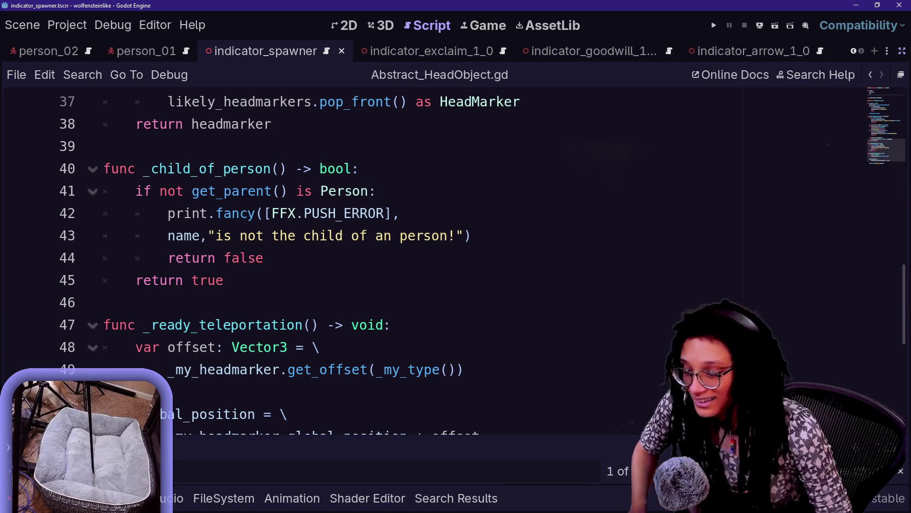
scroll(427, 237, "down", 2)
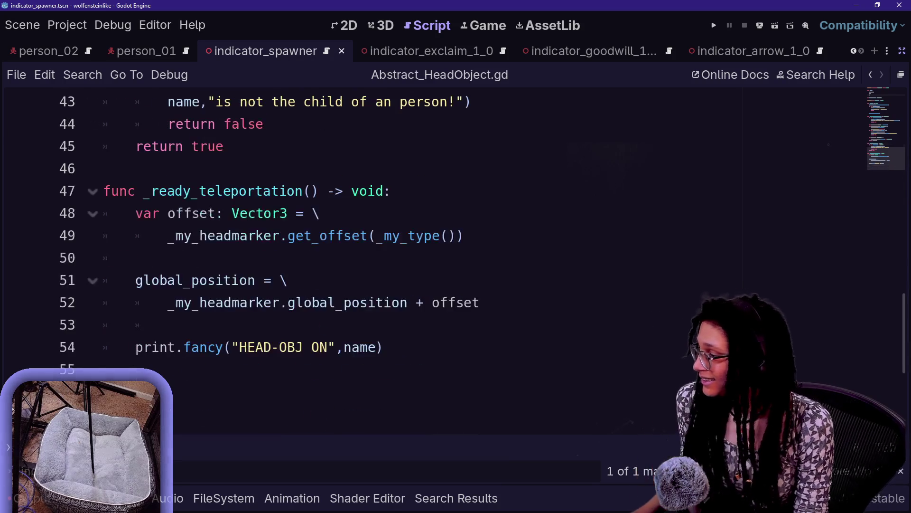
scroll(427, 237, "up", 2)
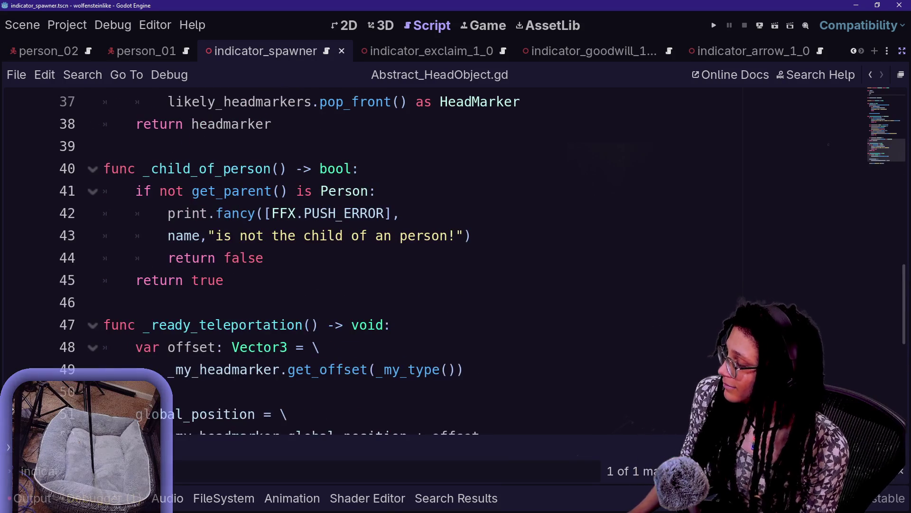
scroll(427, 237, "up", 12)
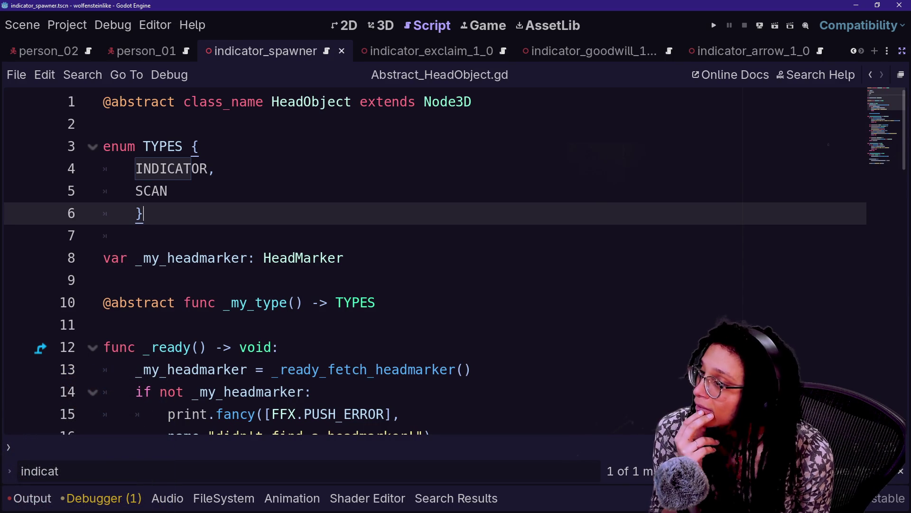
Show person_01's script with the Scene dock restored, then inspect OverheadIndicator, HeadMarker and ScanDetection_Point nodes
left_click(145, 52)
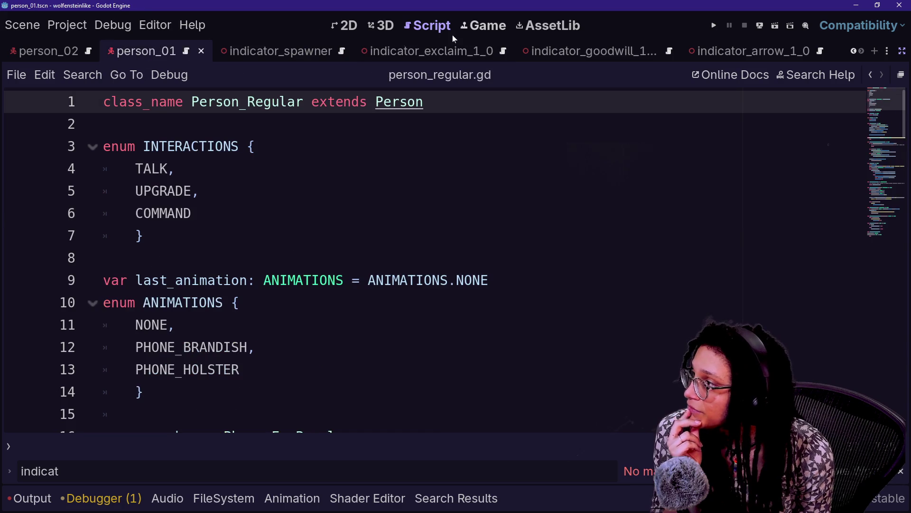
left_click(902, 51)
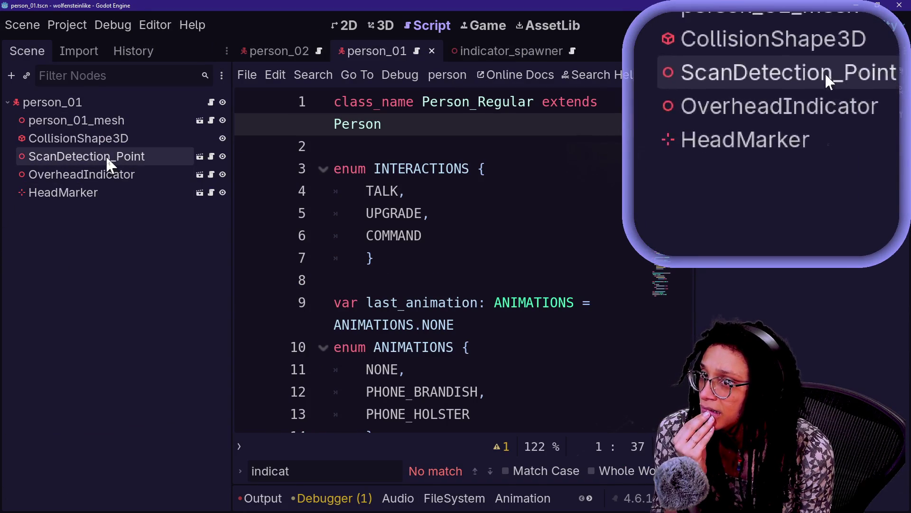
left_click(78, 176)
left_click(83, 191)
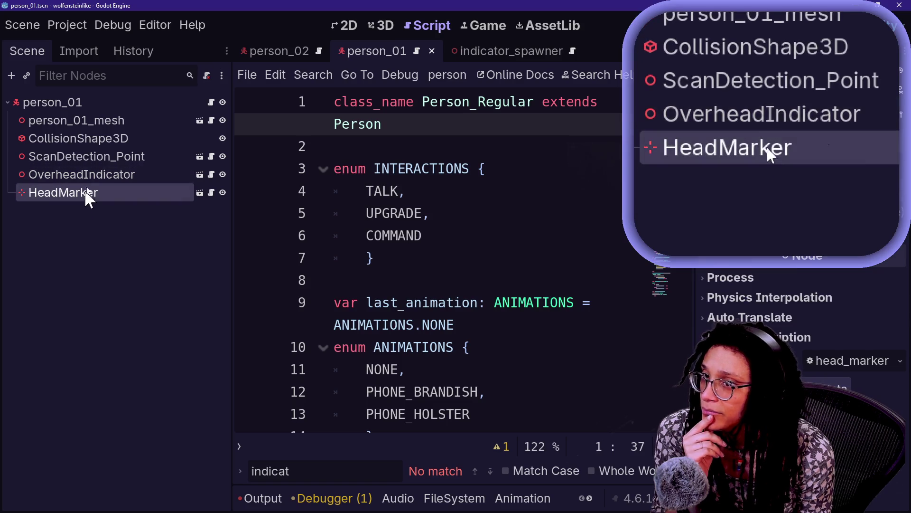
left_click(68, 156)
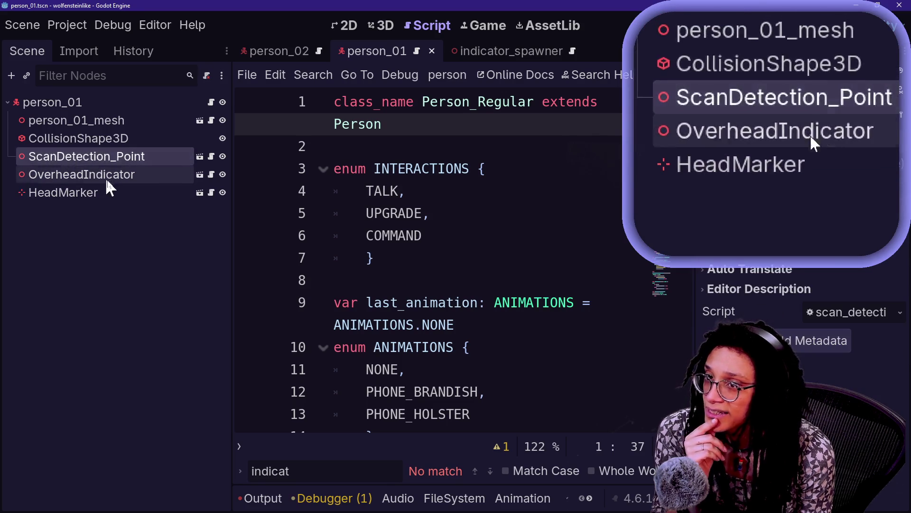
left_click(112, 174)
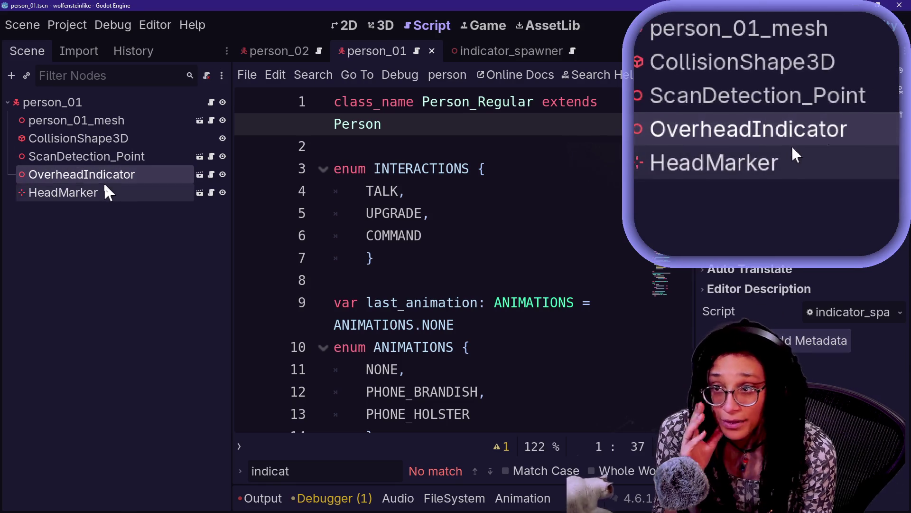
left_click(68, 193)
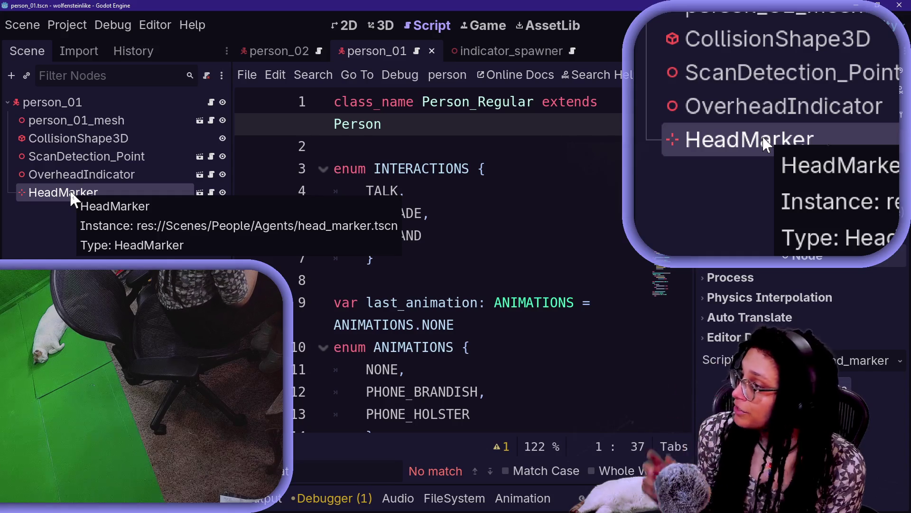
Rename the OverheadIndicator node in the Scene dock to IndicatorSpawner, fixing typos
left_click(79, 175)
double_click(82, 175)
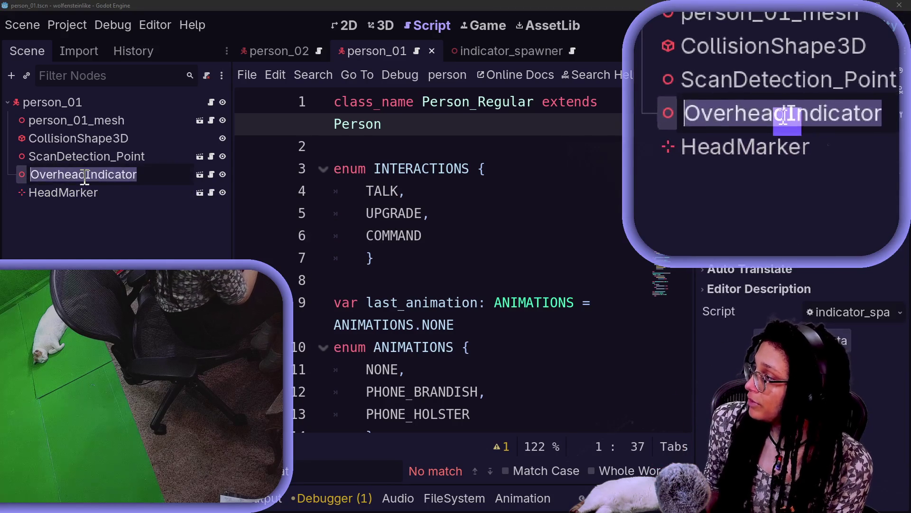
type("India")
key("BackSpace")
type("catorSp")
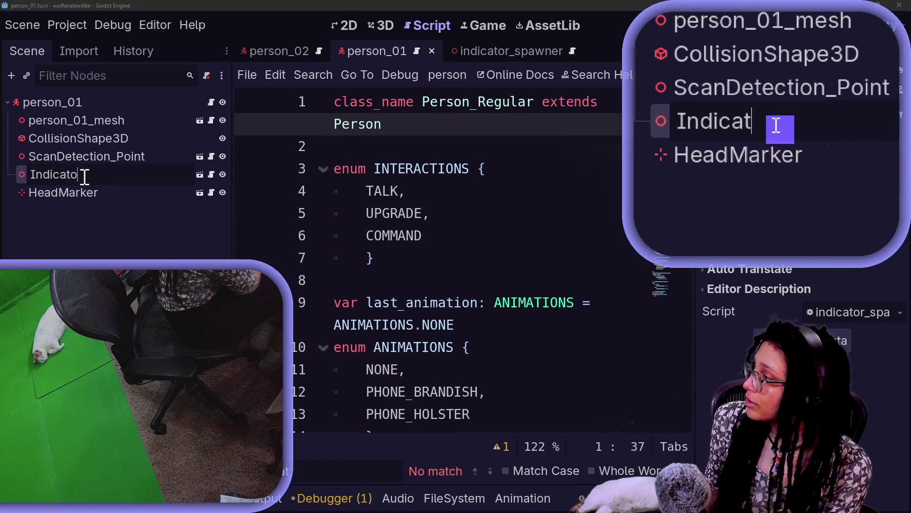
type("awner")
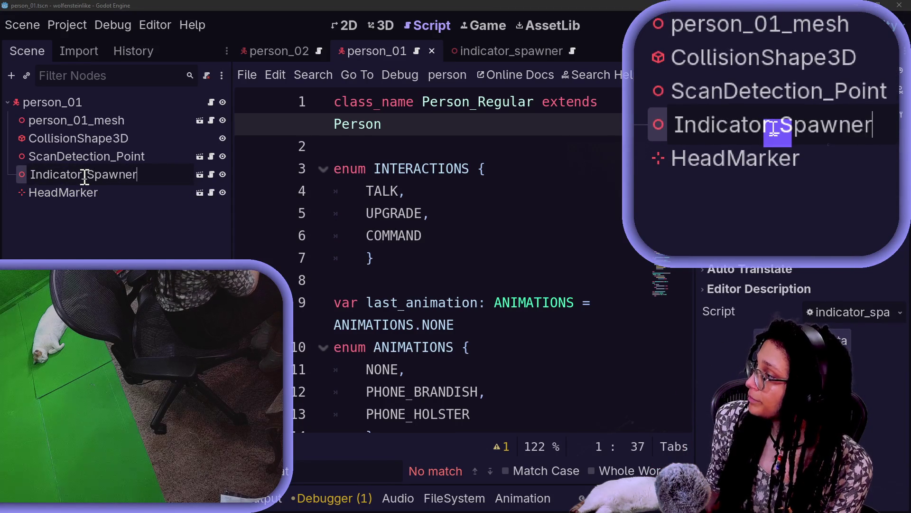
key("Left")
key("Left")
key("Left")
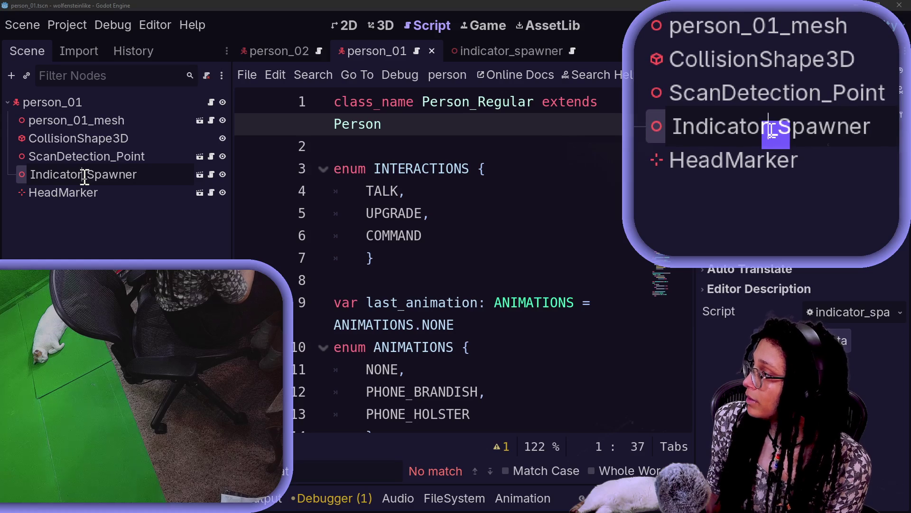
key("BackSpace")
key("Return")
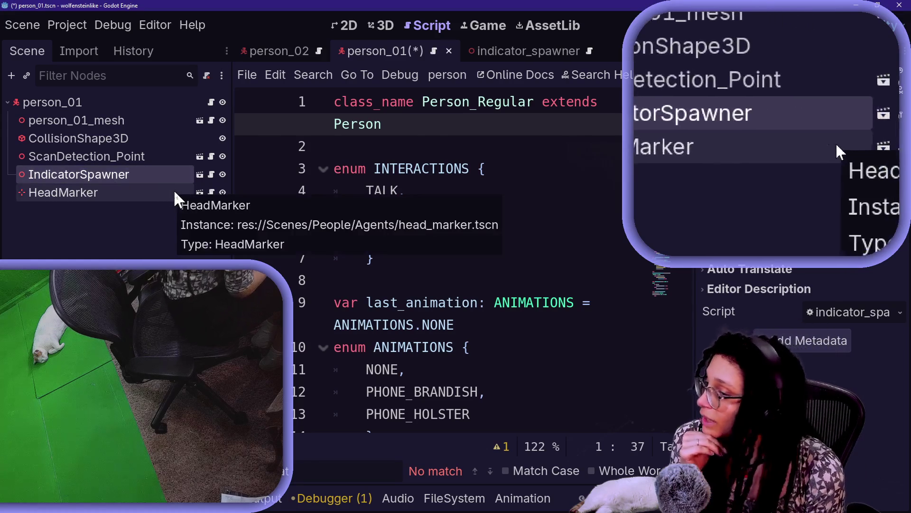
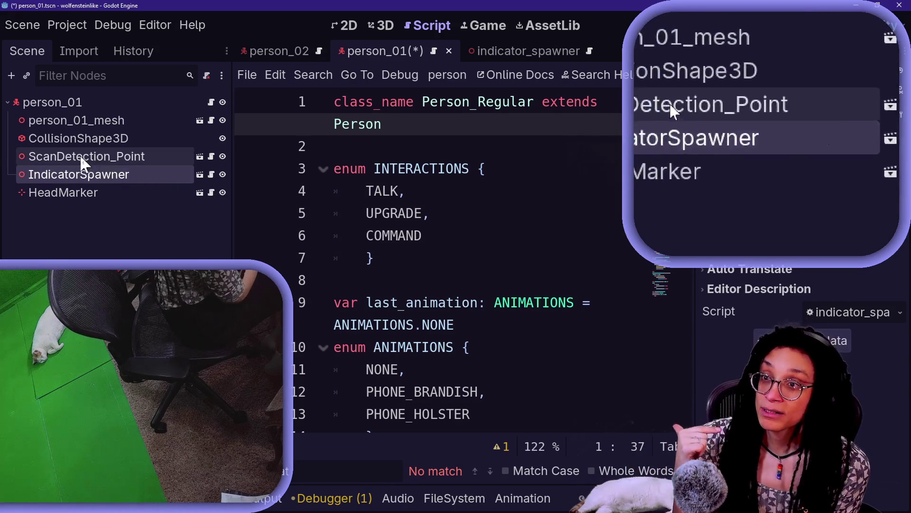
Open the IndicatorSpawner's own scene from person_01 and scroll its script to the top
mouse_move(52, 156)
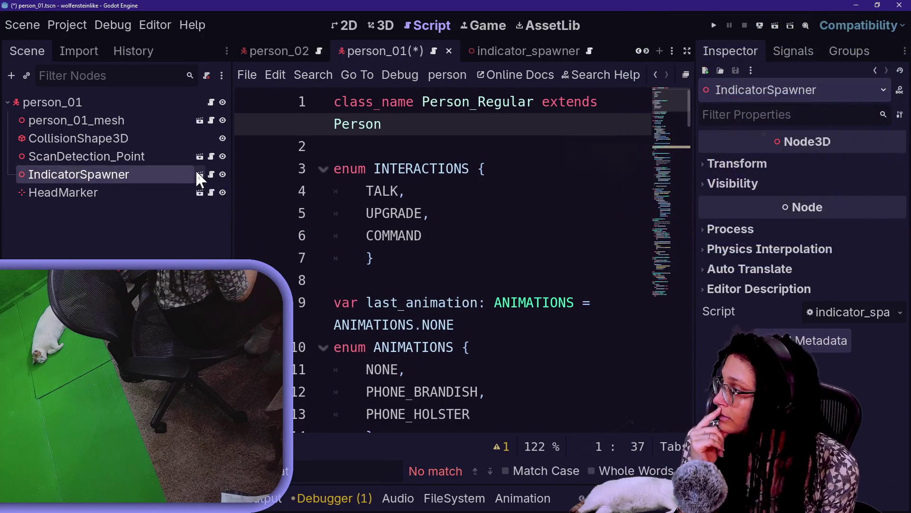
left_click(200, 175)
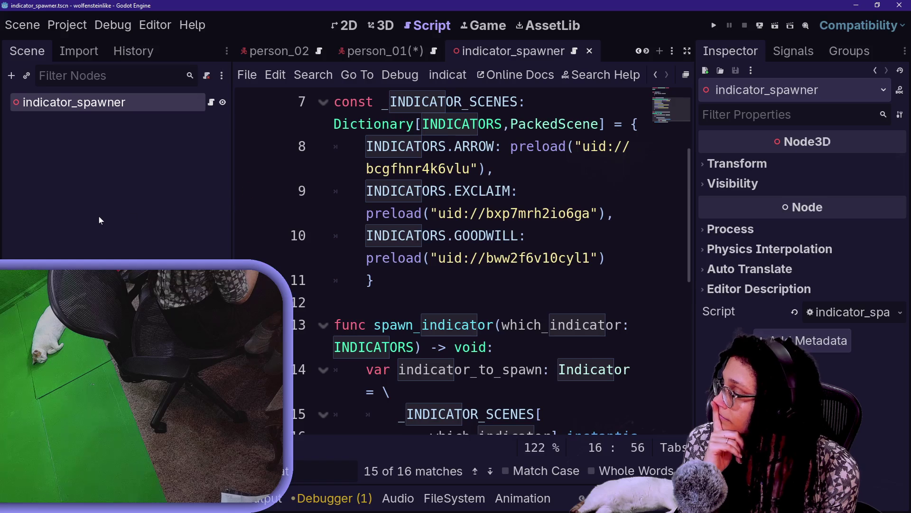
scroll(465, 261, "up", 3)
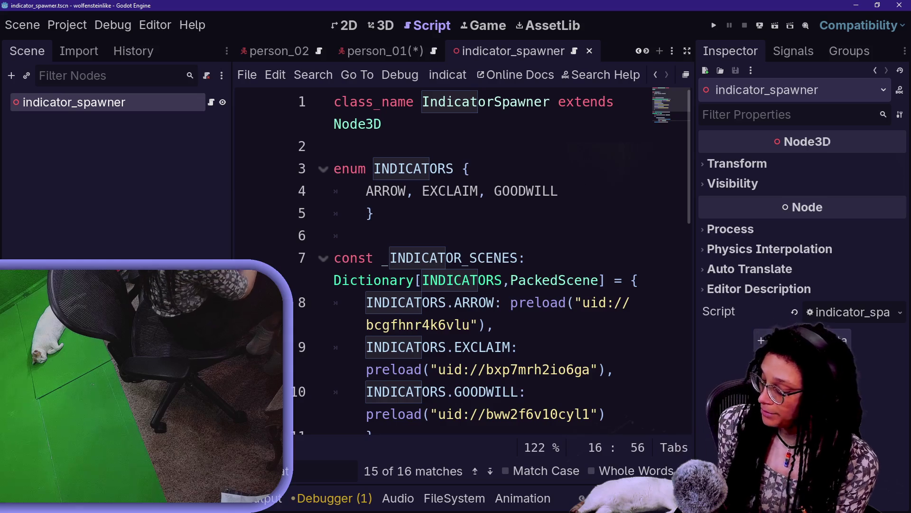
key("alt+shift+o")
Search 'headObjec' and open Abstract_HeadObject.gd, moving to the headmarker fetch in _ready
type("headO")
type("bjec")
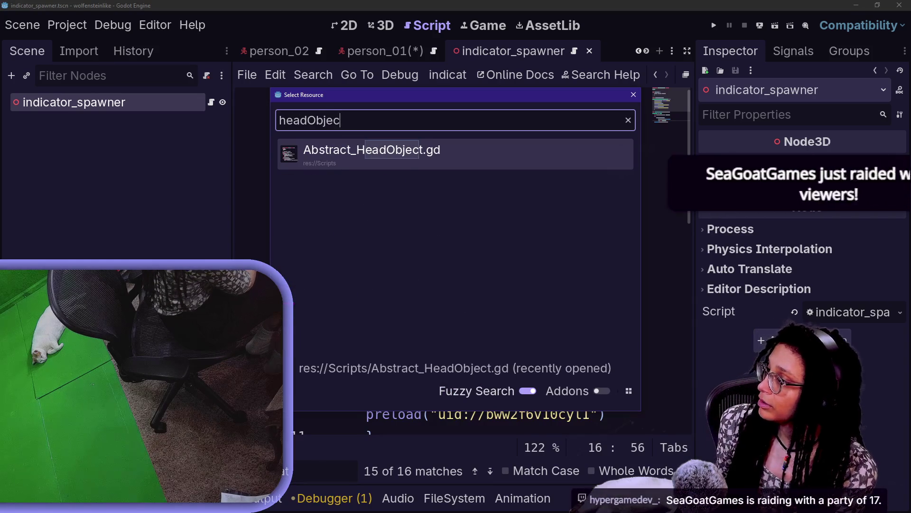
key("Return")
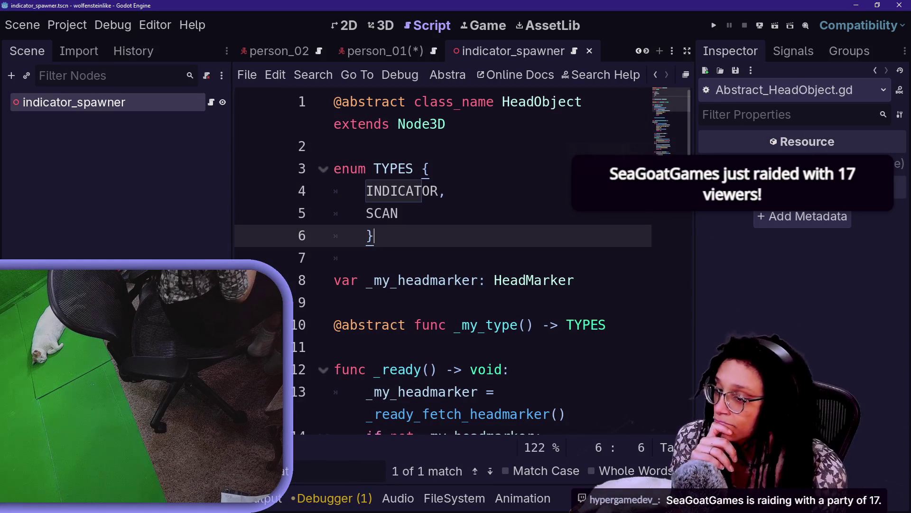
key("Down")
key("Down")
key("Down")
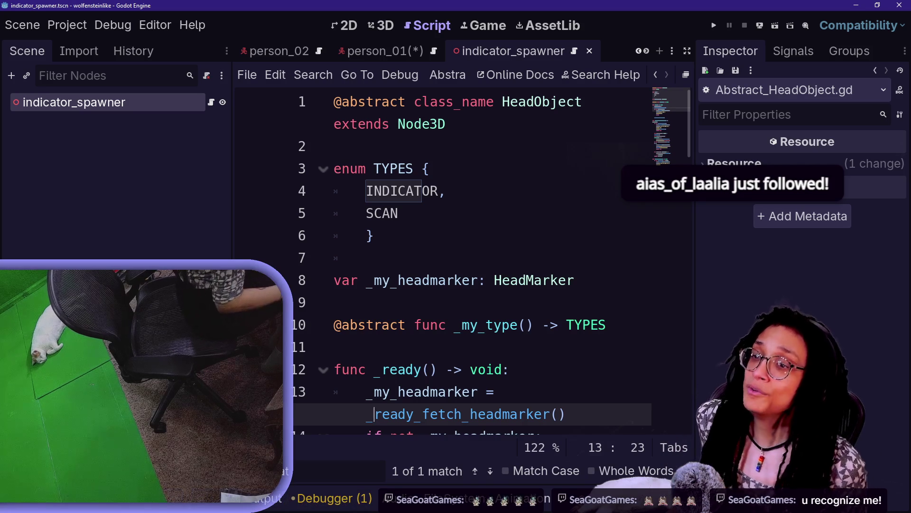
Switch to Firefox's new tab and load twitch.tv/seagoatgames
key("alt+Tab")
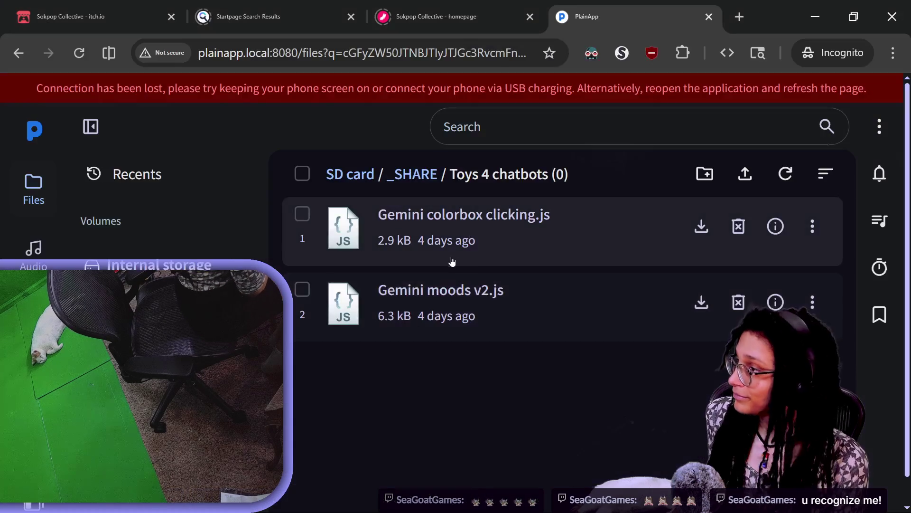
key("alt+Tab")
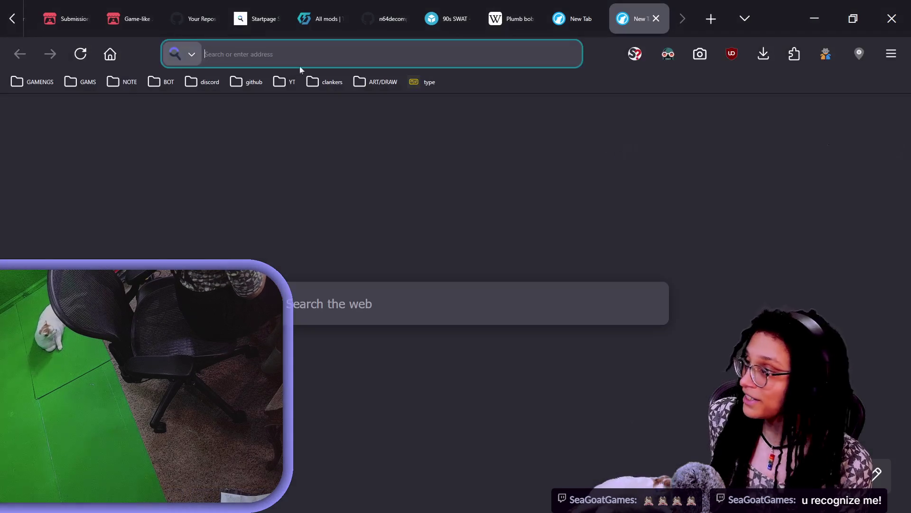
scroll(537, 10, "up", 5)
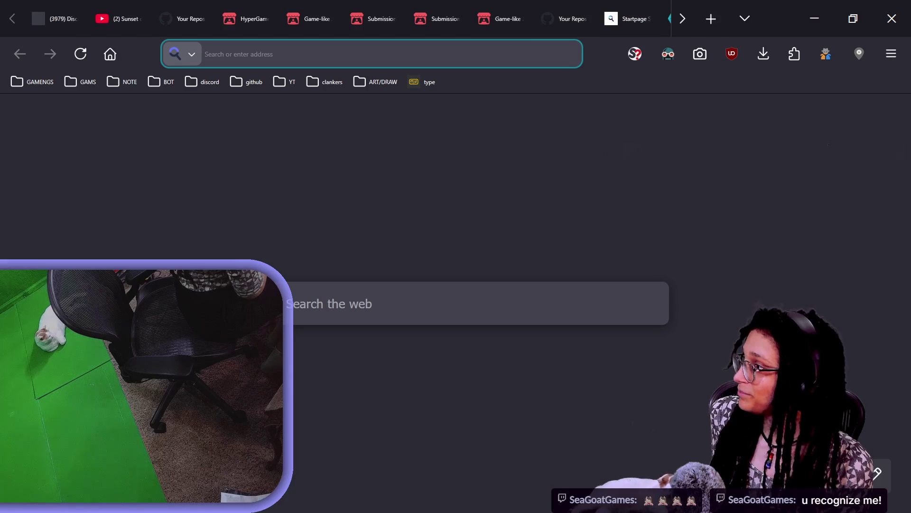
type("t")
key("BackSpace")
type("twitch.")
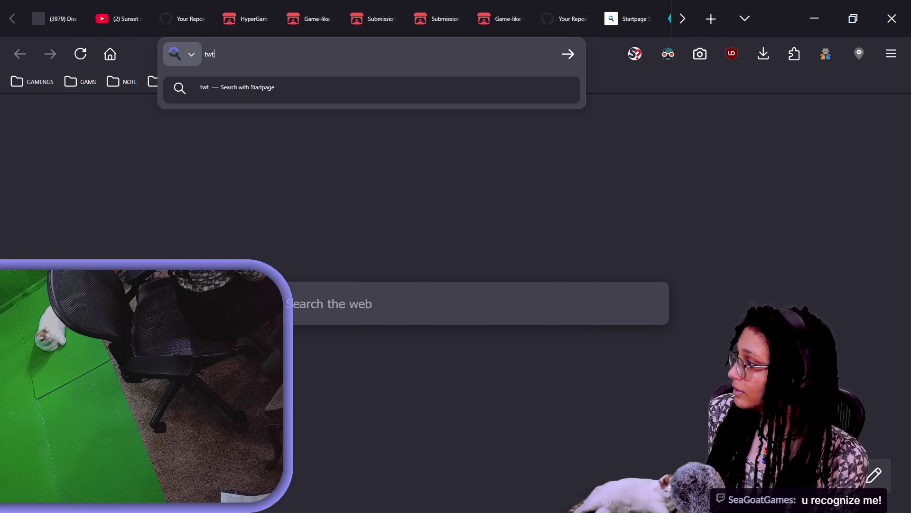
type("tv/")
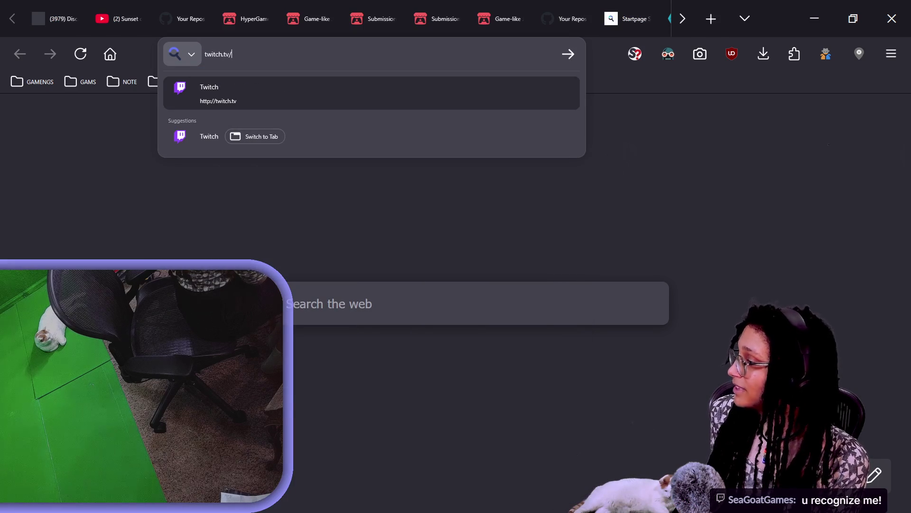
type("seagoatgames")
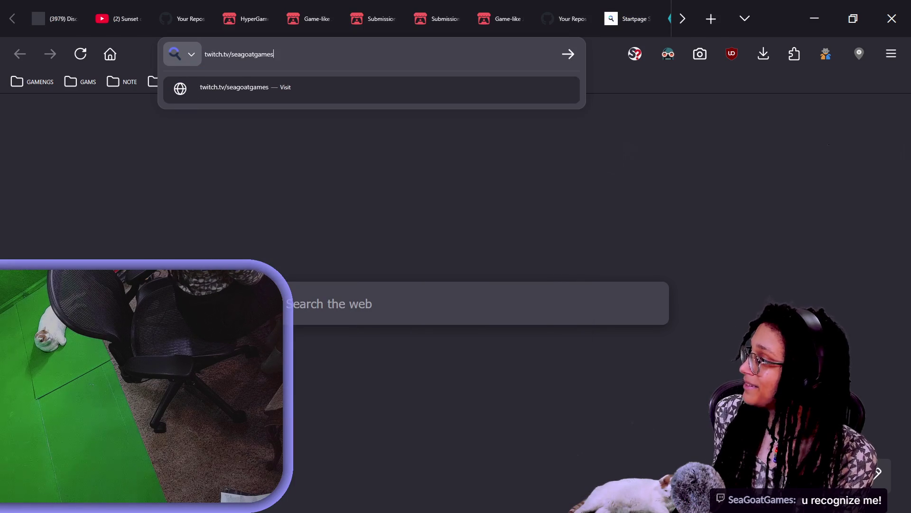
key("Return")
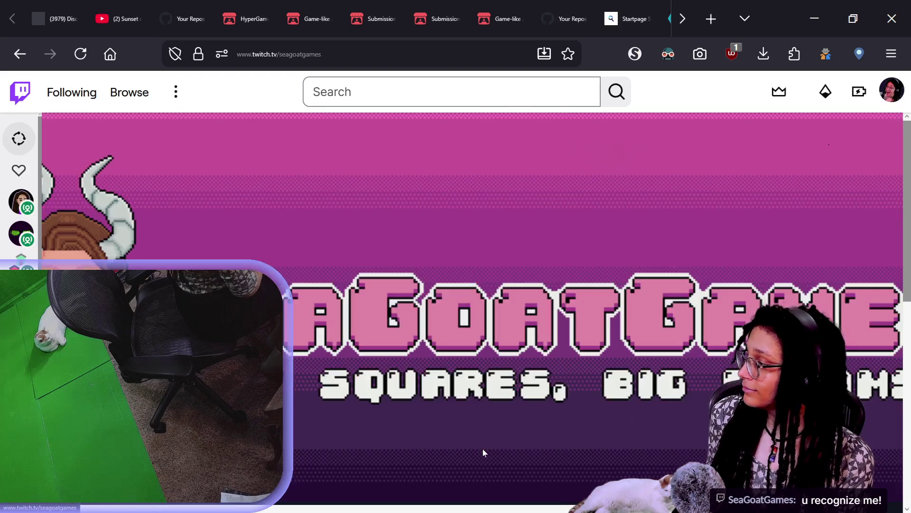
Scroll the SeaGoatGames channel page down to its Recent broadcasts row
scroll(483, 448, "down", 3)
scroll(482, 452, "down", 3)
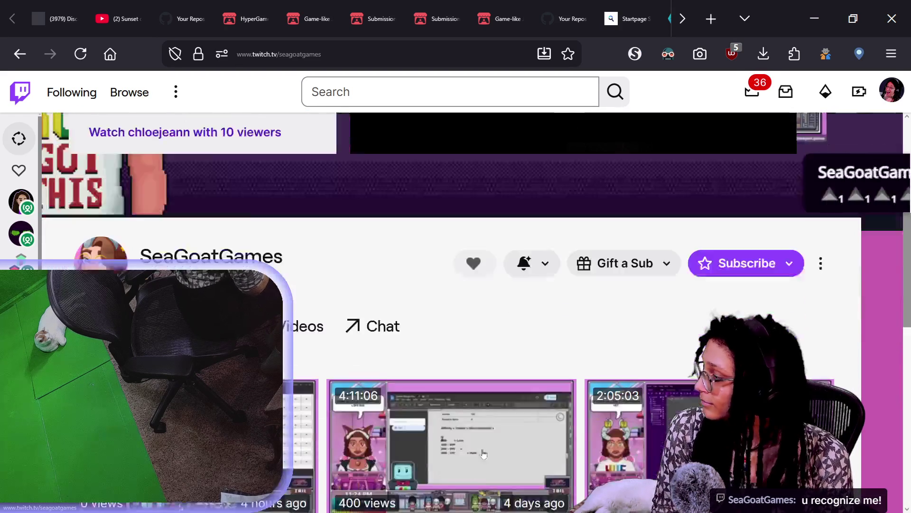
scroll(499, 271, "up", 5)
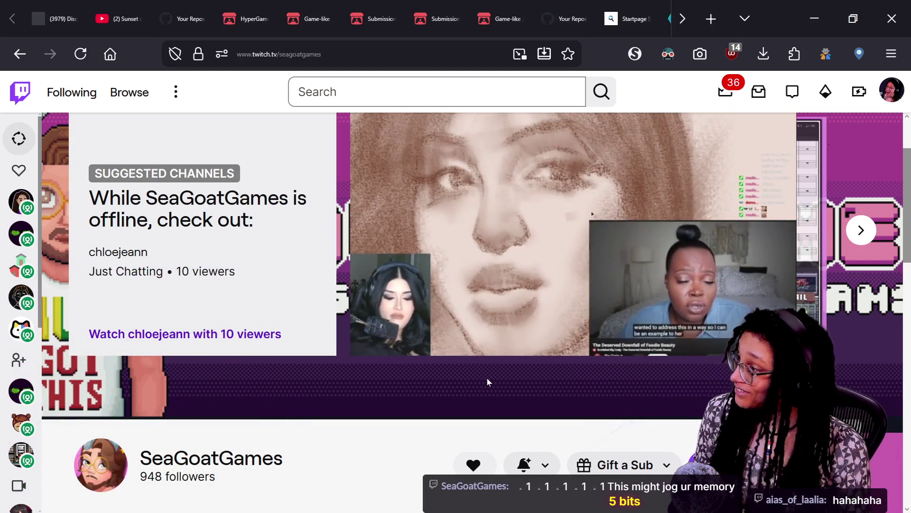
scroll(343, 369, "down", 1)
scroll(343, 368, "down", 5)
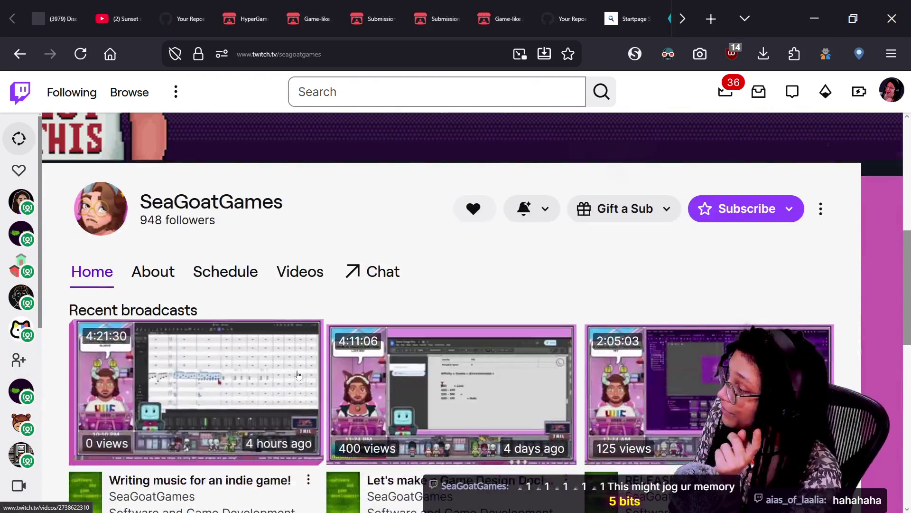
Play 'Writing music for an indie game!' and seek to about 1:52, then 2:20
left_click(289, 376)
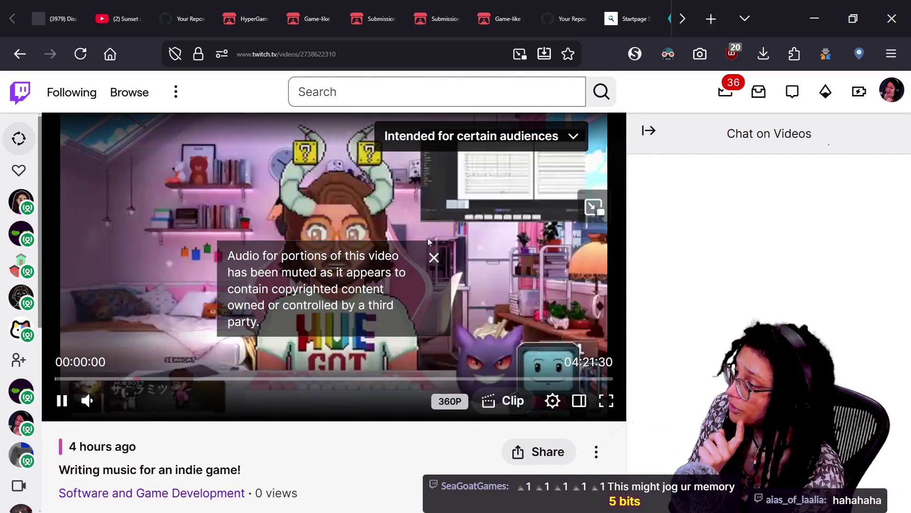
left_click(297, 379)
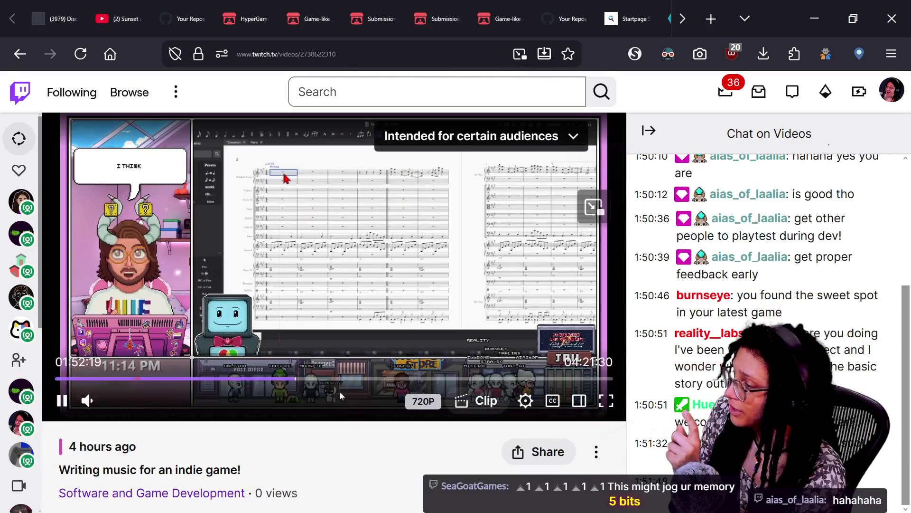
left_click(355, 379)
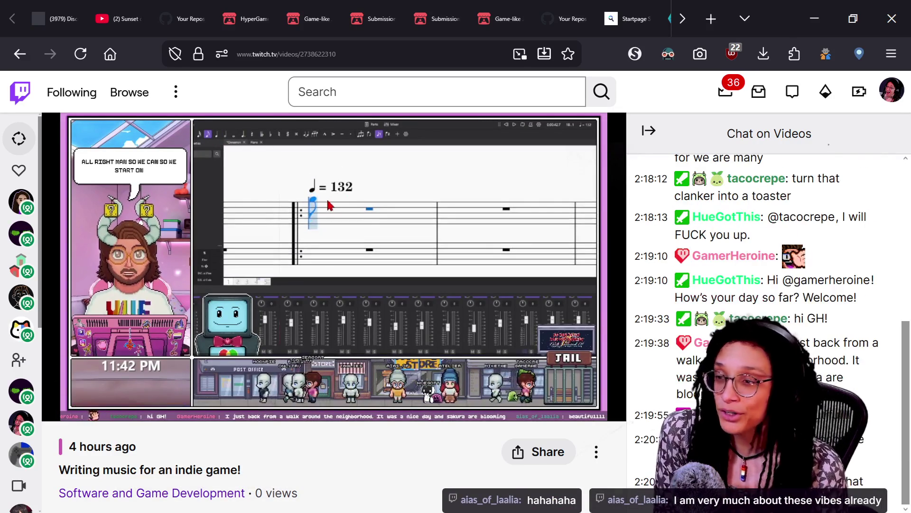
mouse_move(437, 347)
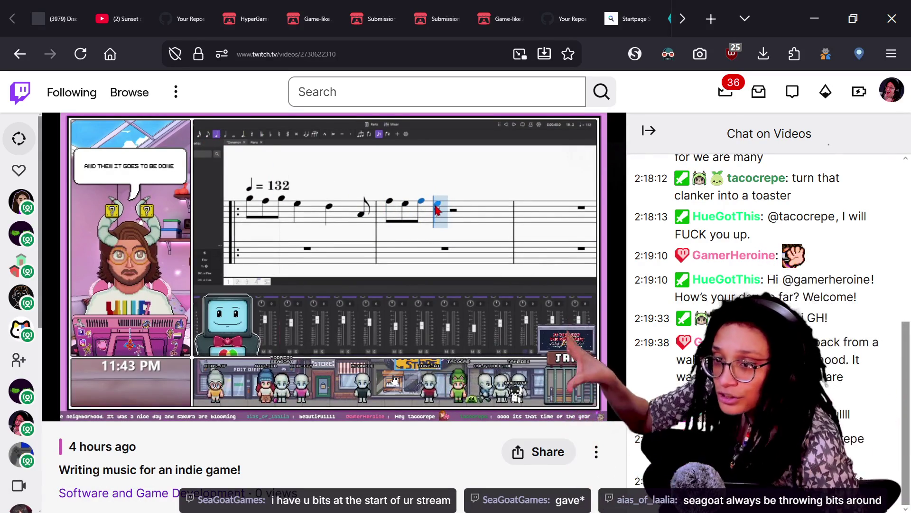
left_click(891, 90)
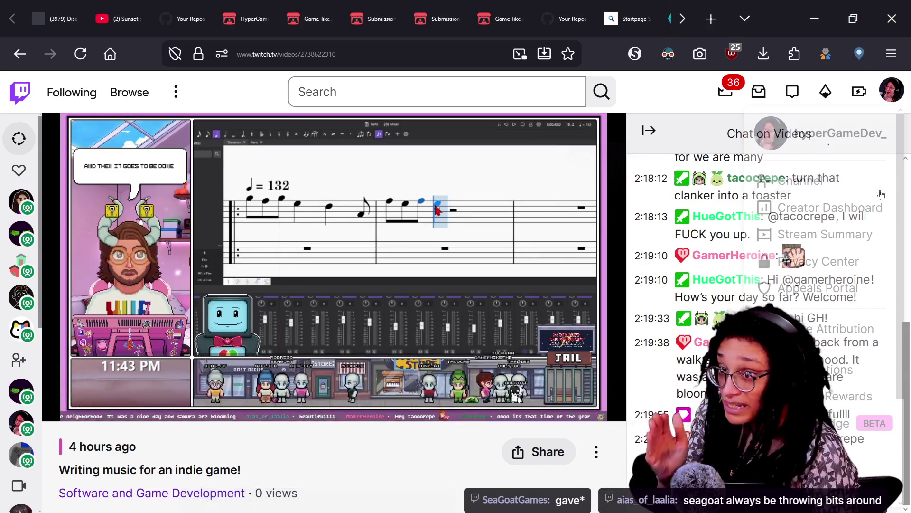
scroll(845, 398, "down", 3)
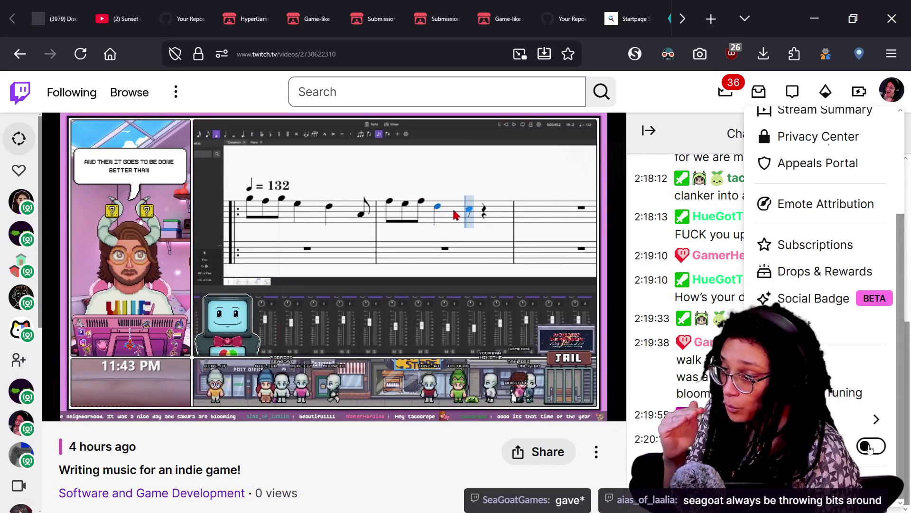
left_click(869, 447)
left_click(432, 492)
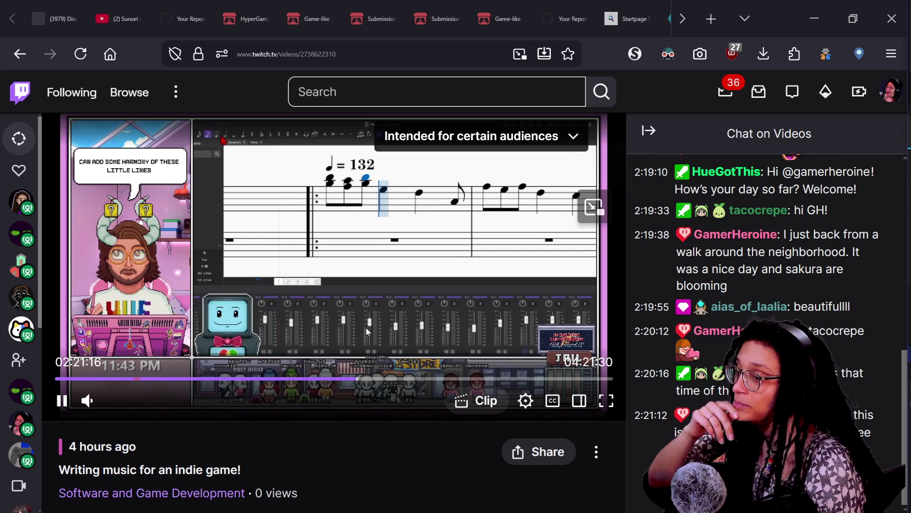
left_click(416, 379)
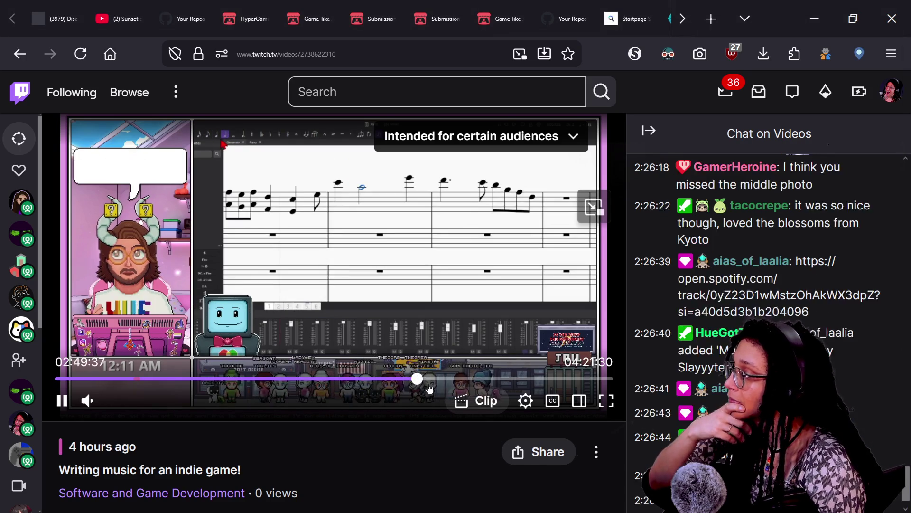
left_click(474, 378)
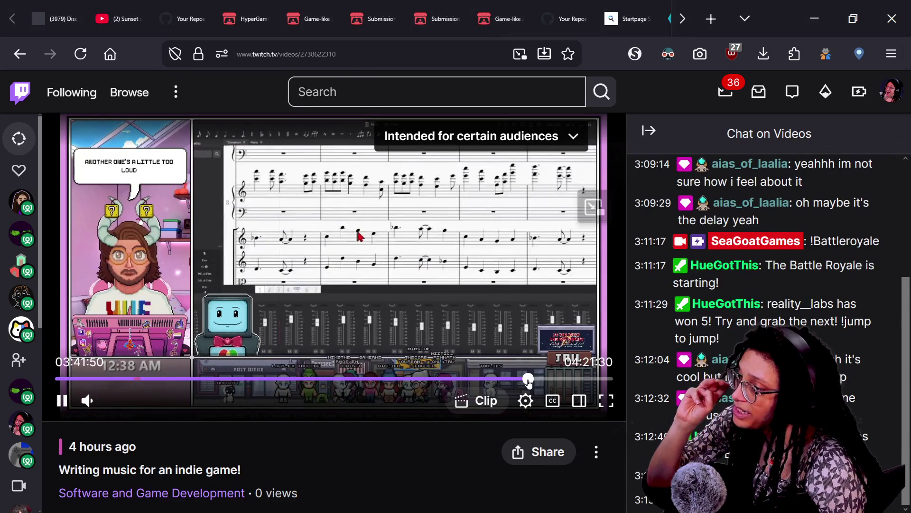
left_click(529, 379)
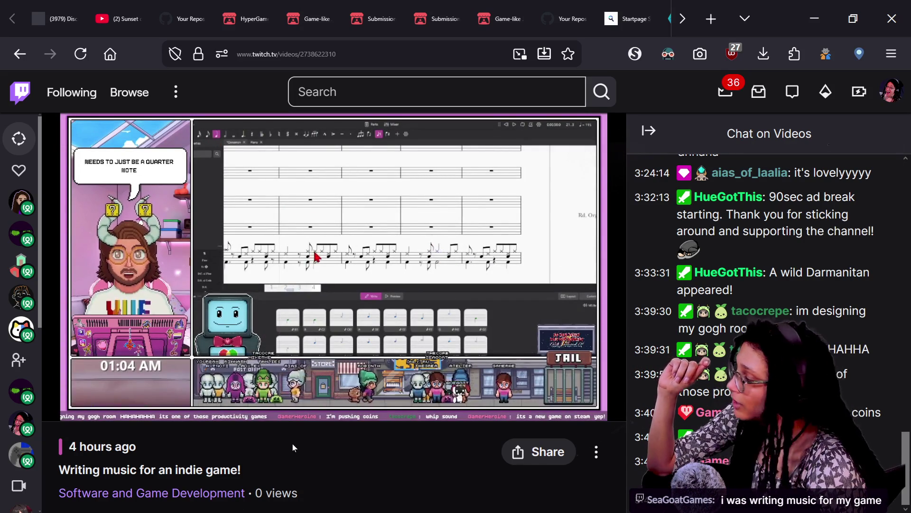
scroll(400, 383, "down", 2)
scroll(401, 384, "up", 2)
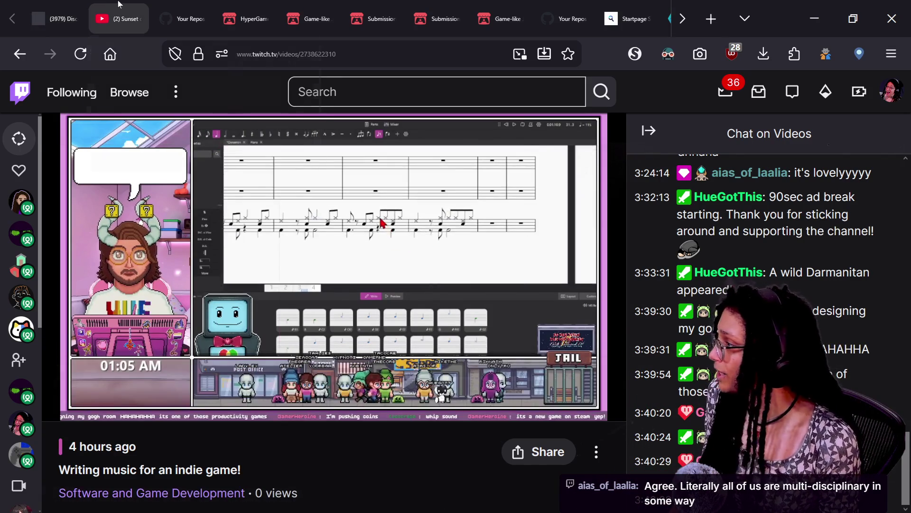
Find the seagoatgames channel on YouTube, subscribe, and set notifications to All
left_click(117, 18)
type("seagoatgames")
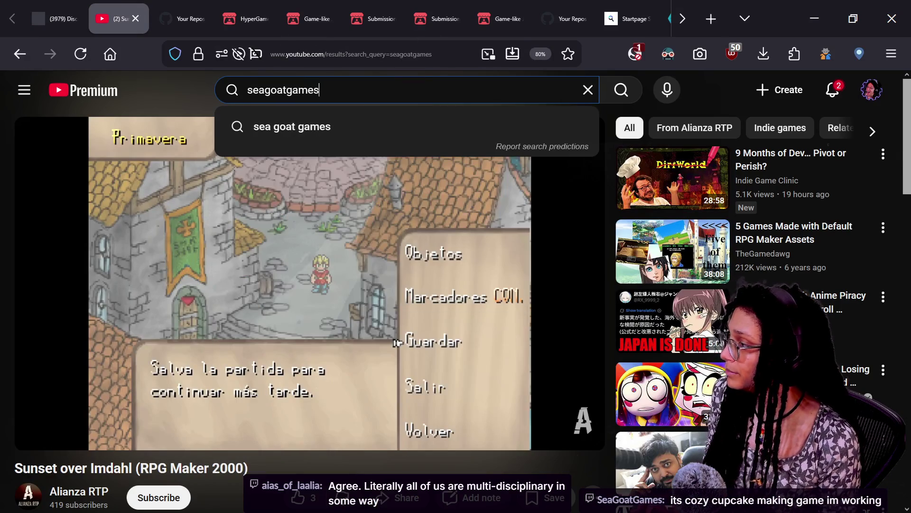
key("Return")
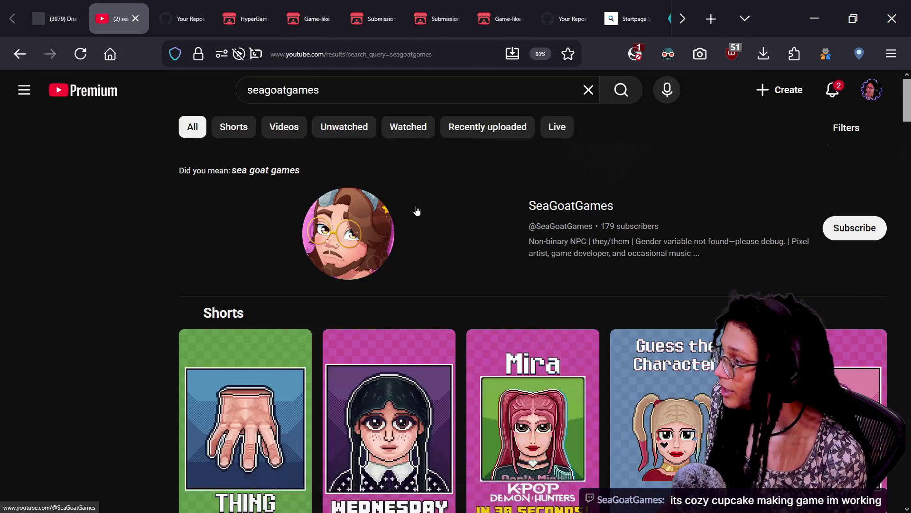
left_click(372, 216)
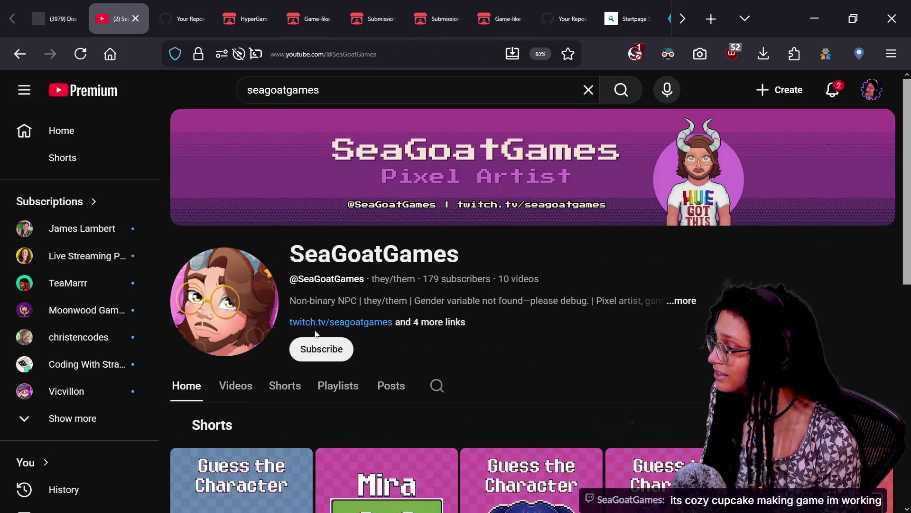
left_click(321, 348)
left_click(361, 348)
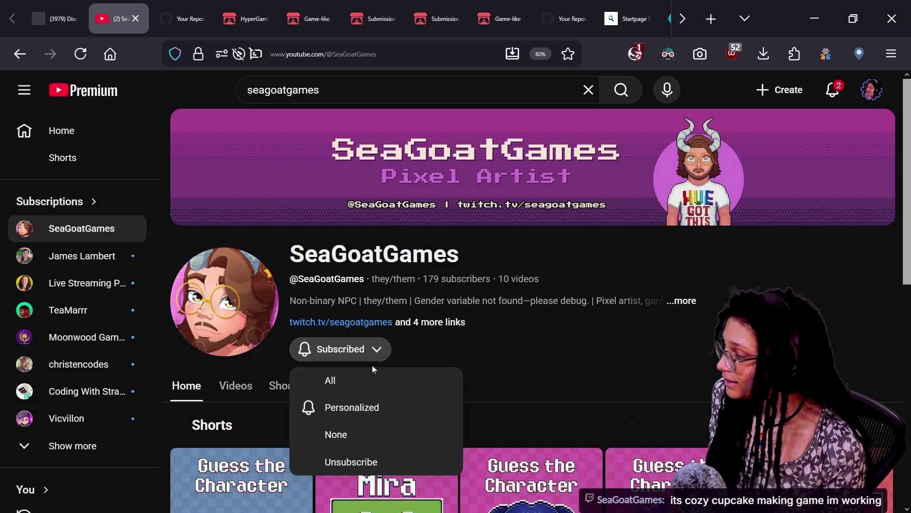
left_click(373, 381)
scroll(510, 330, "down", 3)
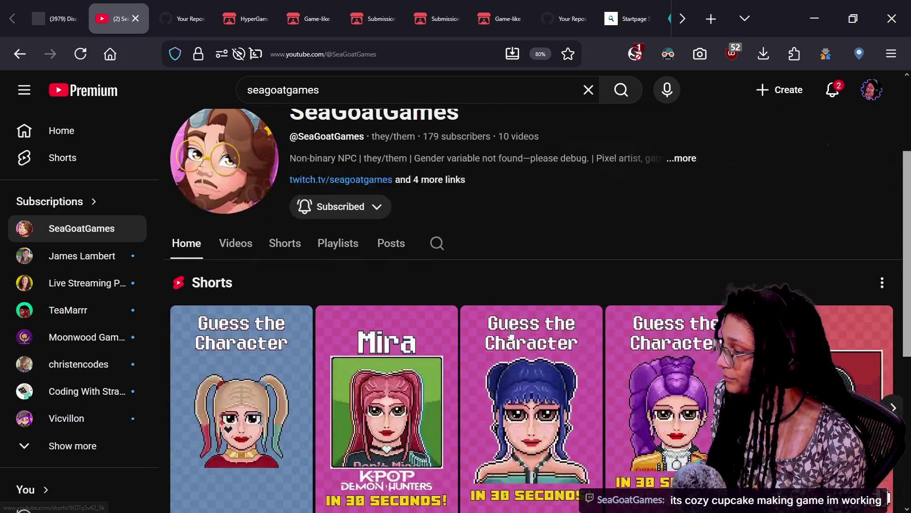
scroll(511, 329, "up", 2)
Copy the channel's URL and post it in the stream chat
key("ctrl+l")
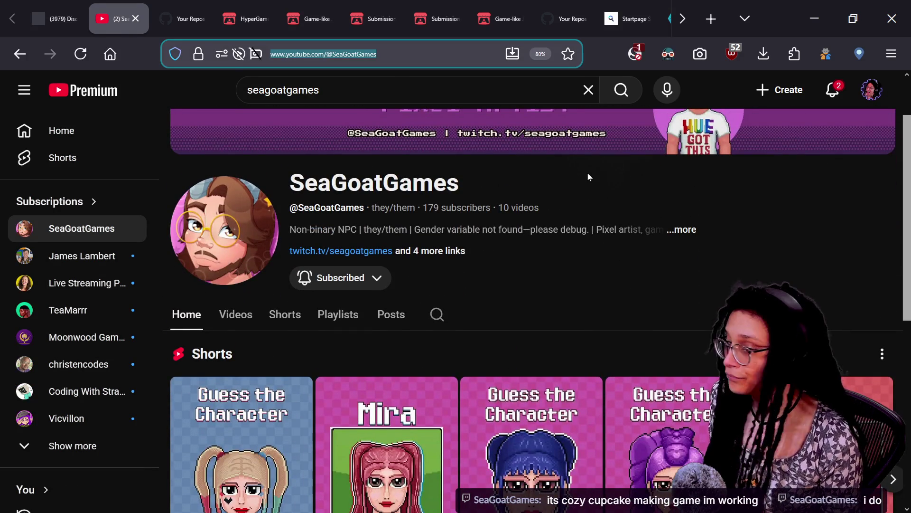
key("alt+Tab")
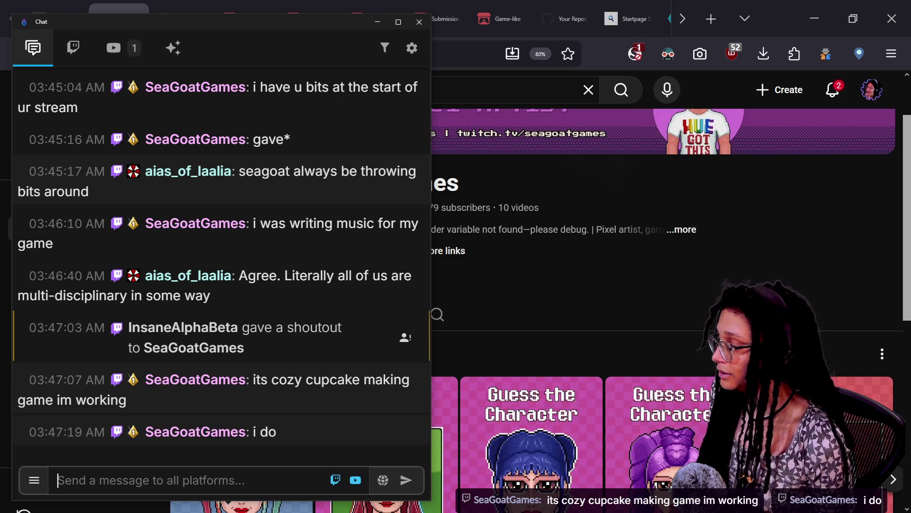
type("https://www.youtube.com/@SeaGoatGames")
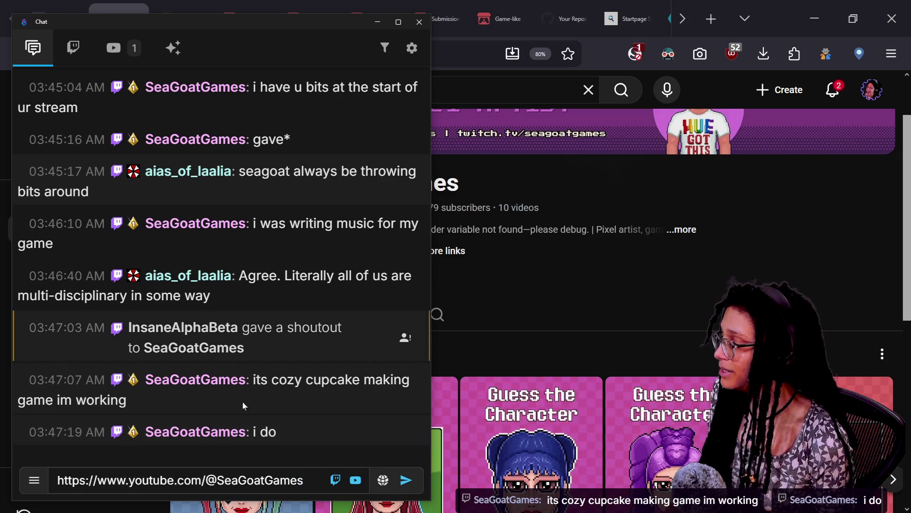
key("Return")
left_click(630, 279)
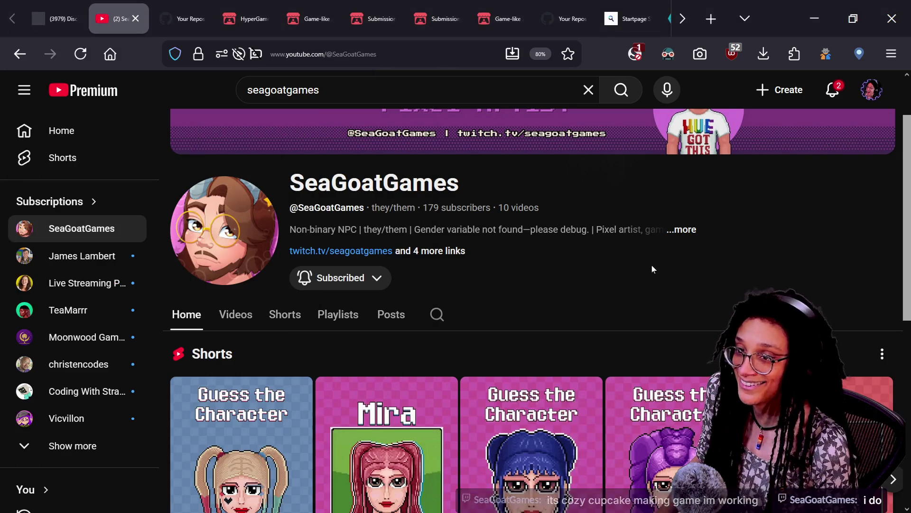
Close the jam, repository, search, research and Discord tabs
left_click(309, 18)
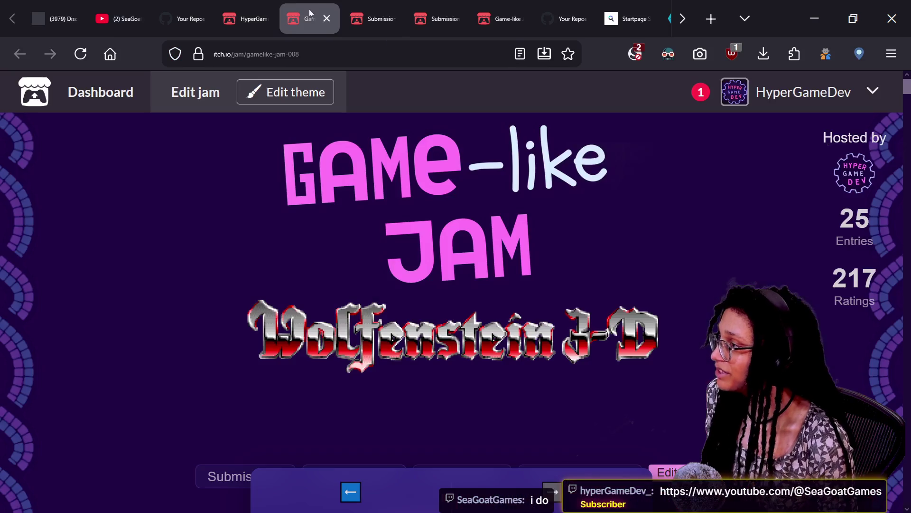
left_click(327, 19)
key("ctrl+w")
key("ctrl+w")
key("ctrl+w")
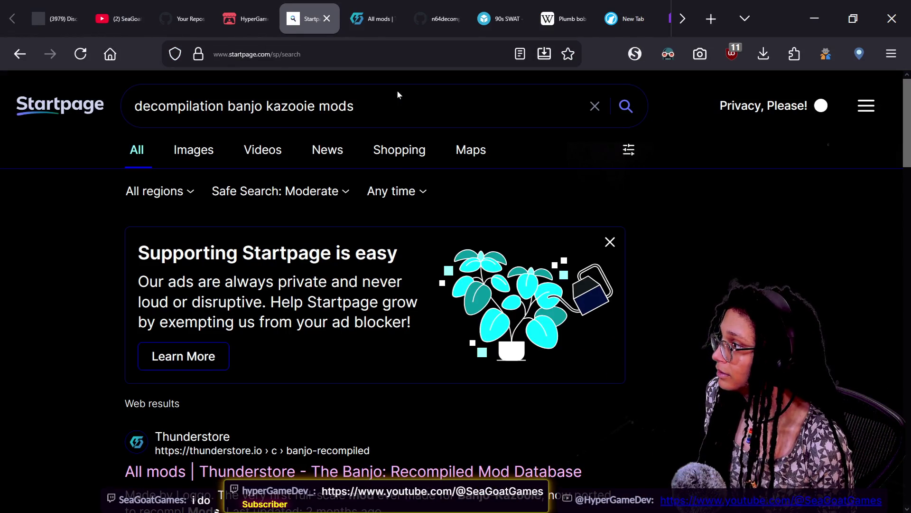
key("ctrl+w")
key("ctrl+w")
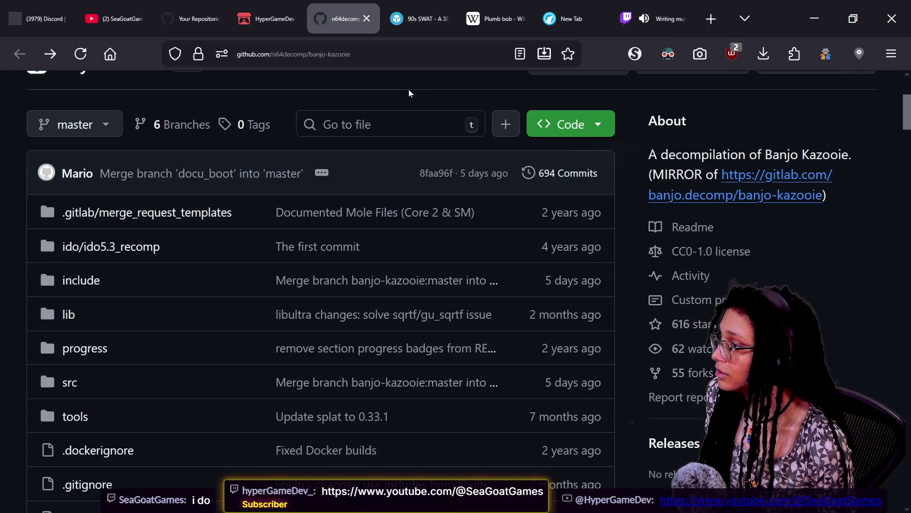
key("ctrl+w")
key("ctrl+w")
key("ctrl+w")
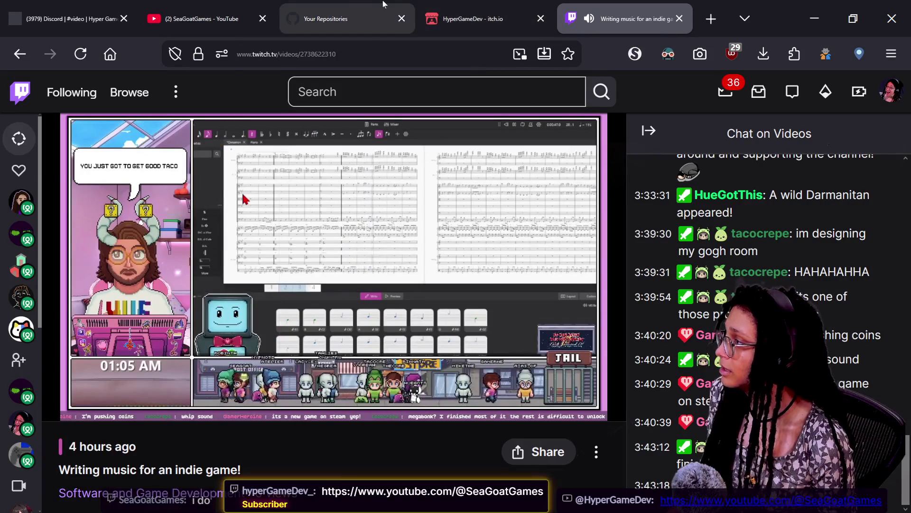
left_click(95, 4)
key("ctrl+w")
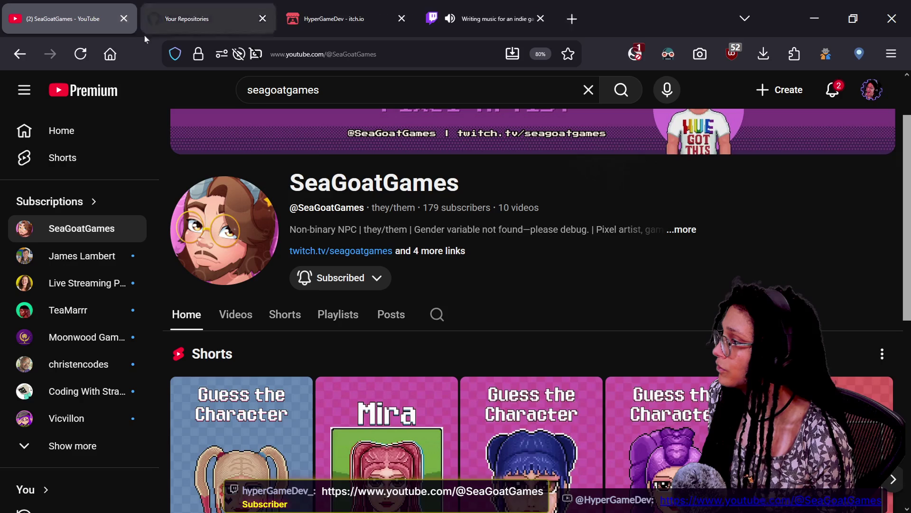
Close the incognito window's tabs and remaining leftover tabs, then dismiss the Canva window
key("alt")
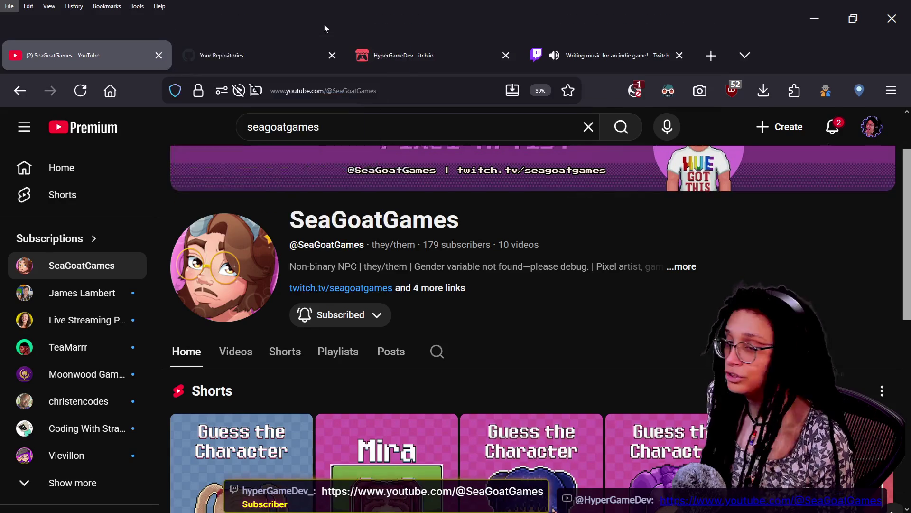
key("alt+Tab")
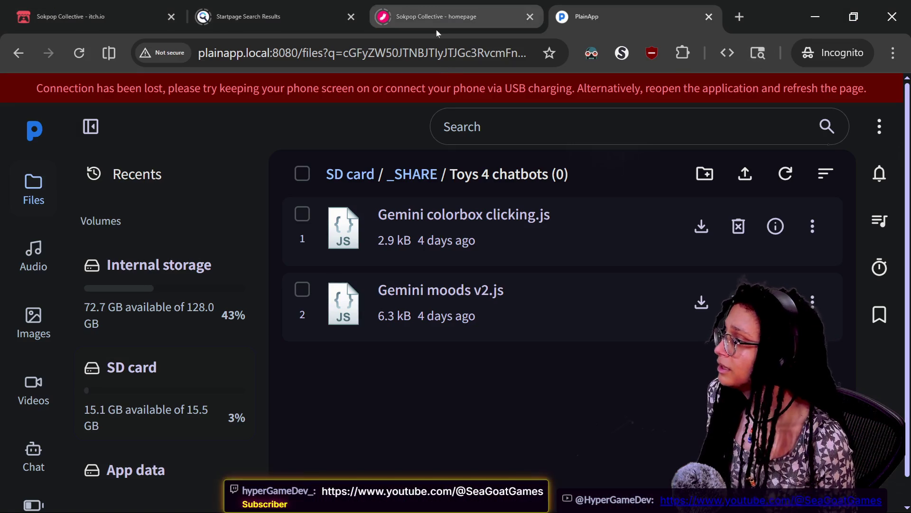
key("ctrl+w")
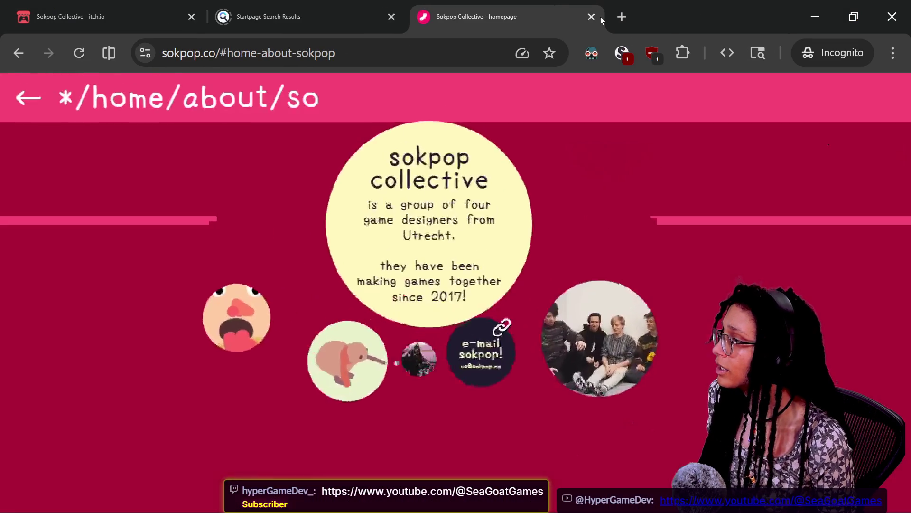
key("ctrl+w")
key("ctrl+w")
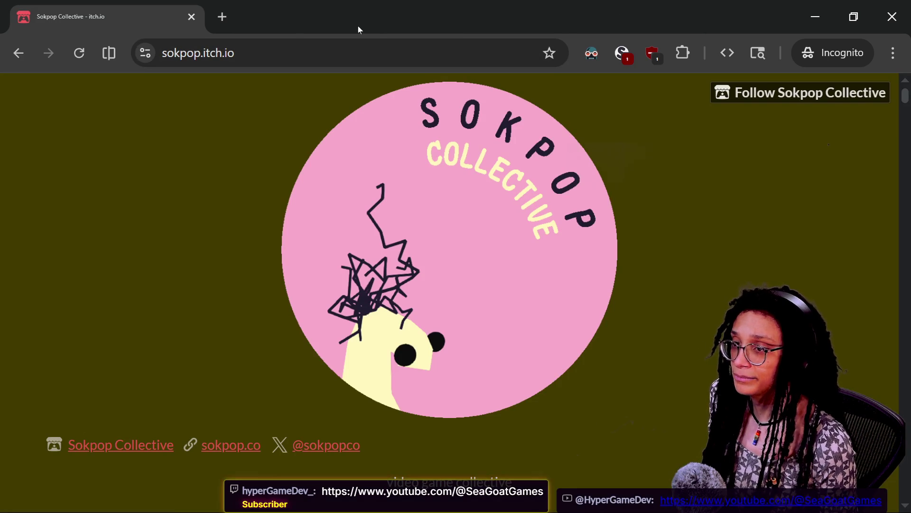
key("ctrl+w")
key("ctrl+w")
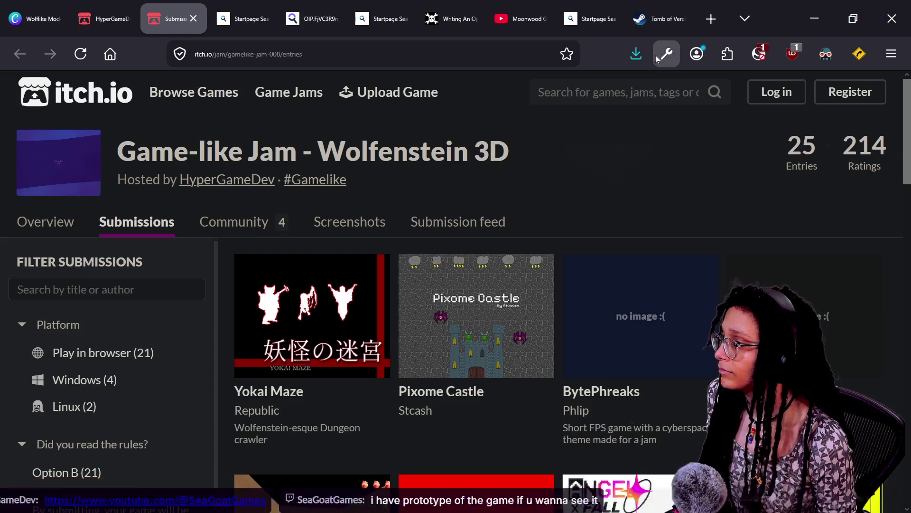
left_click(653, 22)
key("ctrl+w")
key("ctrl+w")
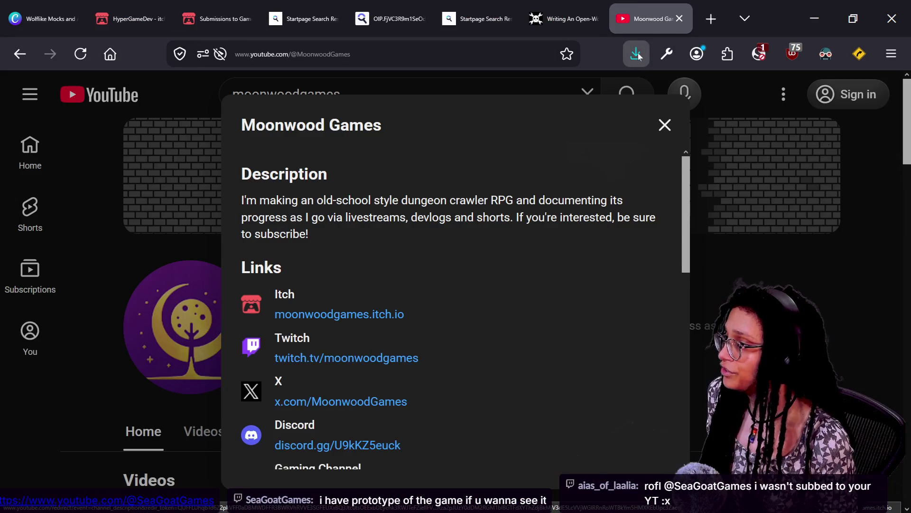
key("ctrl+w")
key("ctrl+w")
key("ctrl+w")
key("ctrl+w")
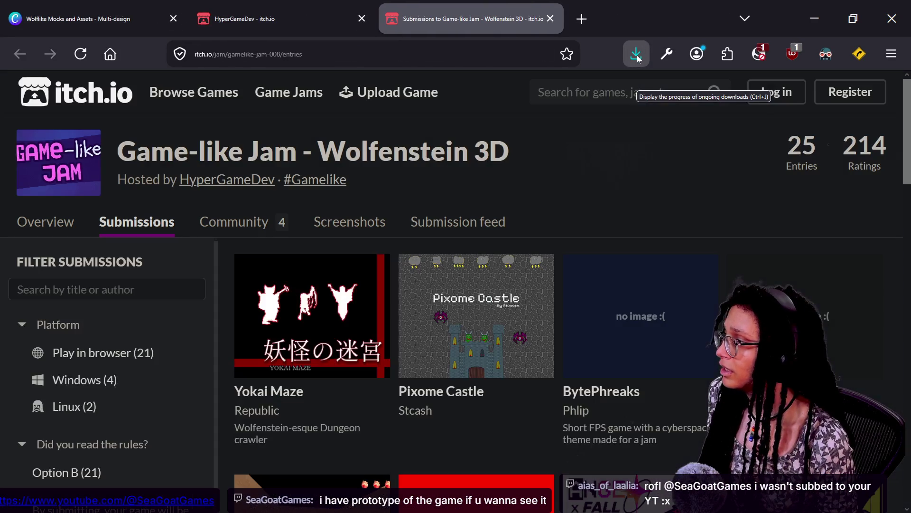
key("ctrl+w")
key("ctrl+w")
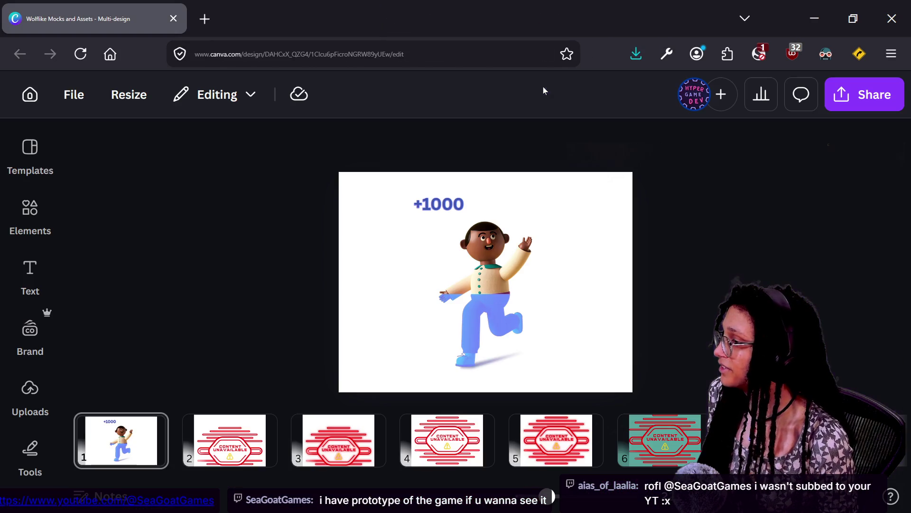
key("ctrl+w")
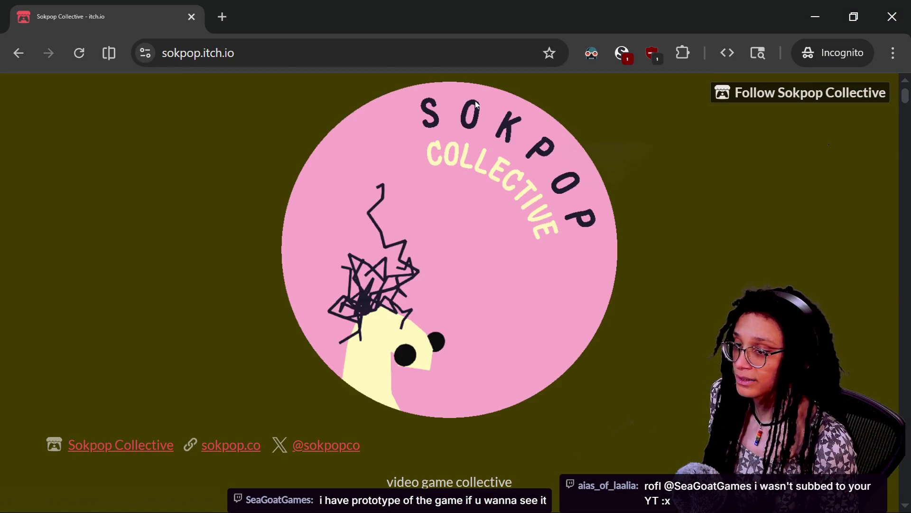
key("alt+Tab")
key("alt+Tab")
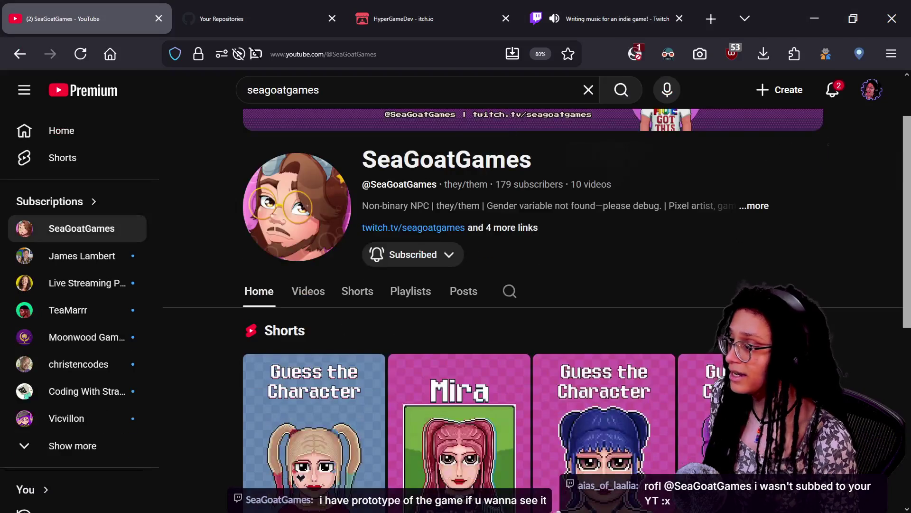